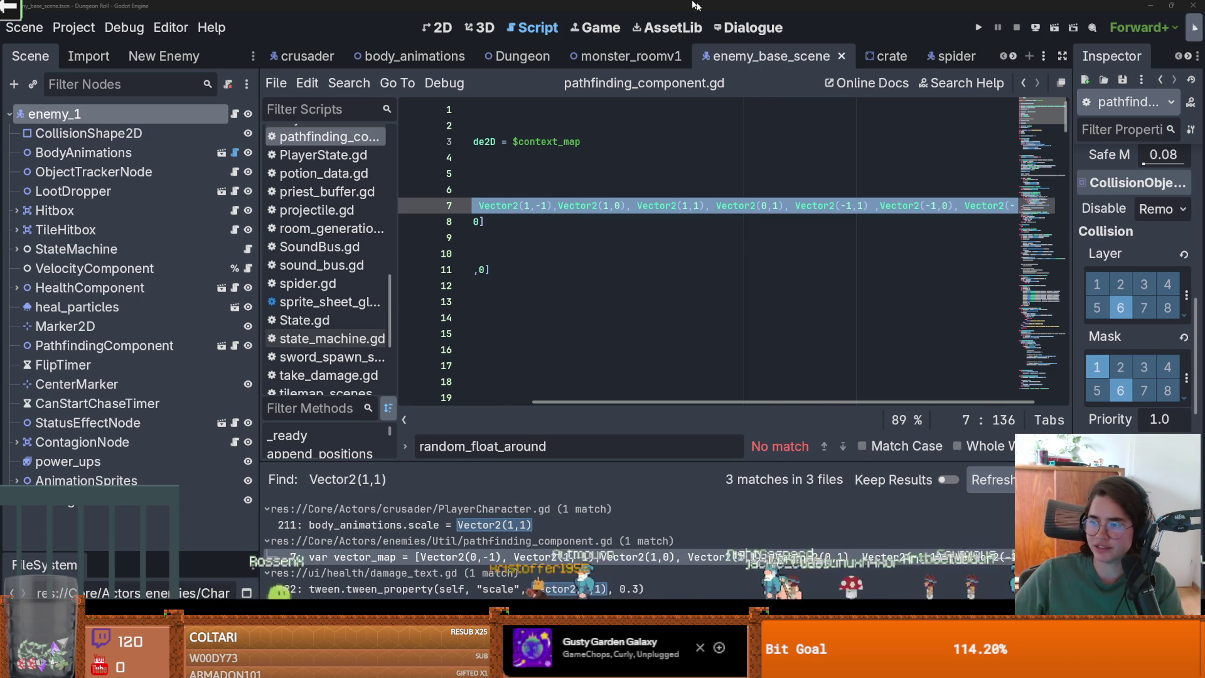
Expand the enemy's StateMachine node in the Scene dock to show its child states
key("alt+Tab")
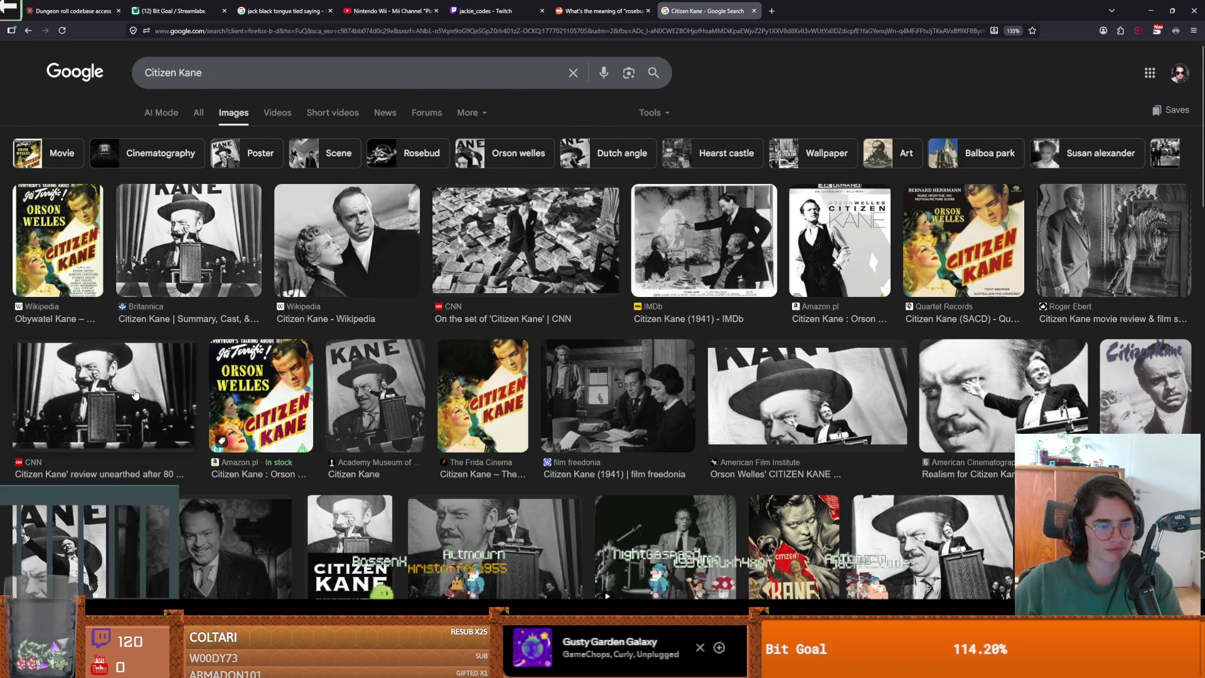
scroll(134, 395, "down", 3)
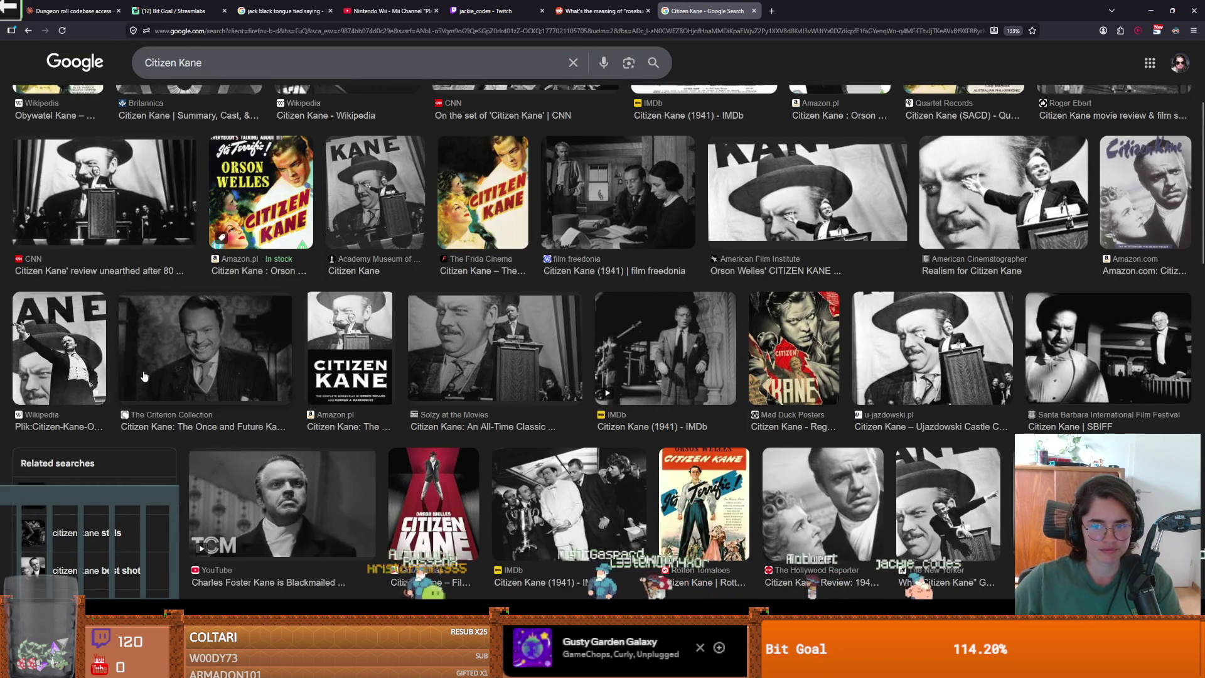
scroll(144, 376, "up", 3)
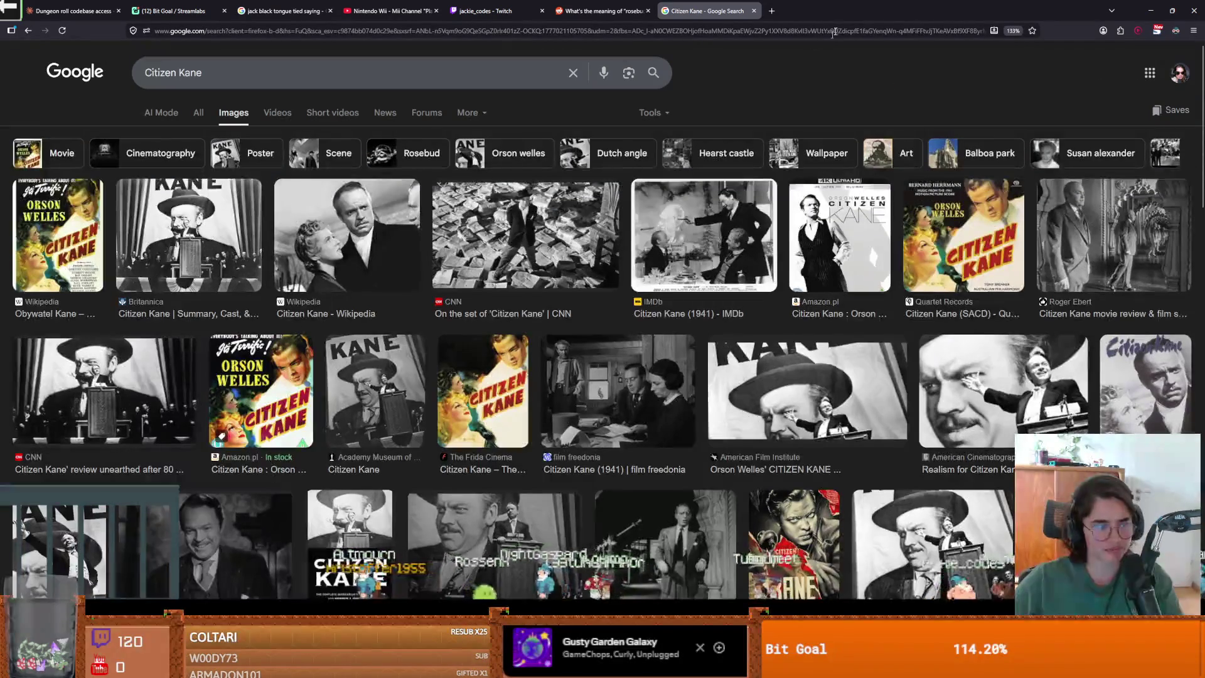
key("alt+Tab")
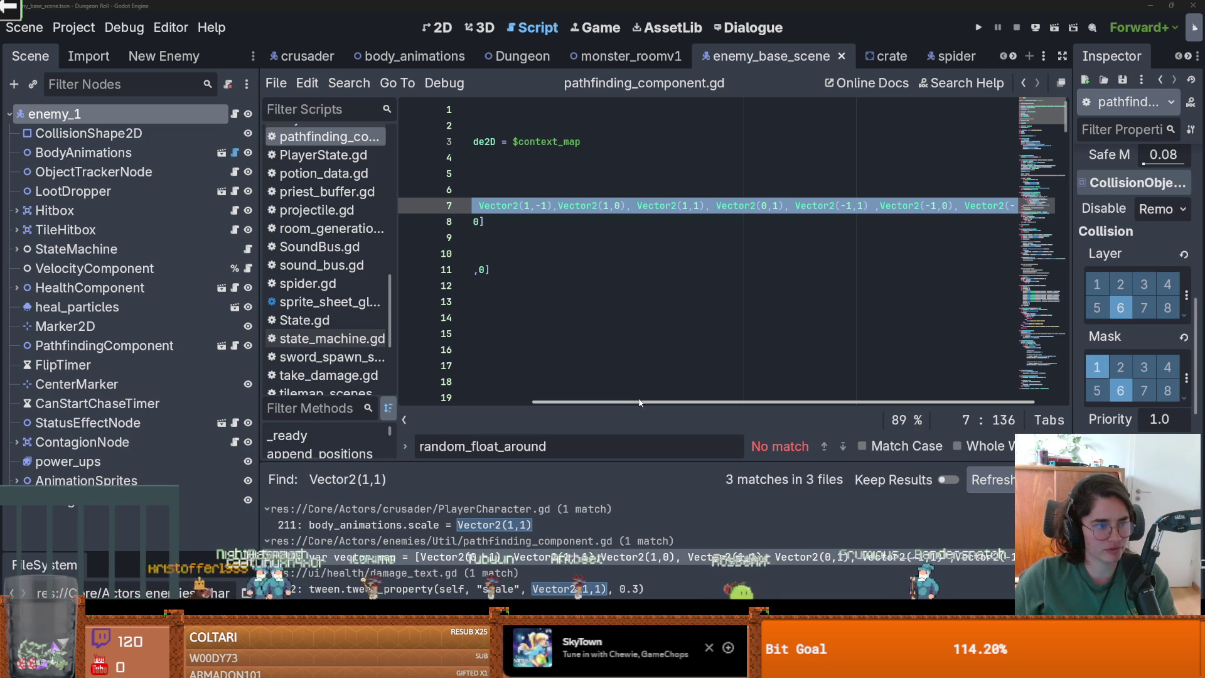
scroll(607, 402, "left", 5)
scroll(565, 283, "down", 2)
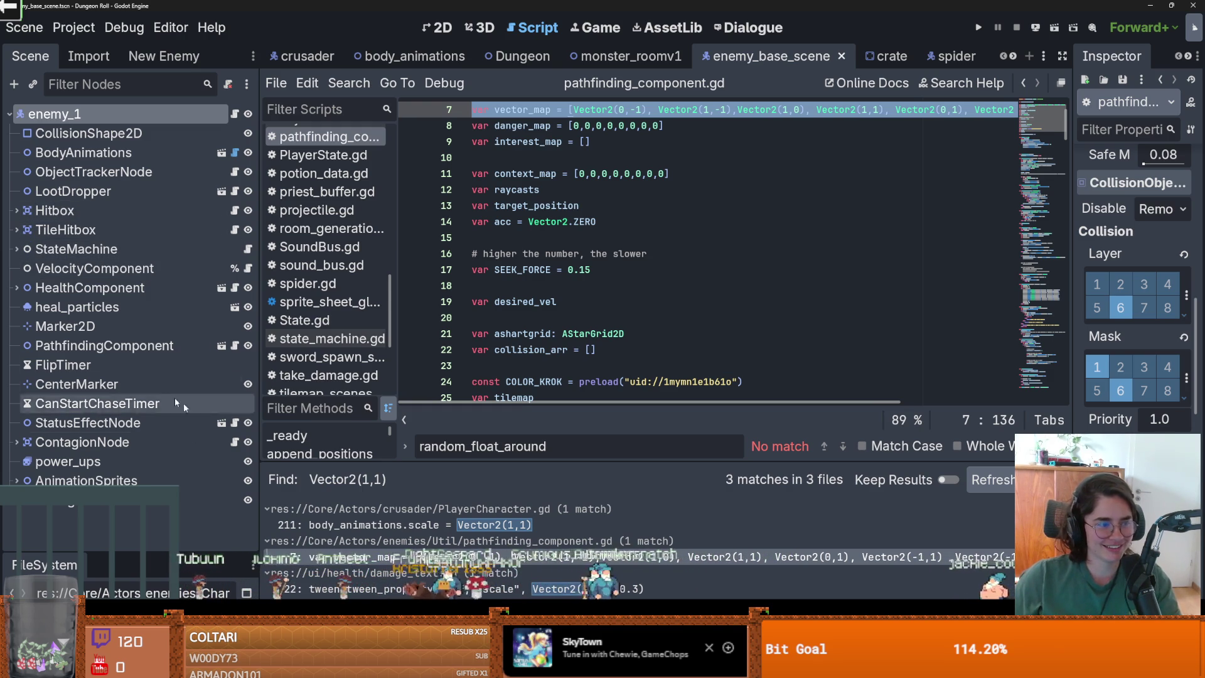
left_click(17, 249)
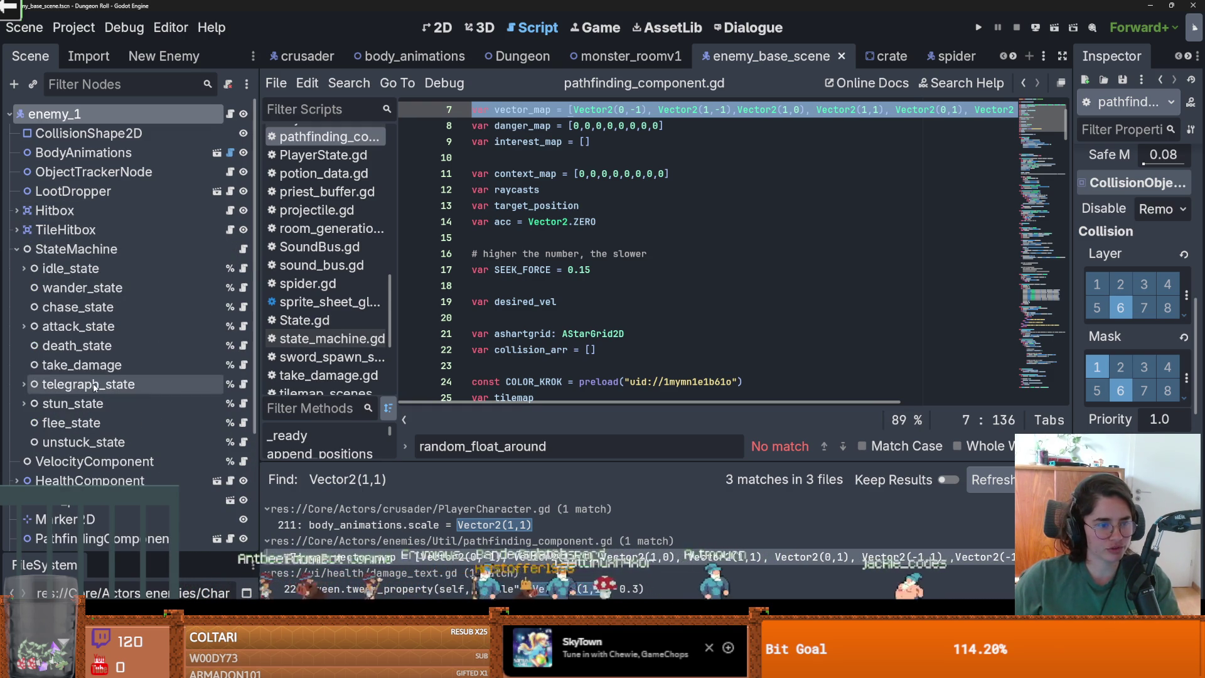
Delete the blank lines 38–41 in pathfinding_component.gd
scroll(126, 314, "down", 3)
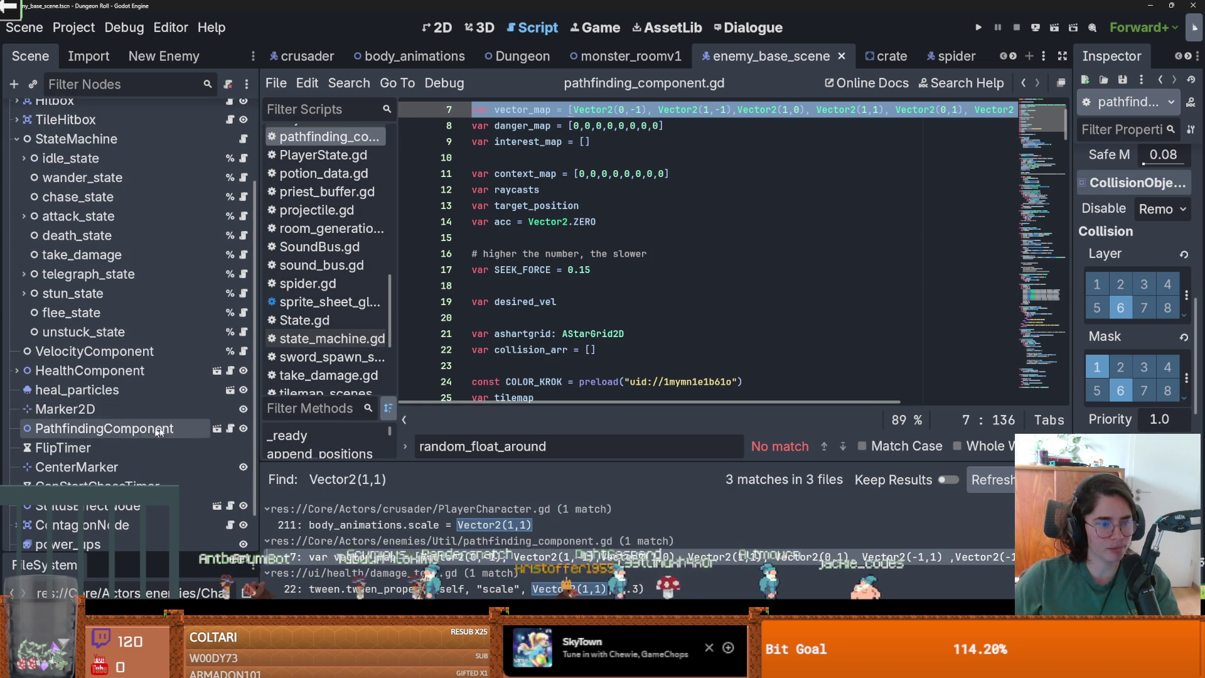
scroll(183, 438, "down", 2)
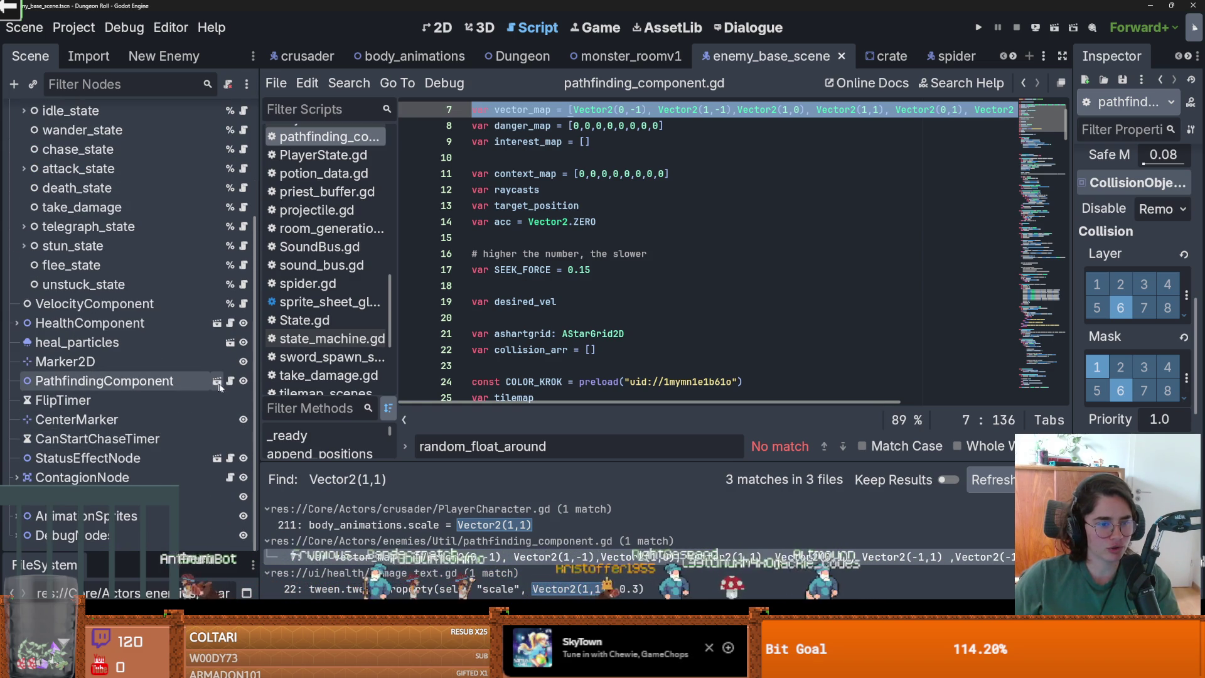
scroll(135, 264, "up", 4)
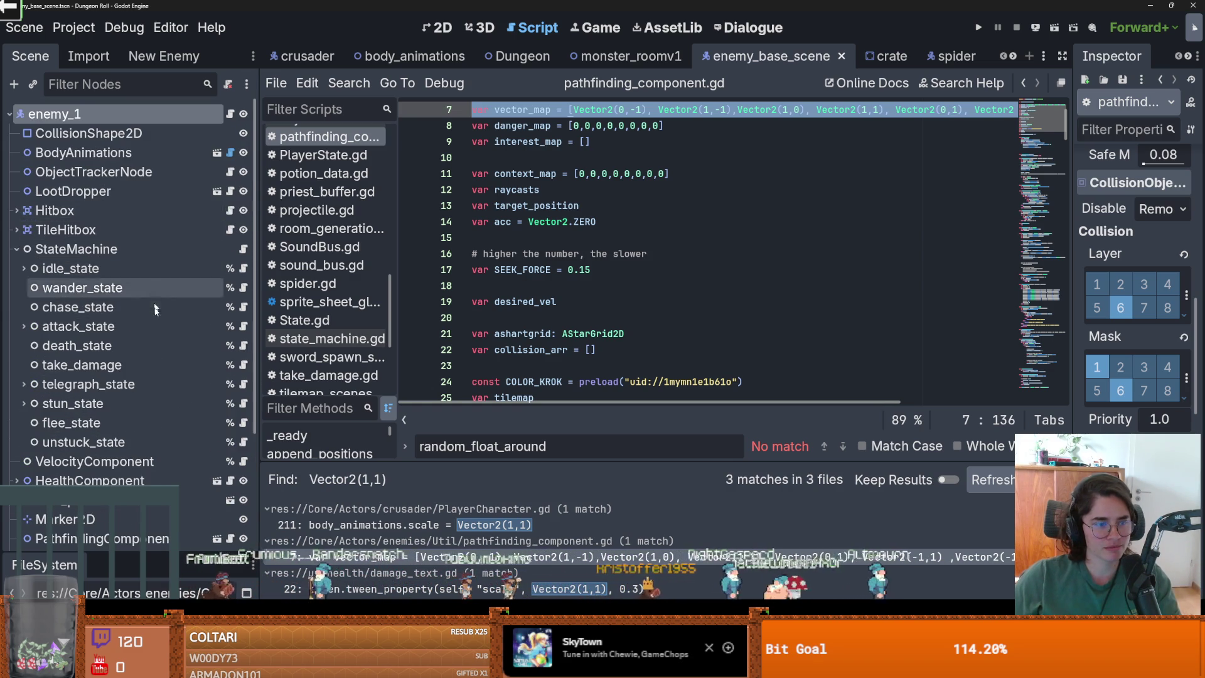
scroll(167, 381, "down", 4)
scroll(615, 326, "down", 10)
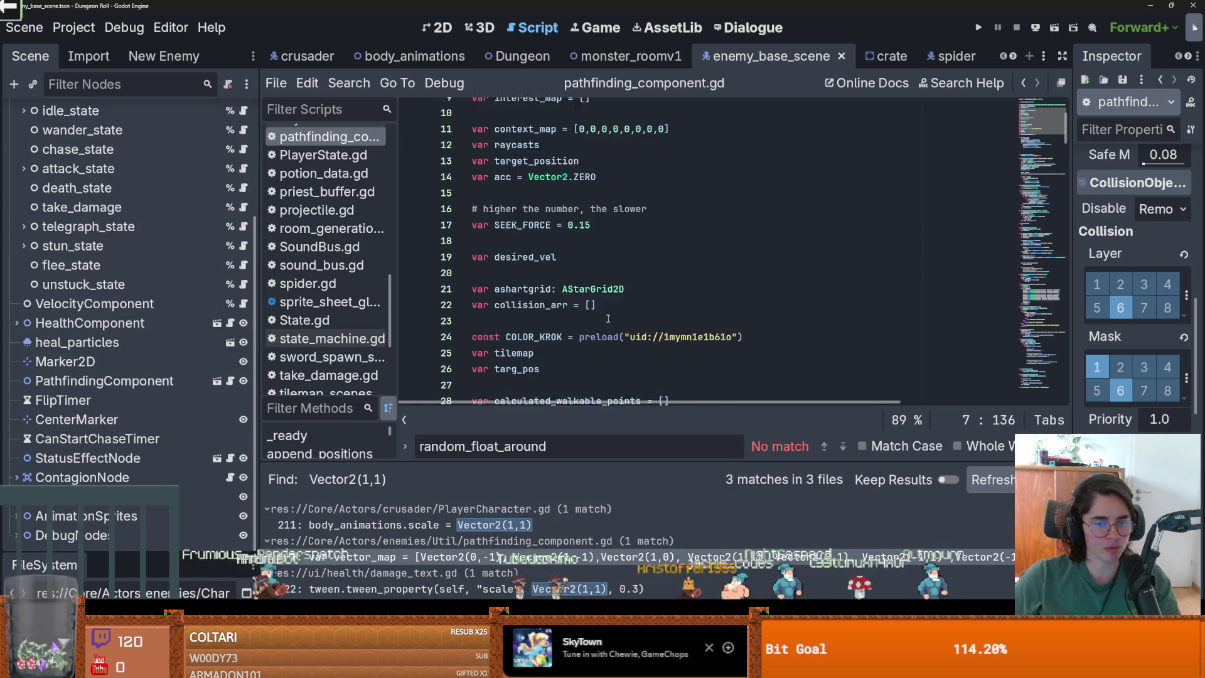
scroll(614, 325, "up", 4)
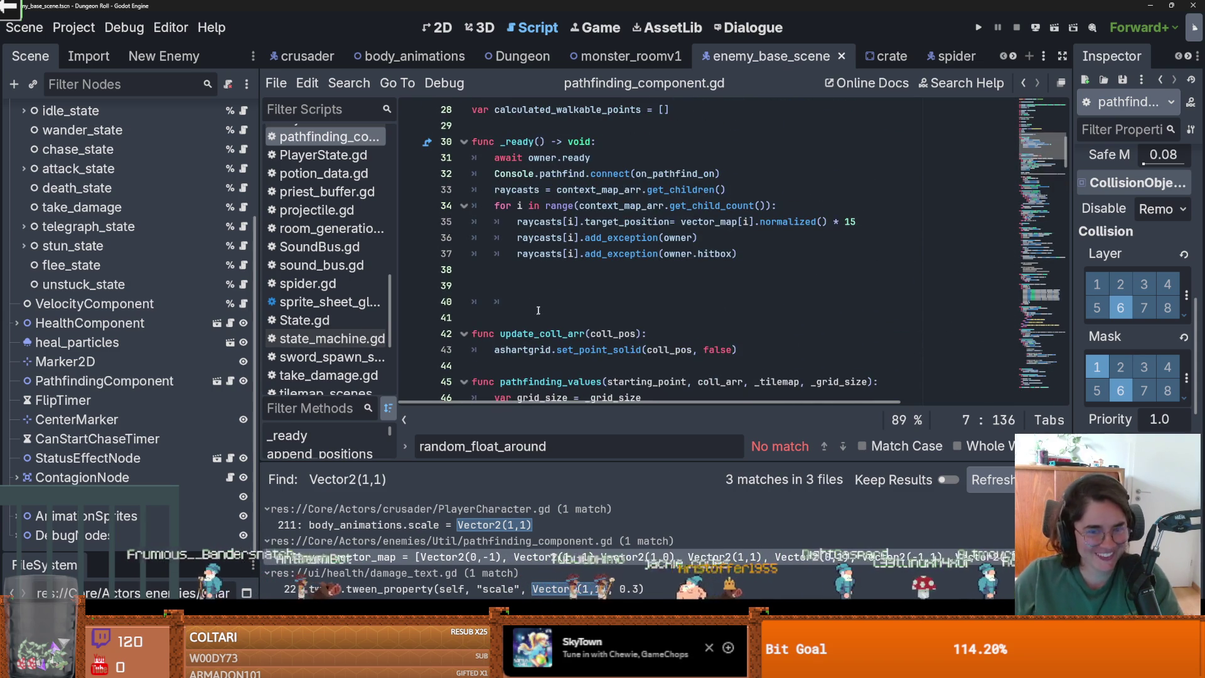
left_click_drag(563, 320, 477, 272)
key("BackSpace")
Remove the empty line 104 from pathfinding_component.gd
scroll(563, 312, "down", 9)
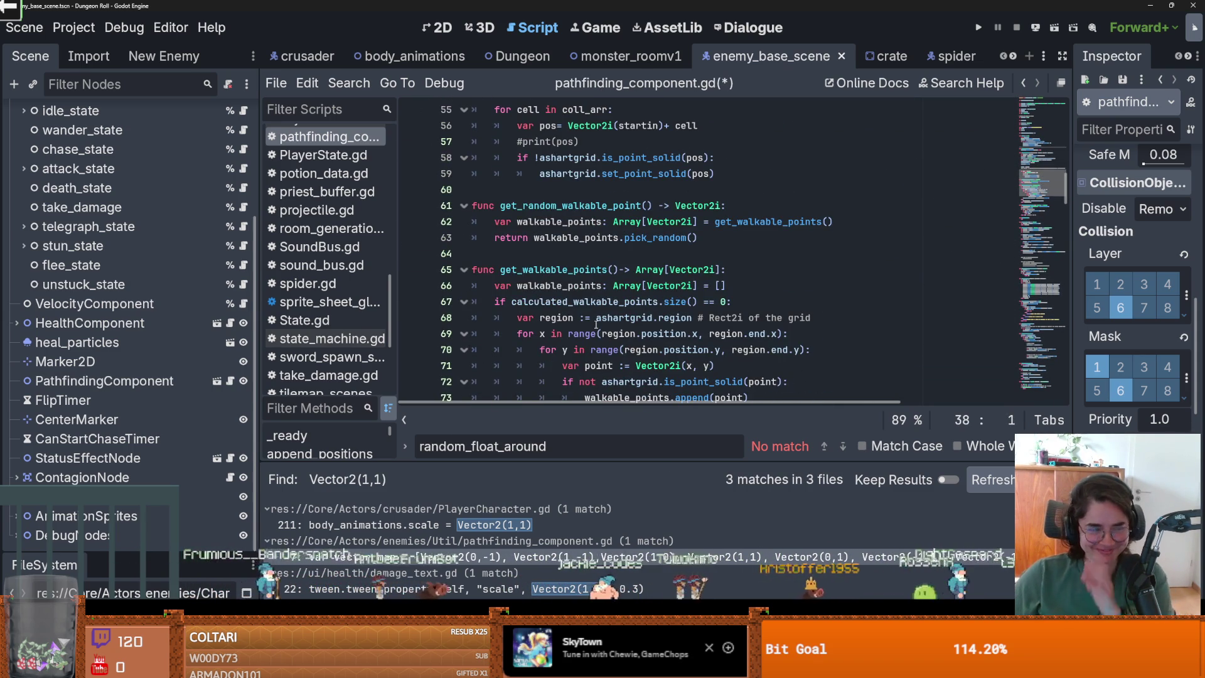
scroll(597, 324, "down", 5)
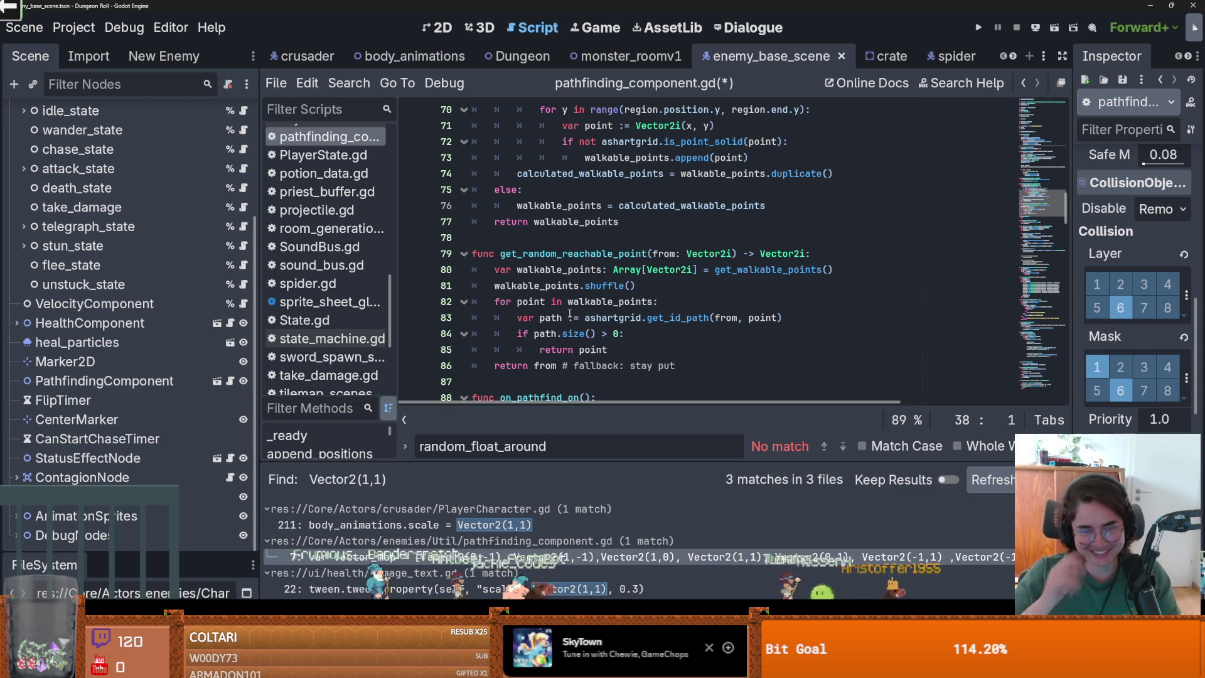
scroll(587, 258, "down", 3)
scroll(606, 302, "down", 6)
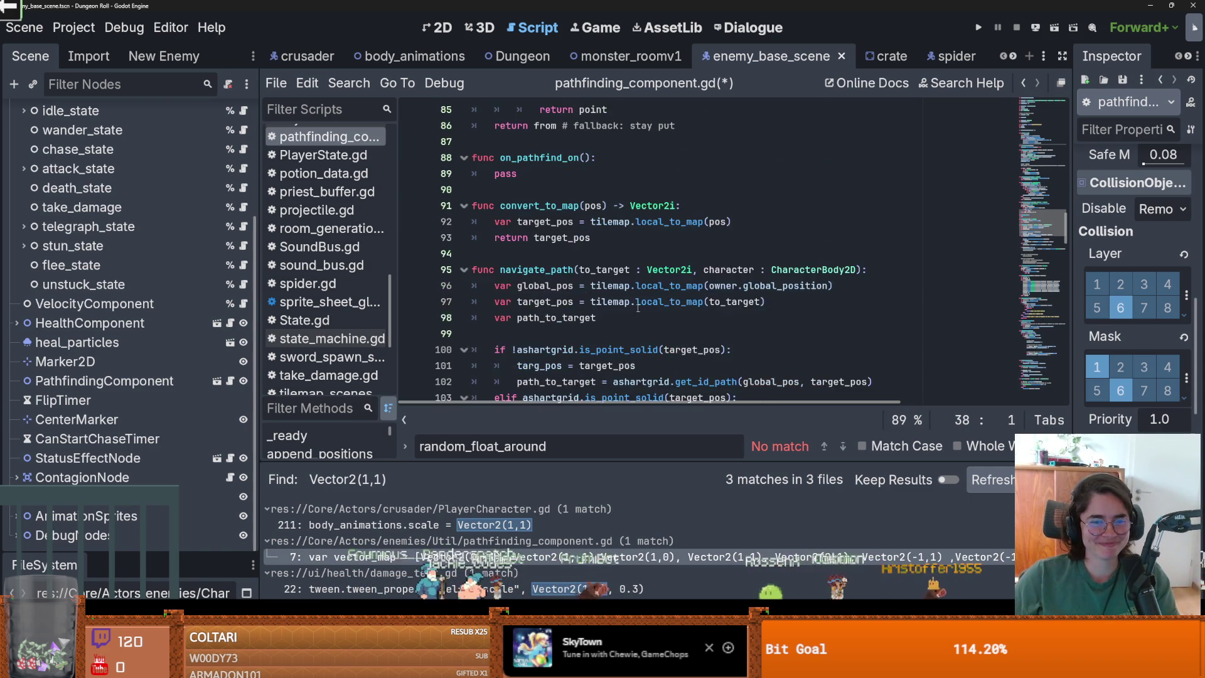
scroll(640, 307, "down", 7)
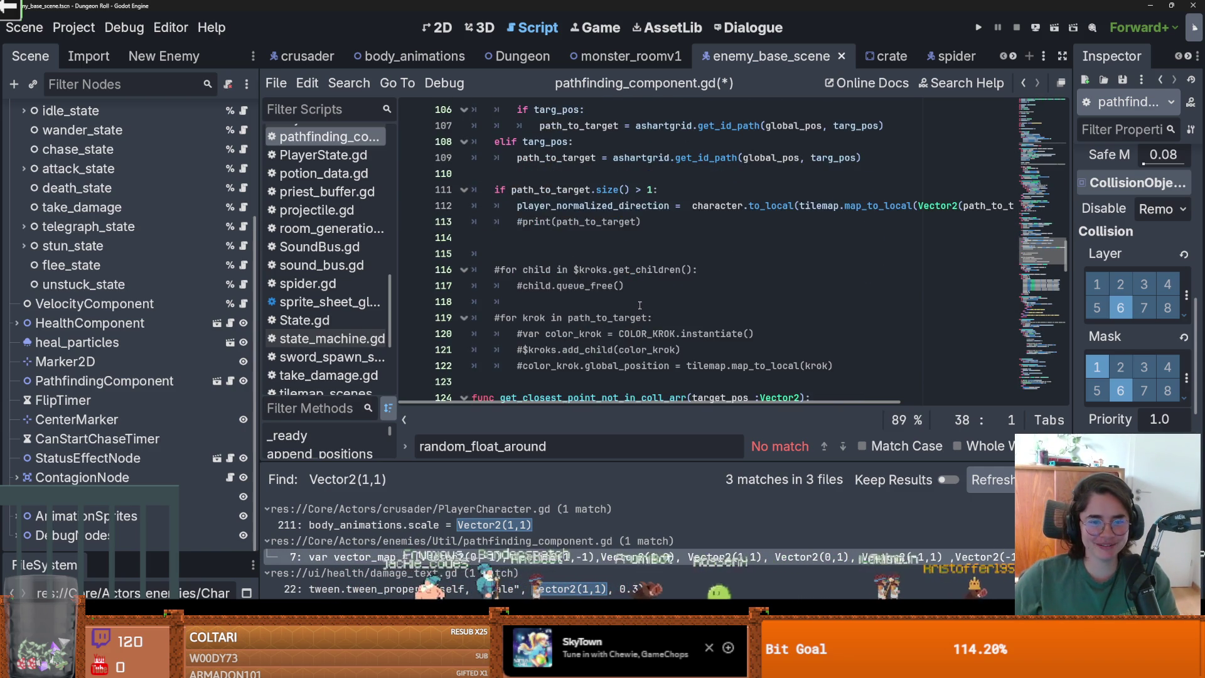
scroll(651, 302, "up", 7)
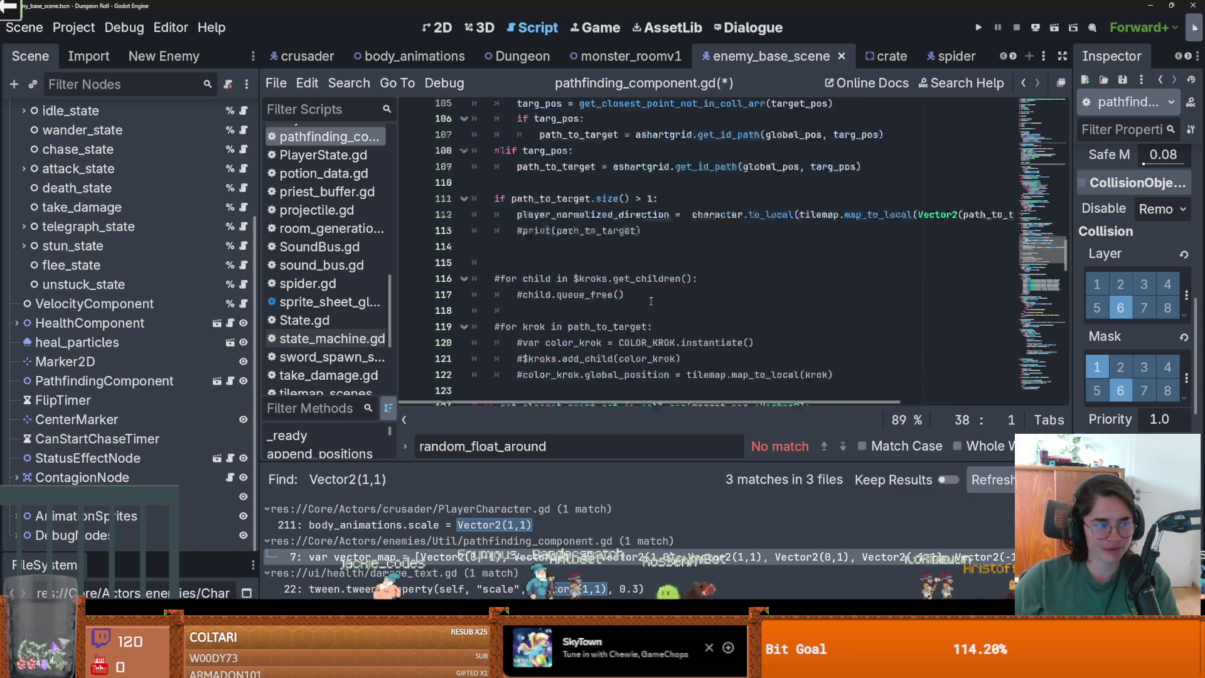
scroll(651, 303, "down", 1)
scroll(651, 303, "up", 1)
left_click(528, 220)
key("BackSpace")
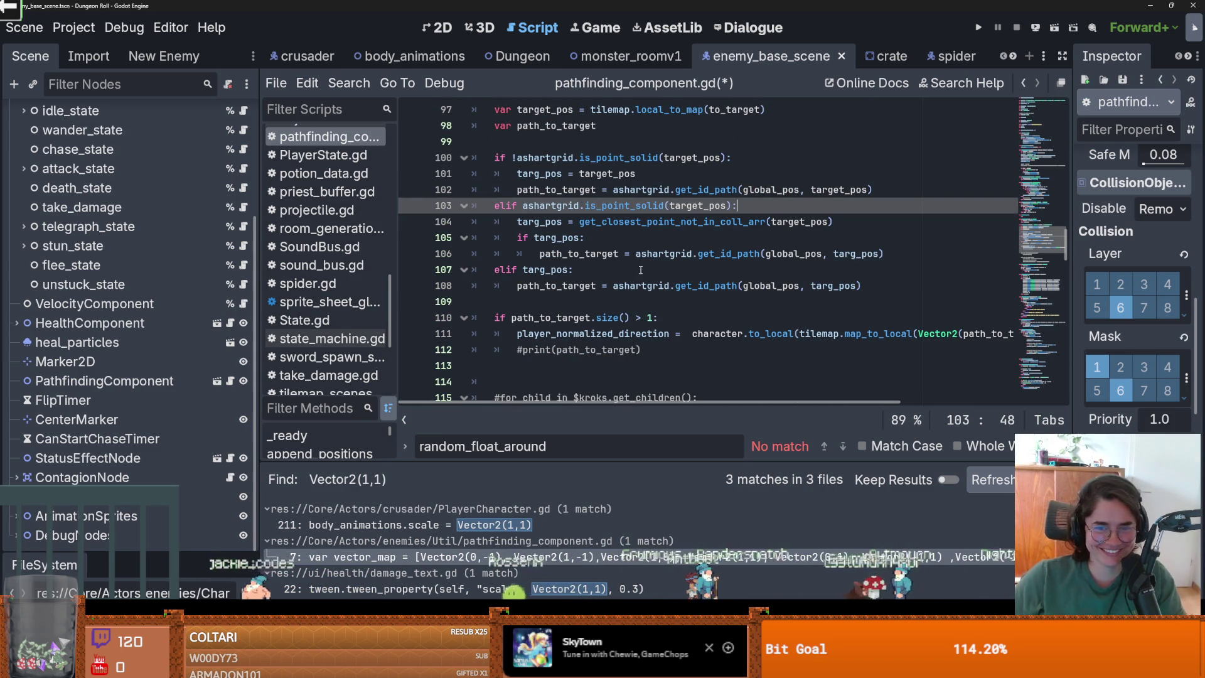
scroll(640, 270, "down", 1)
scroll(648, 281, "up", 1)
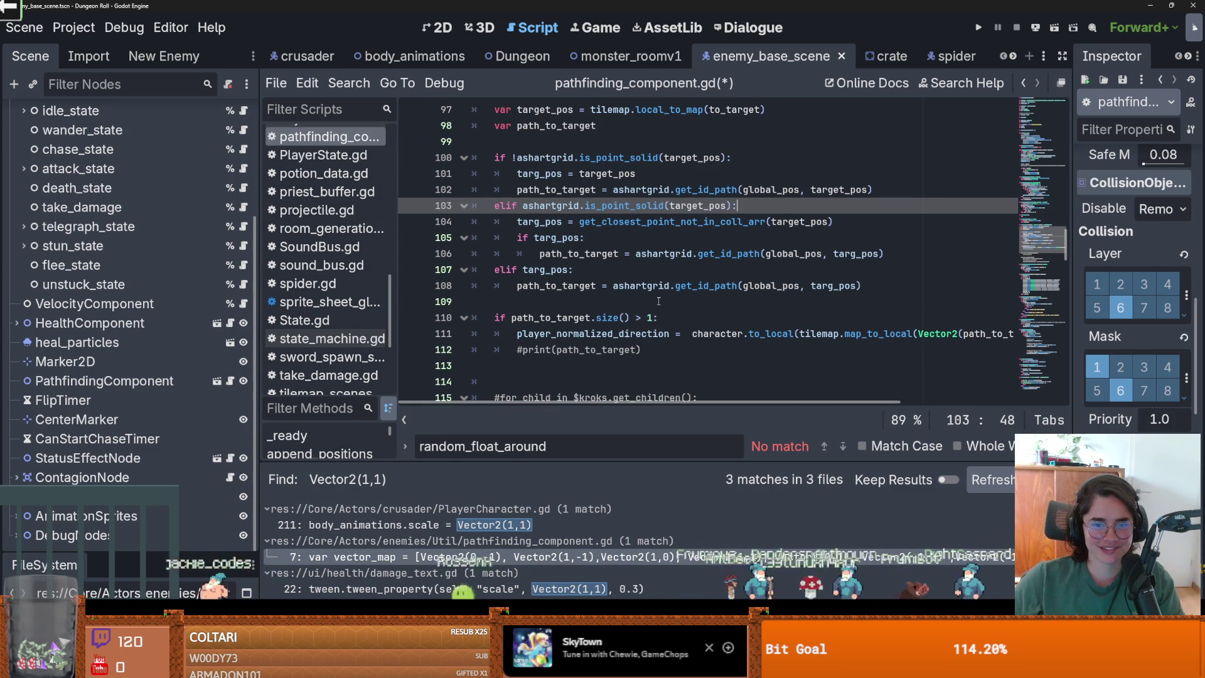
scroll(659, 301, "up", 10)
scroll(659, 299, "up", 7)
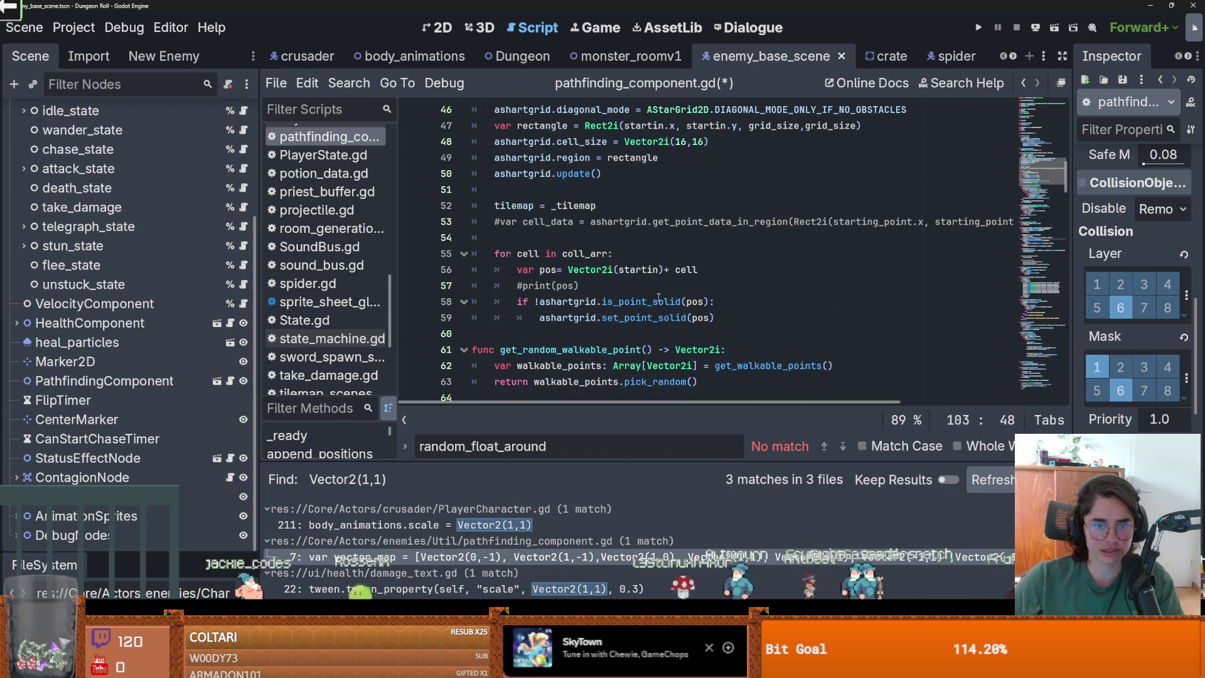
scroll(659, 298, "up", 2)
scroll(658, 297, "down", 2)
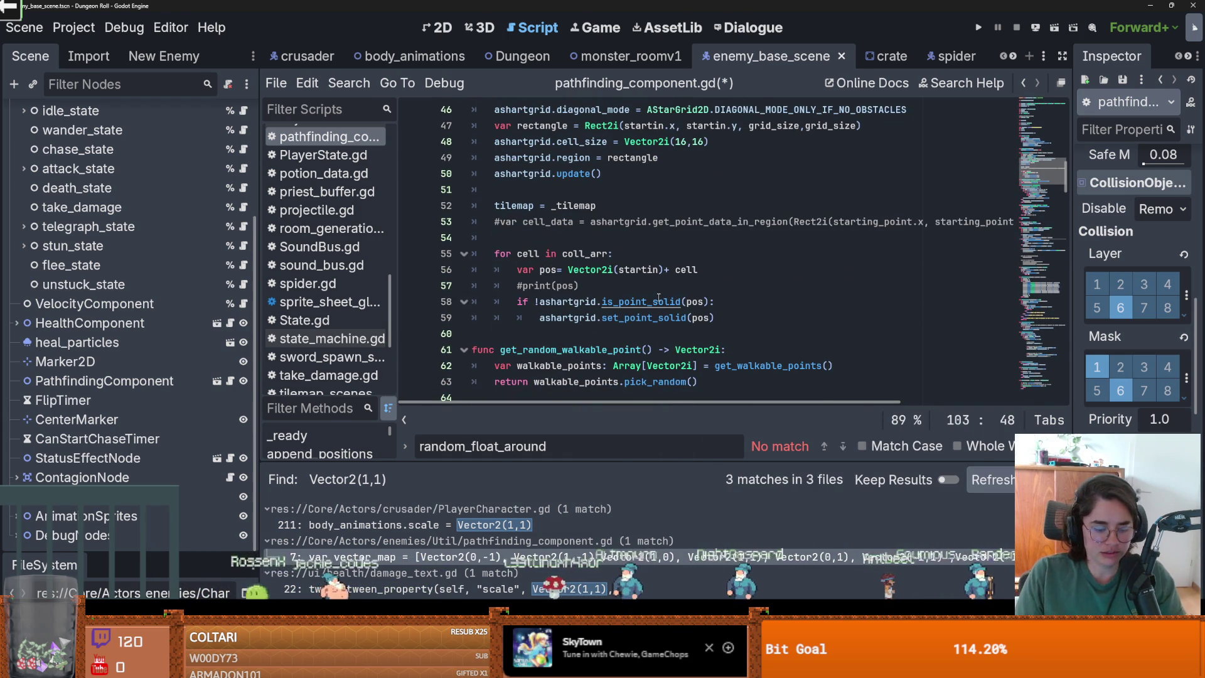
Search the script for 'raycast.ge' to locate the raycast collider check
key("ctrl+f")
type("rac")
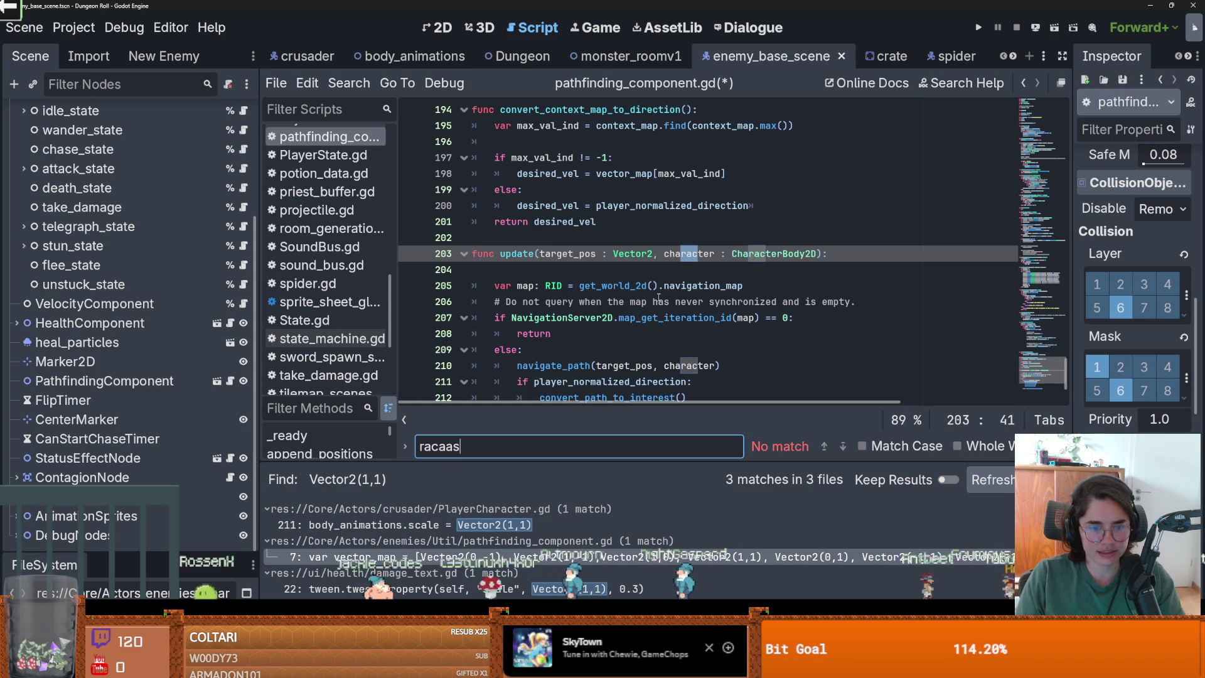
key("BackSpace")
type("ycas")
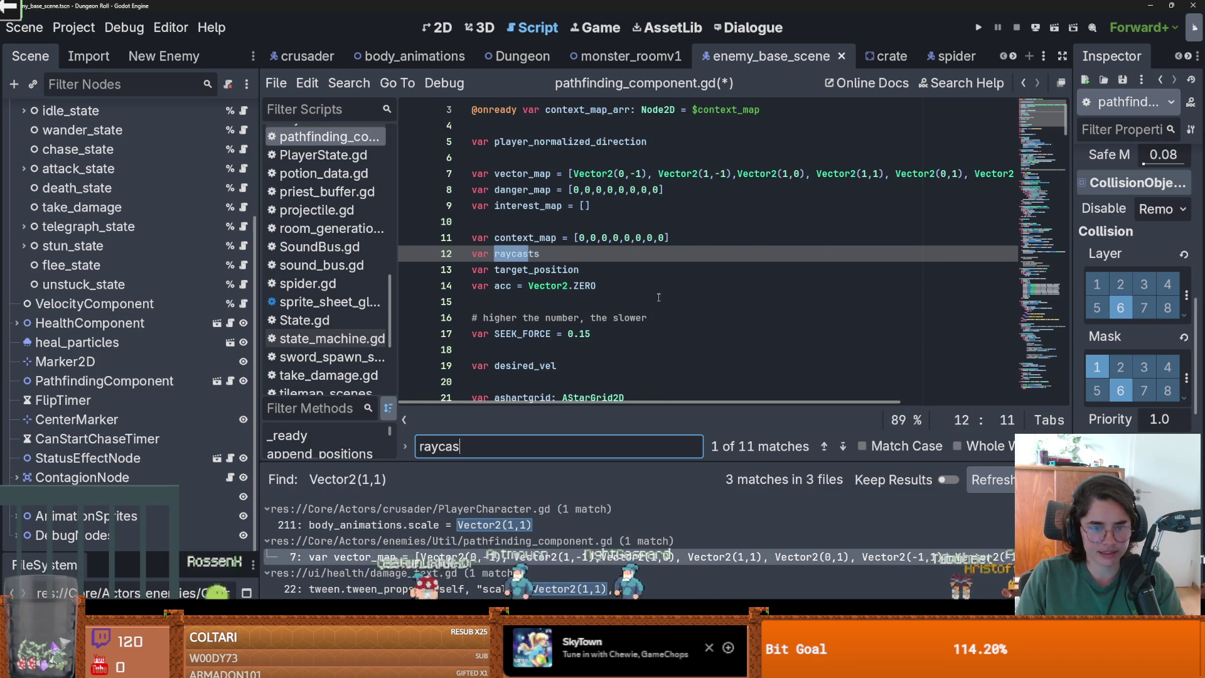
type("t.ge")
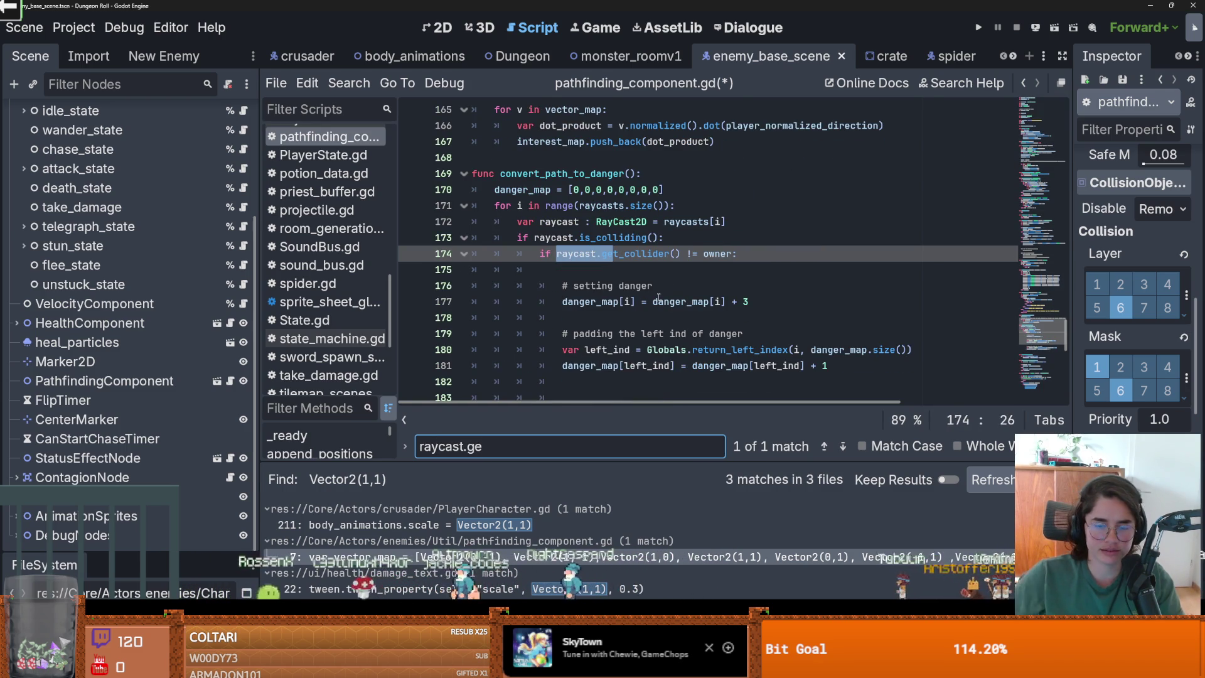
left_click(620, 266)
Add a print of raycasts.get_collider() under the collider check, then save and run with F5
left_click(691, 243)
key("Return")
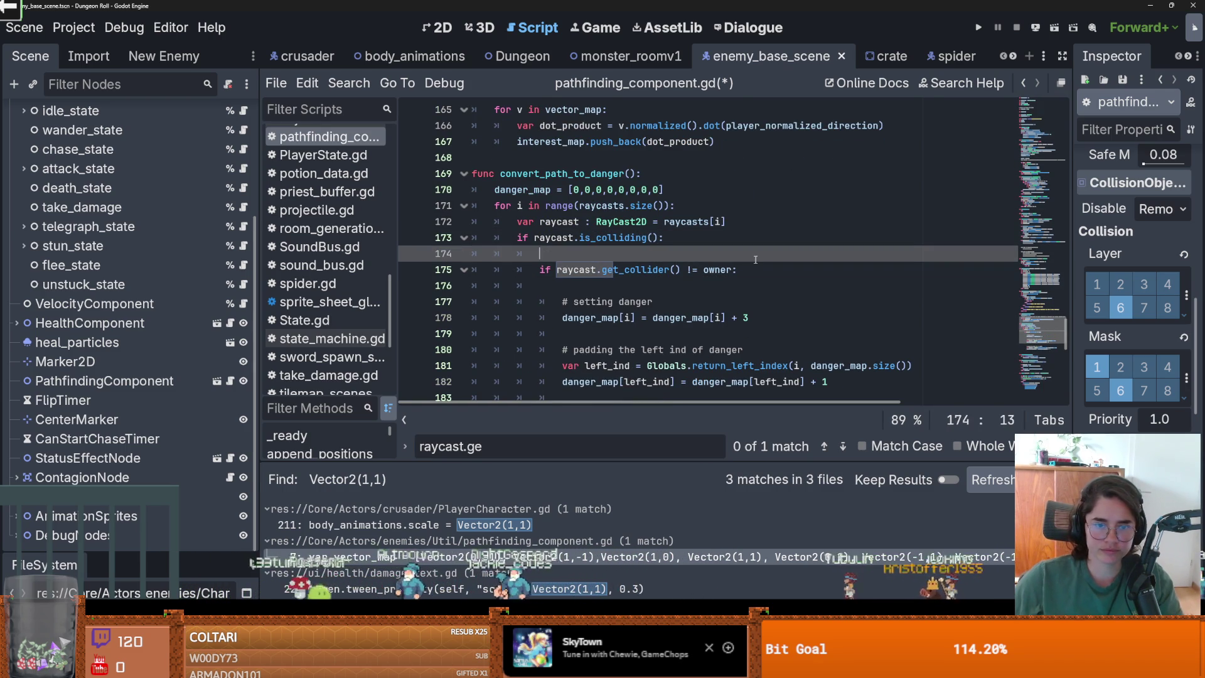
left_click(691, 284)
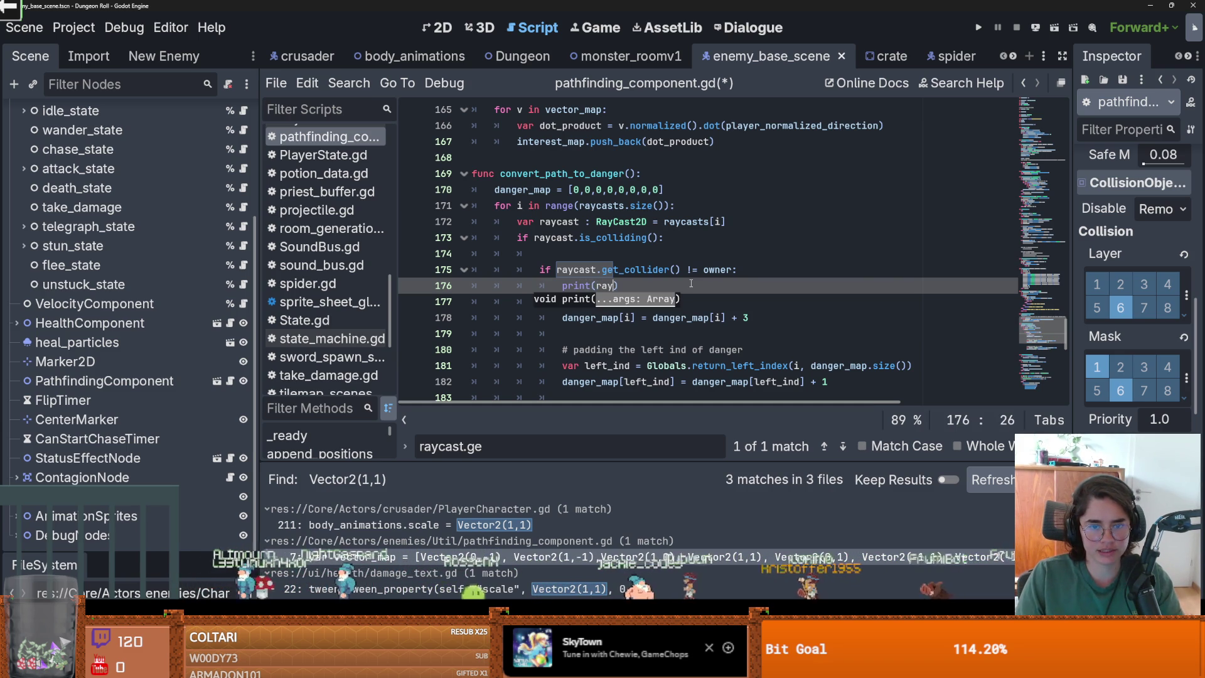
type("casts.get_collider(")
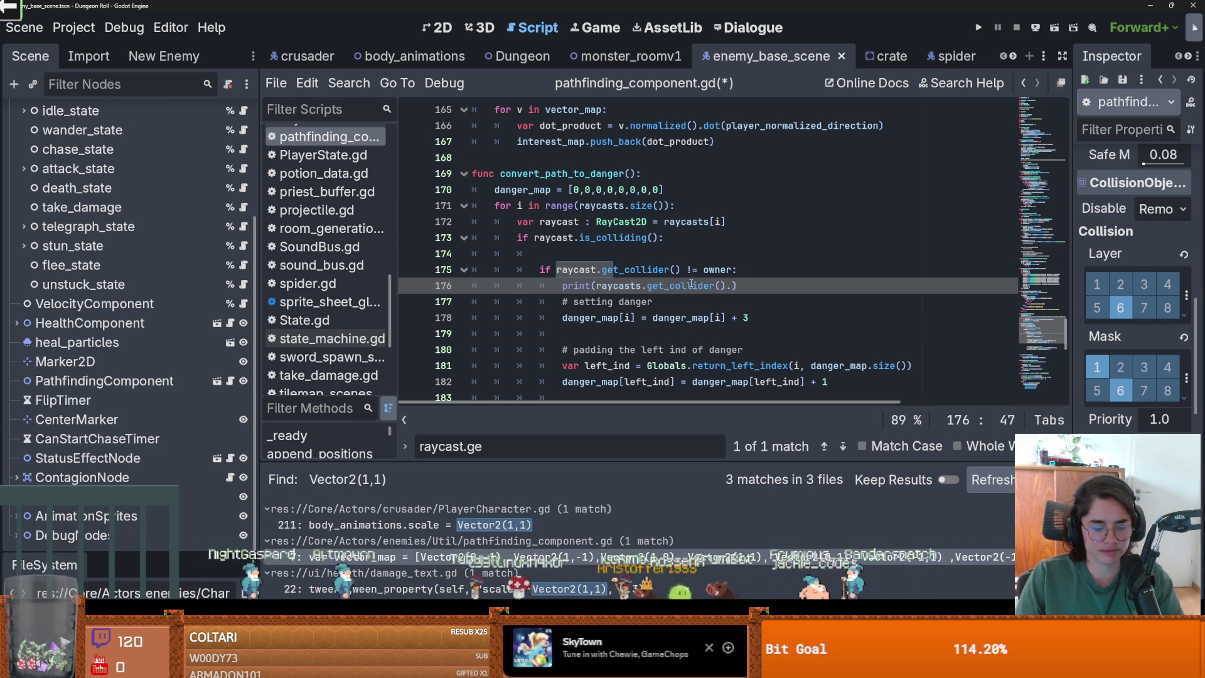
key("F5")
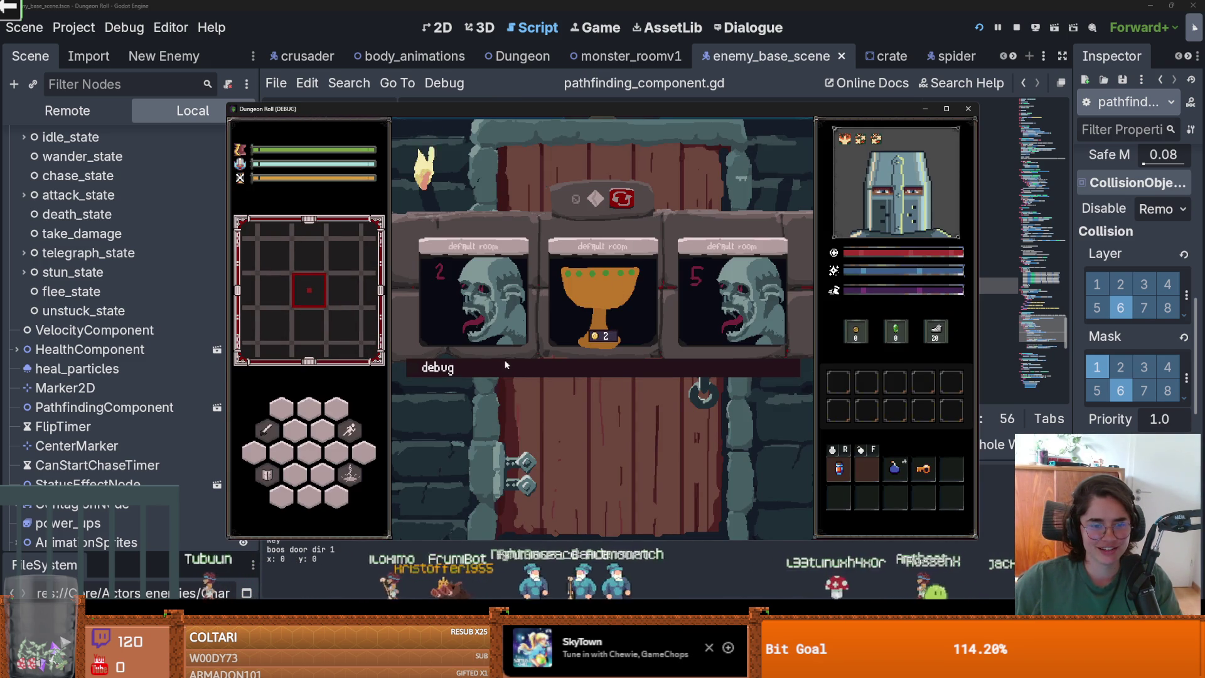
In the running game, tick the debug room option and pick a room card
left_click(507, 366)
left_click(483, 496)
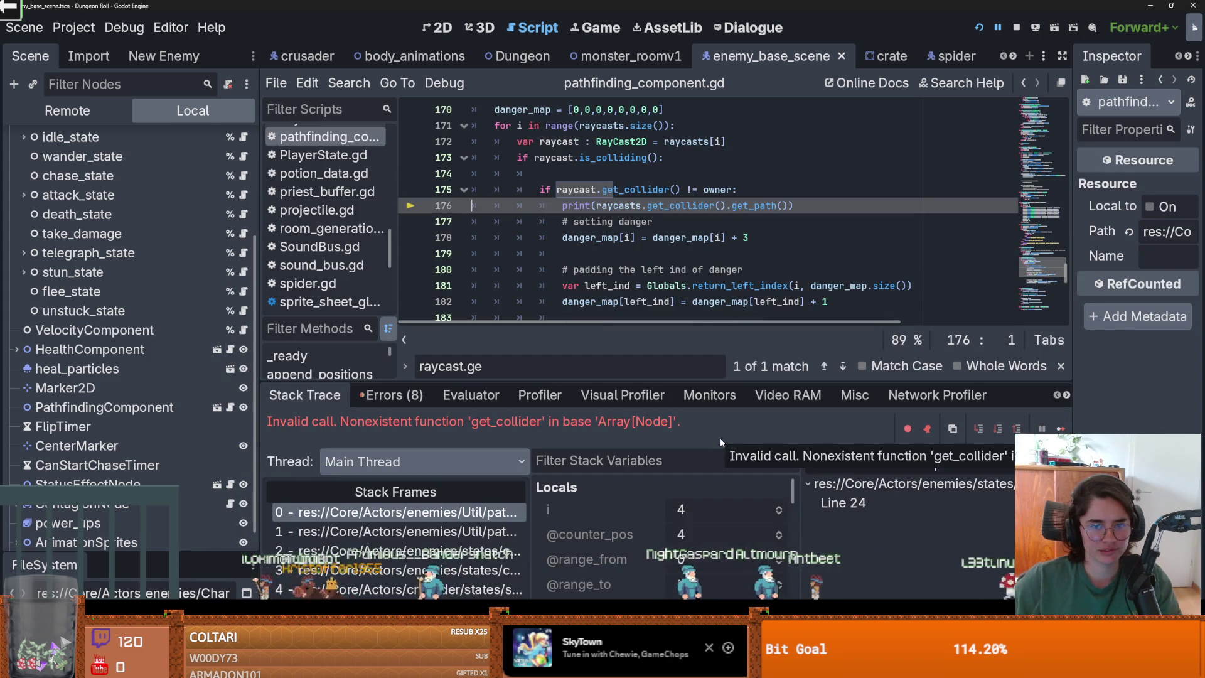
left_click(784, 206)
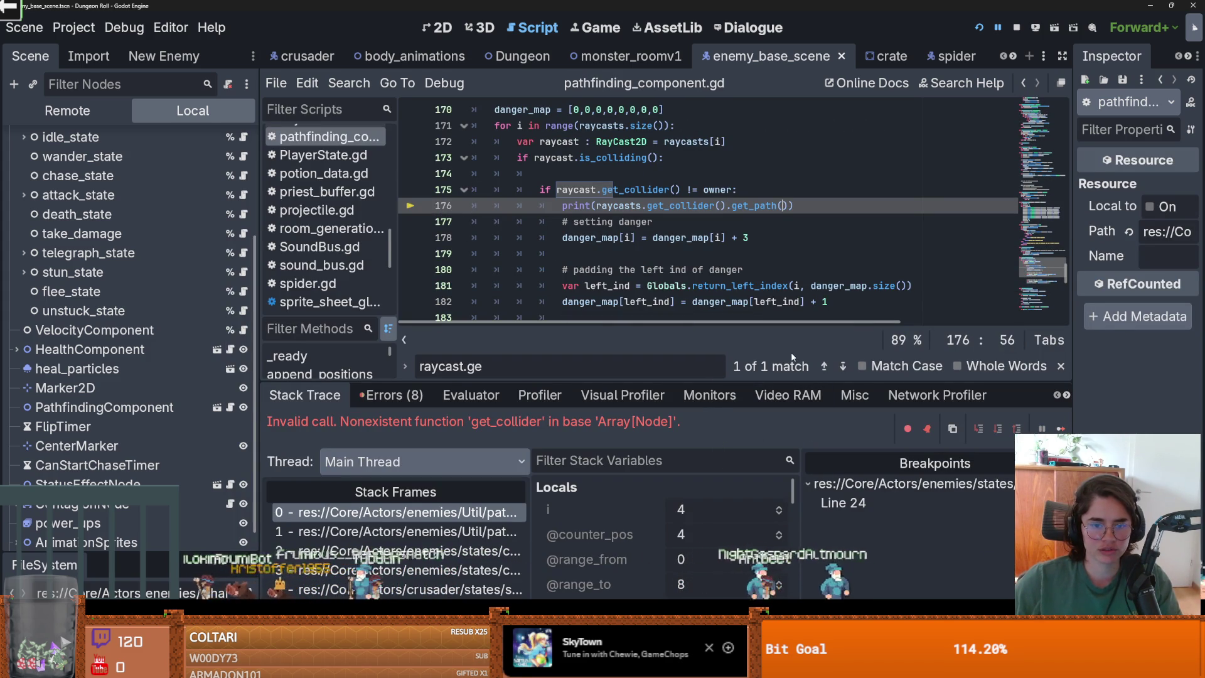
Fix 'raycasts' to 'raycast' on line 176 and relaunch the game
left_click(641, 205)
key("BackSpace")
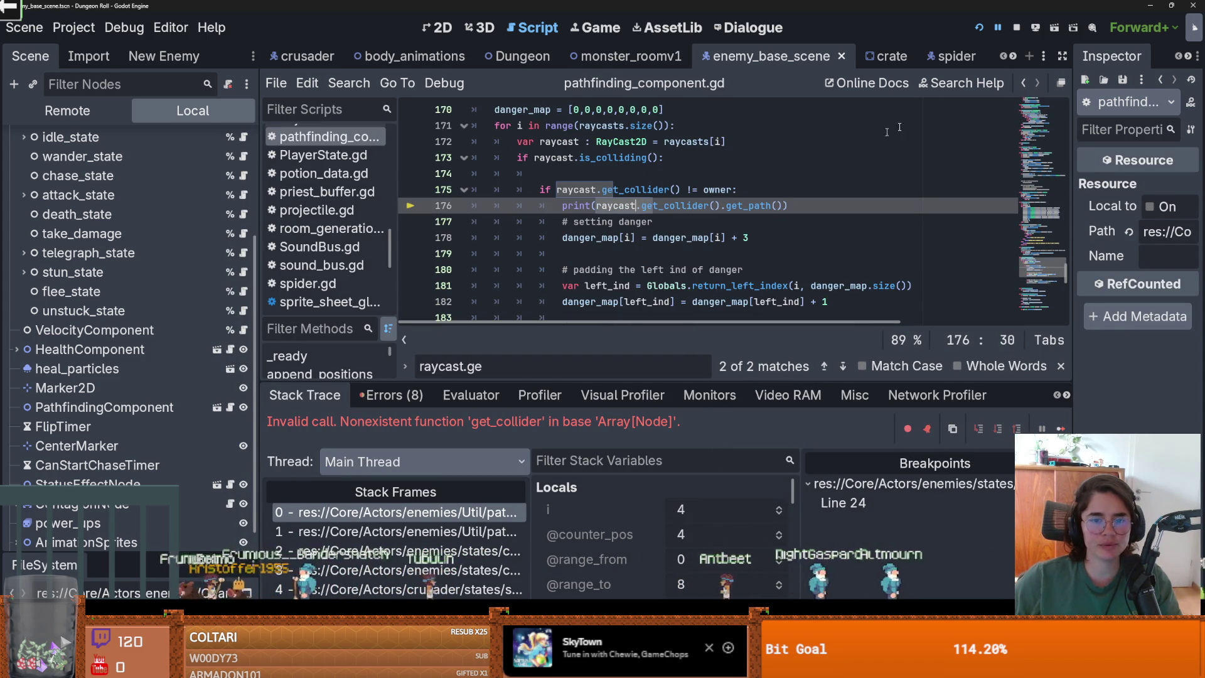
left_click(980, 27)
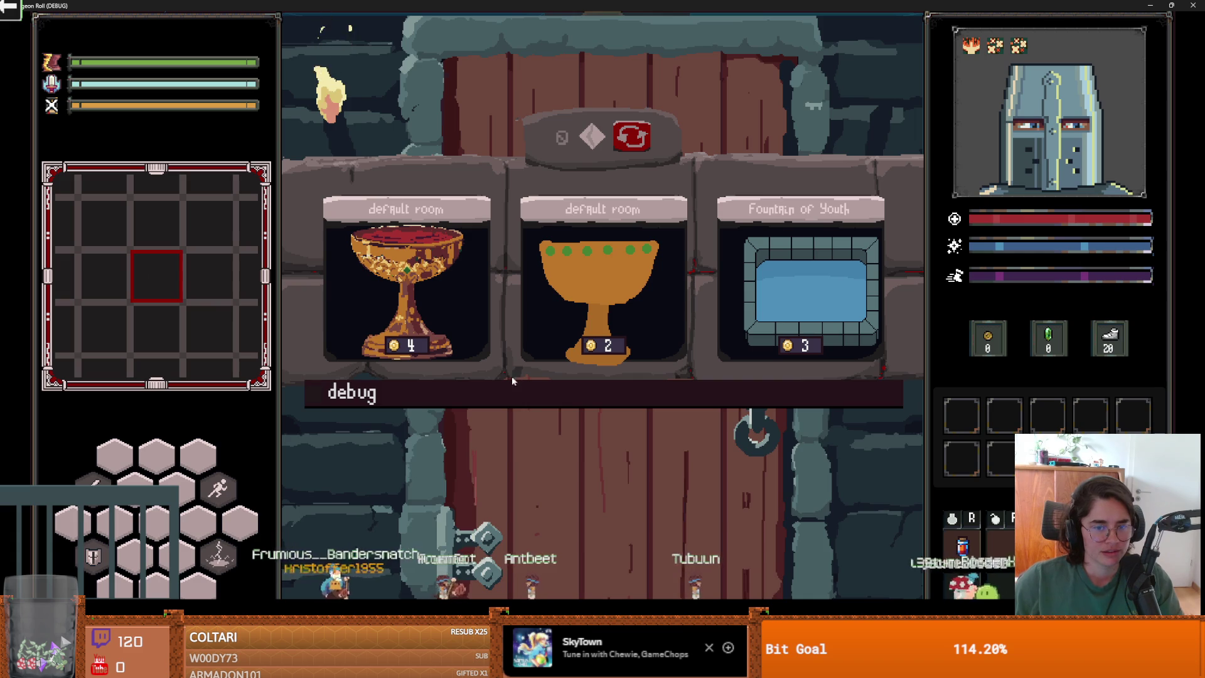
Enter a debug ghoul room, then review the printed collider paths in the Output panel
left_click(514, 384)
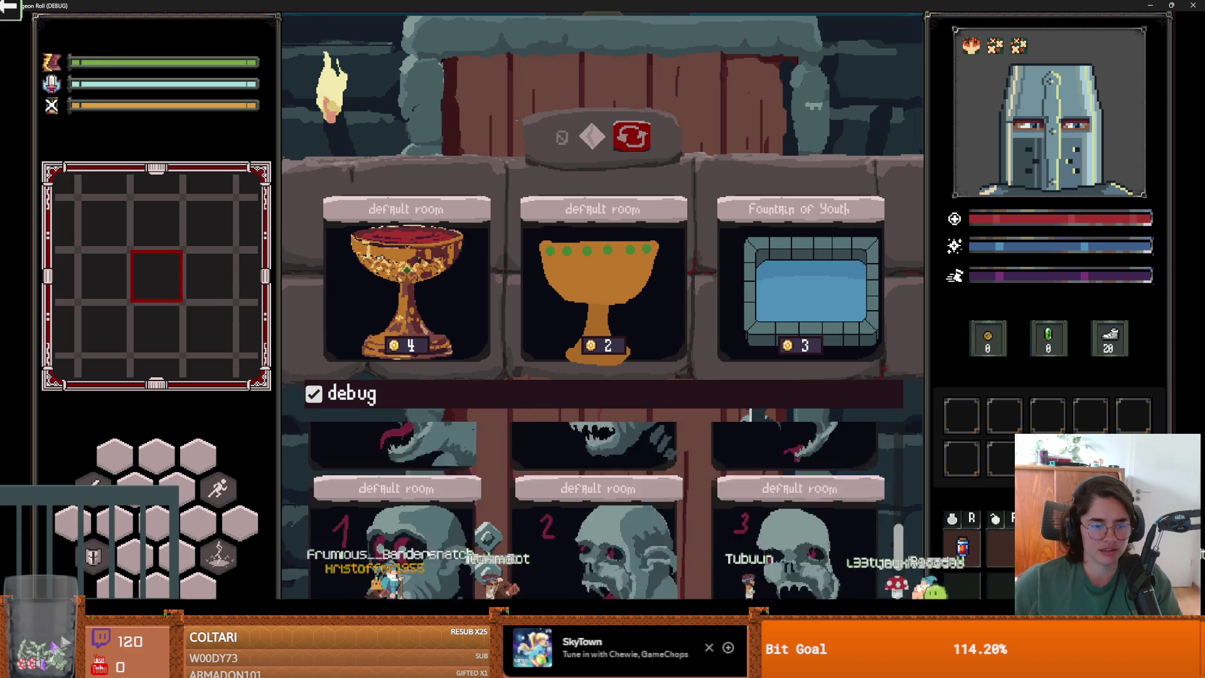
left_click(402, 528)
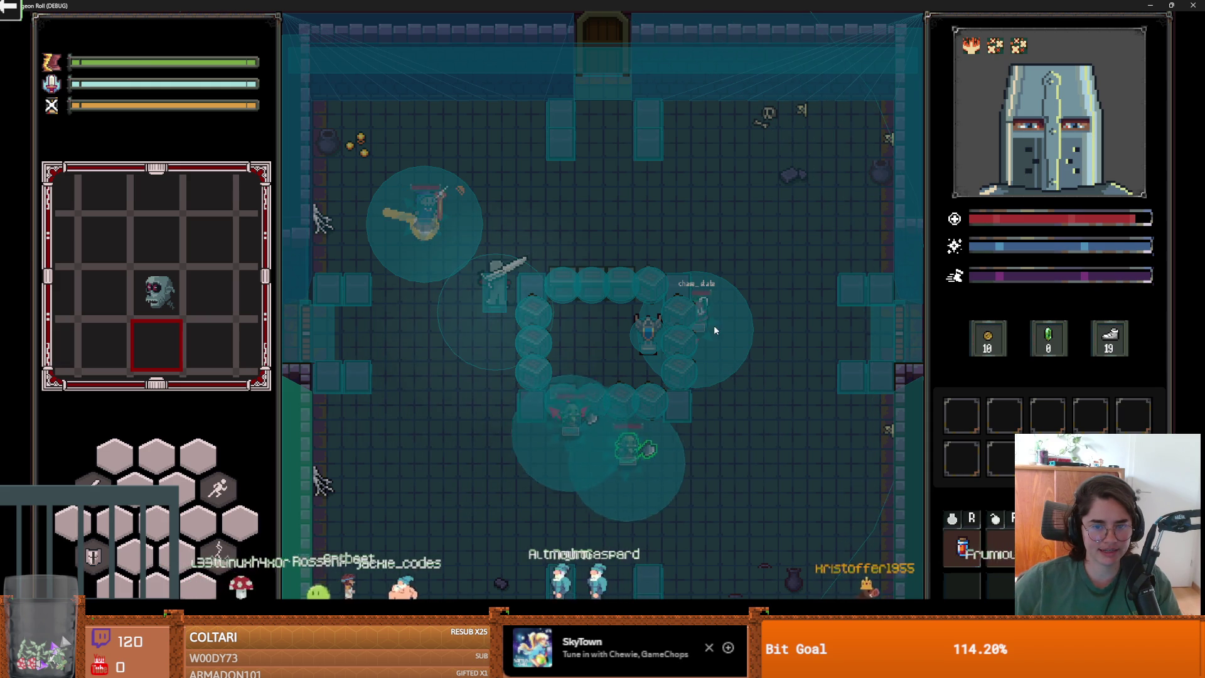
key("grave")
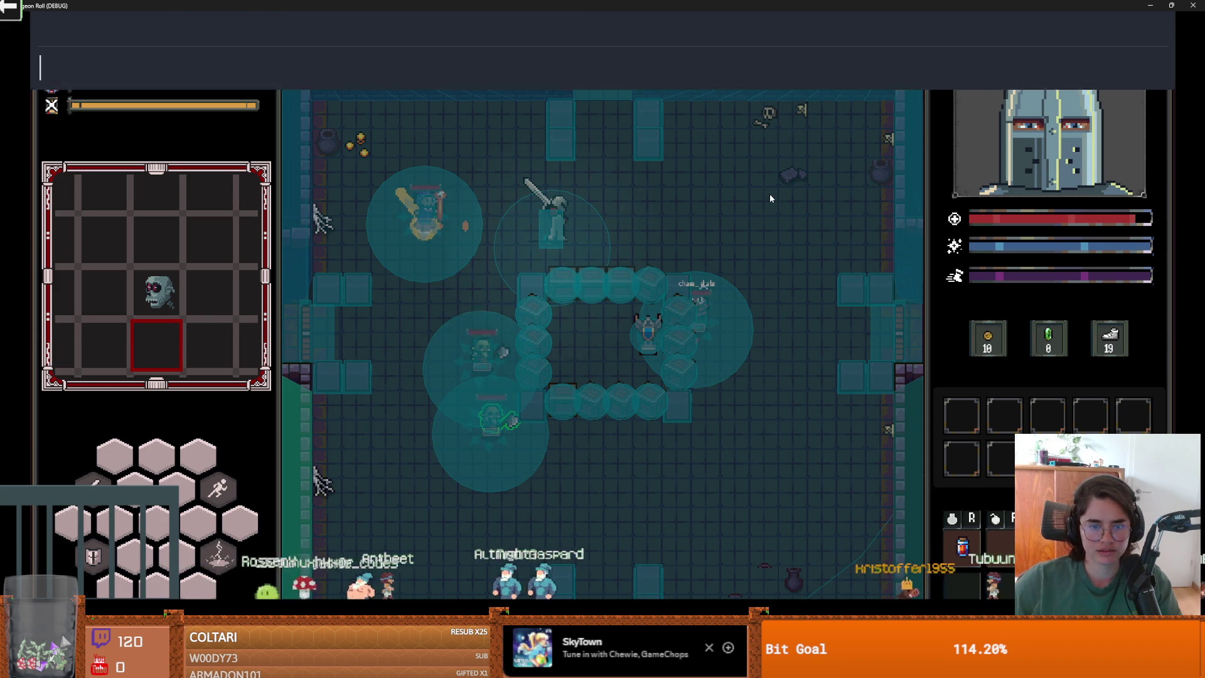
key("alt+Tab")
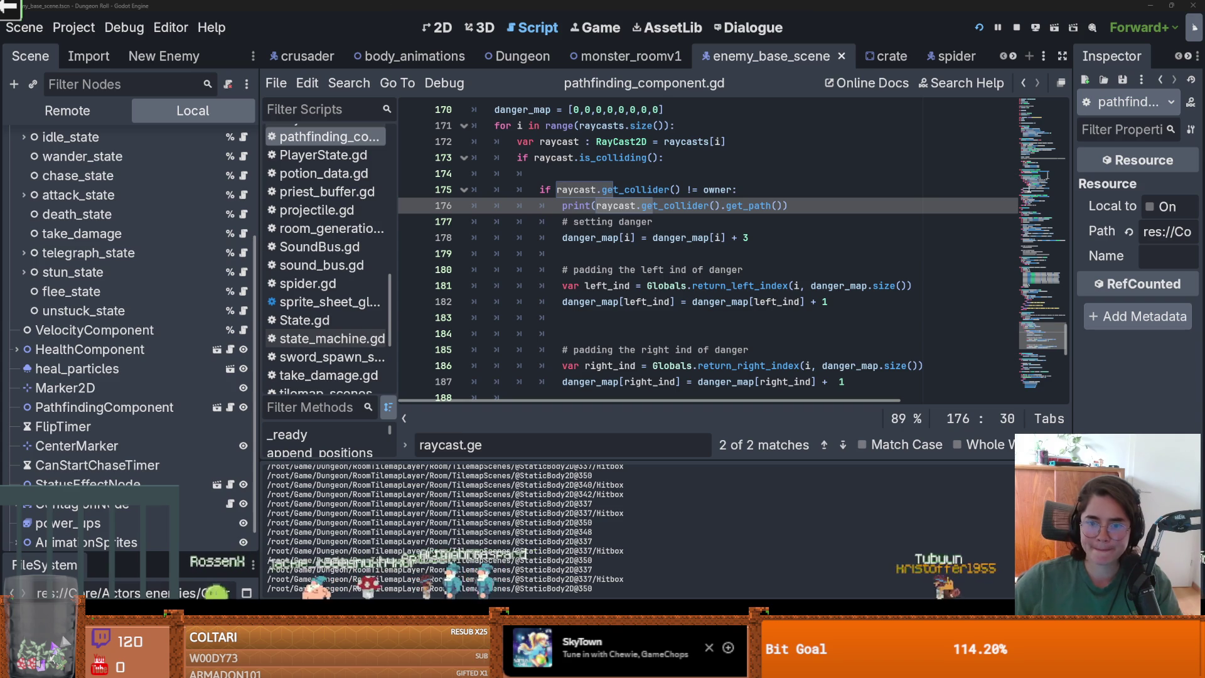
scroll(408, 531, "up", 2)
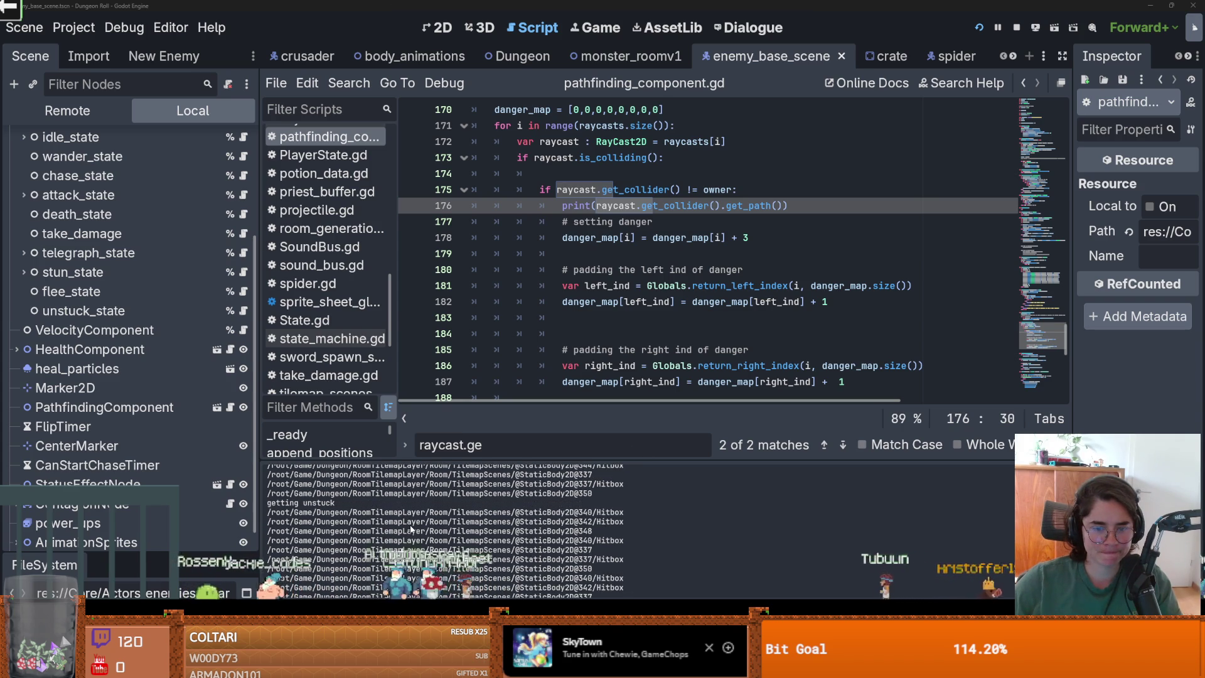
scroll(608, 573, "down", 3)
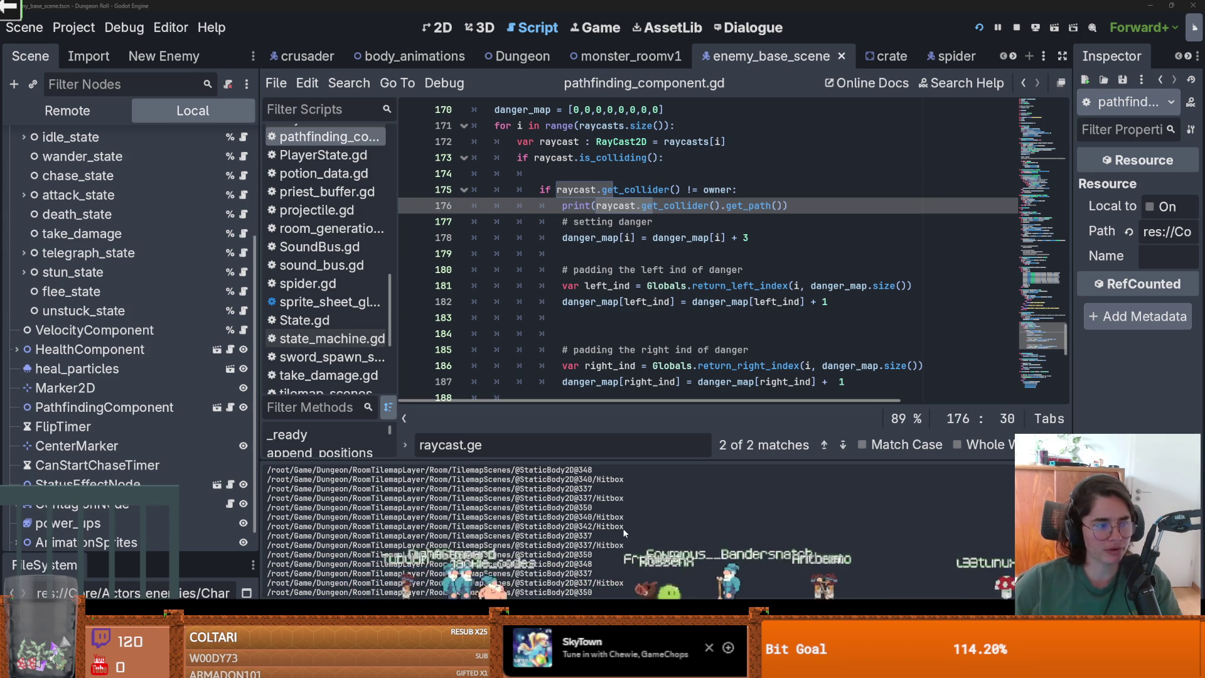
Close and reopen the game's debug console, then return to the editor
key("alt+Tab")
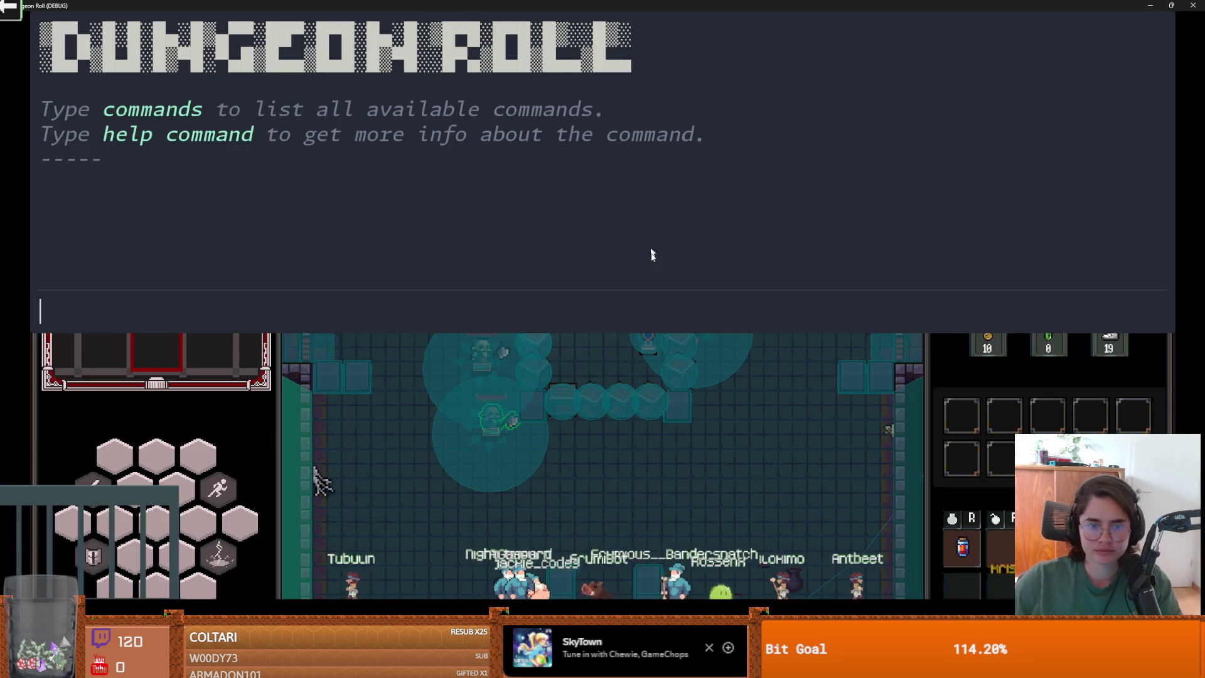
key("Escape")
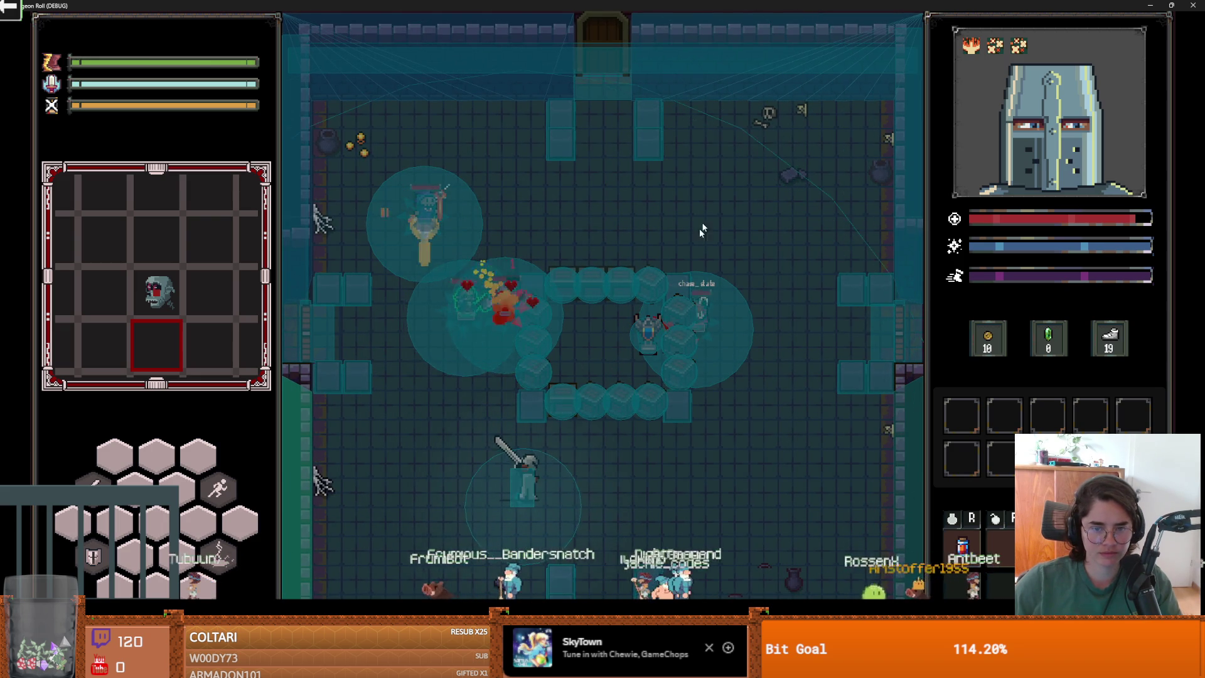
key("grave")
key("alt+Tab")
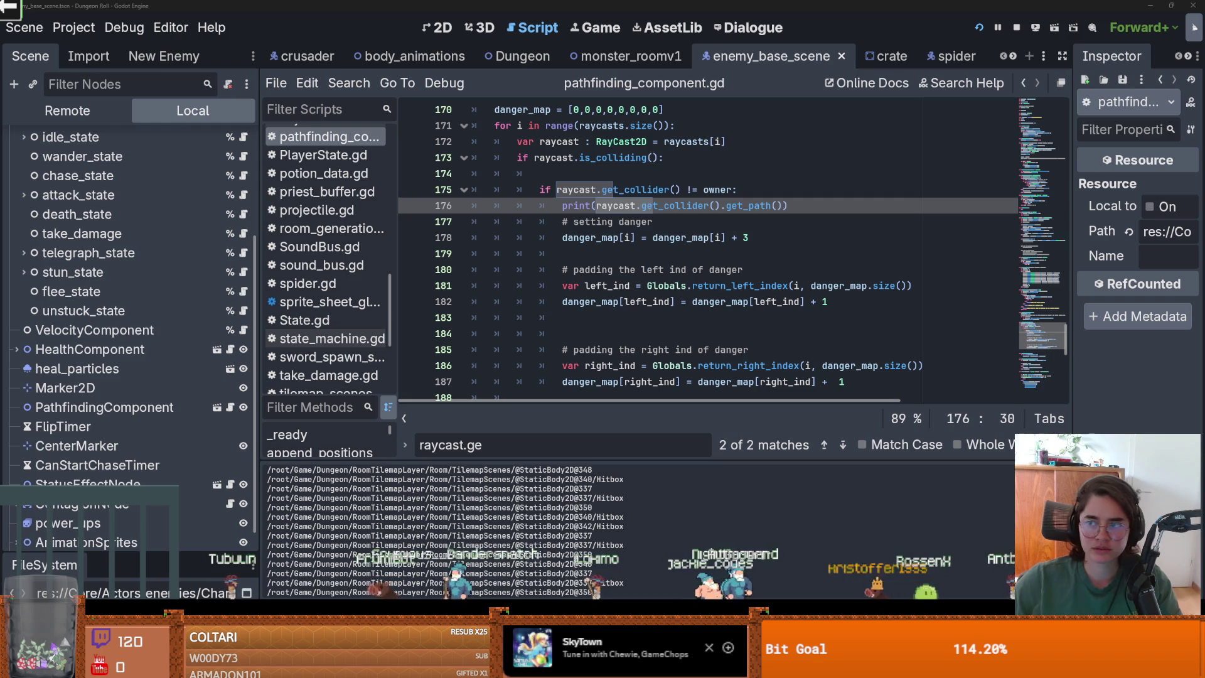
Open the charger_enemy.tscn scene from an enlarged FileSystem dock
left_click_drag(202, 324, 201, 301)
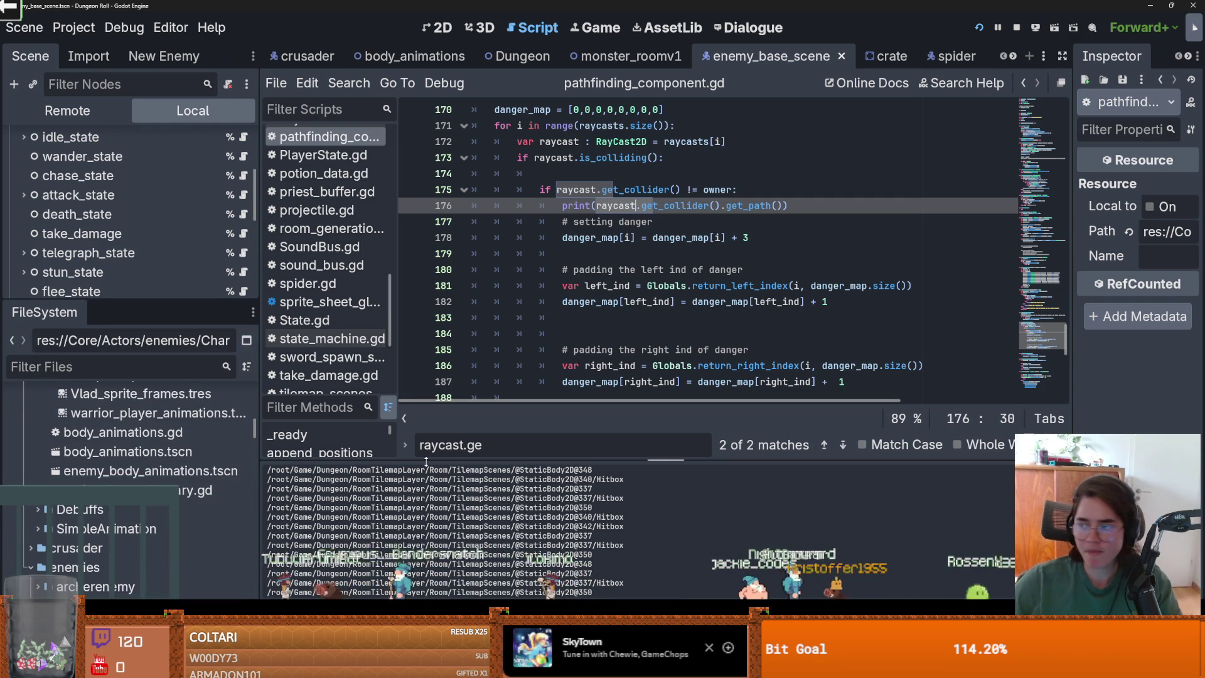
scroll(157, 583, "down", 3)
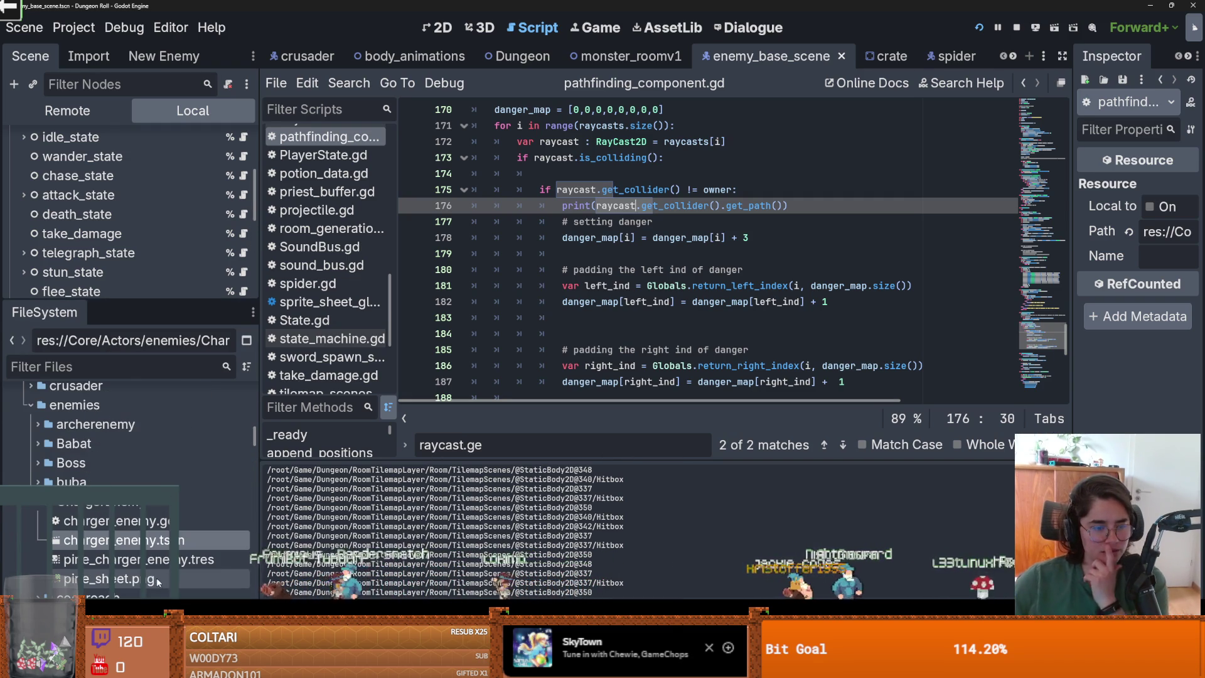
double_click(166, 544)
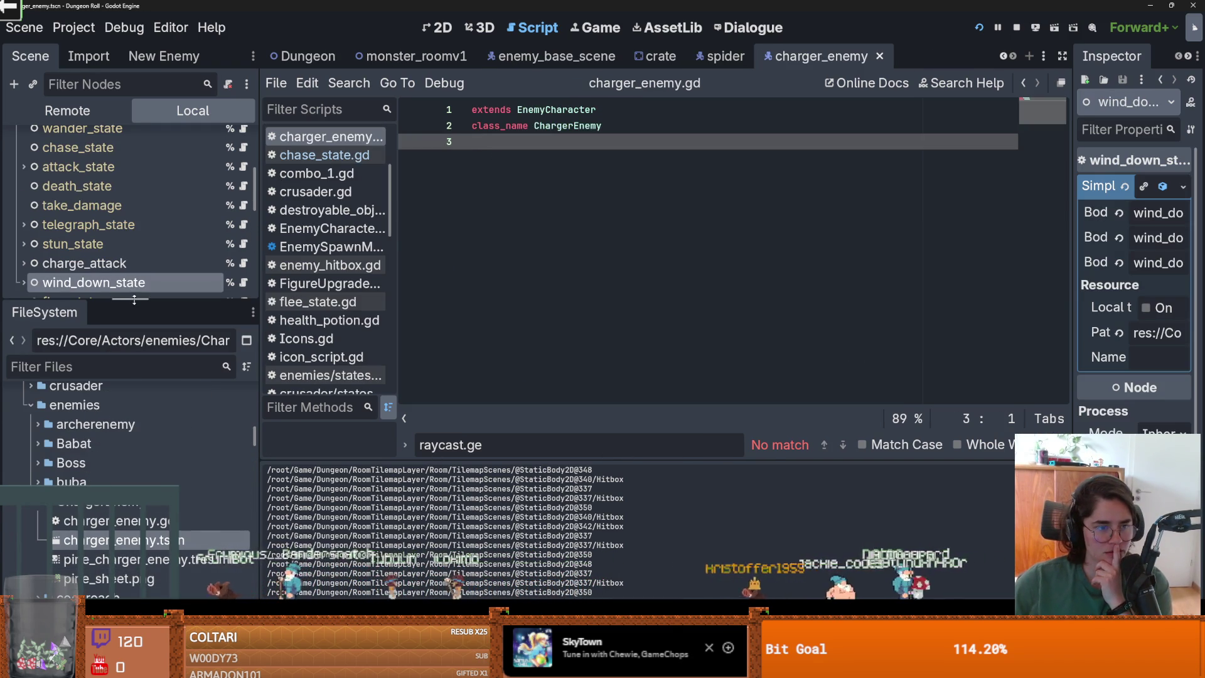
left_click_drag(133, 299, 133, 554)
scroll(188, 439, "down", 3)
Unhide both hidden DebugNodes children, save the scene, and close the game's console
left_click(244, 496)
left_click(244, 516)
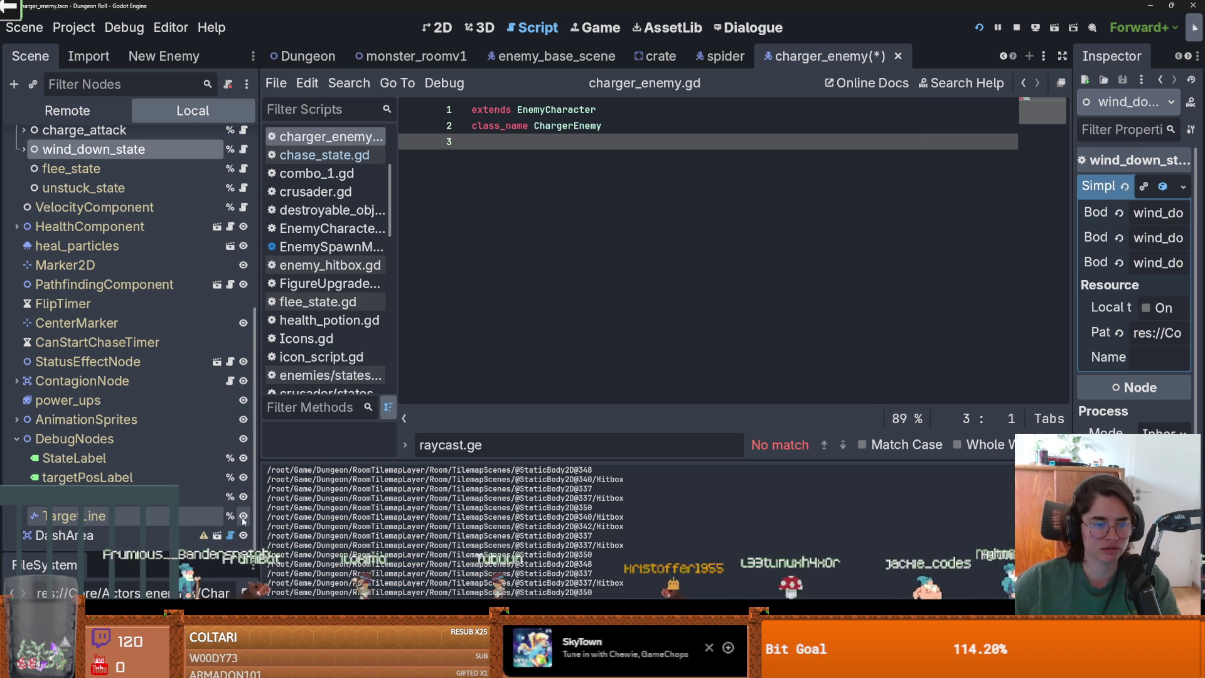
key("ctrl+s")
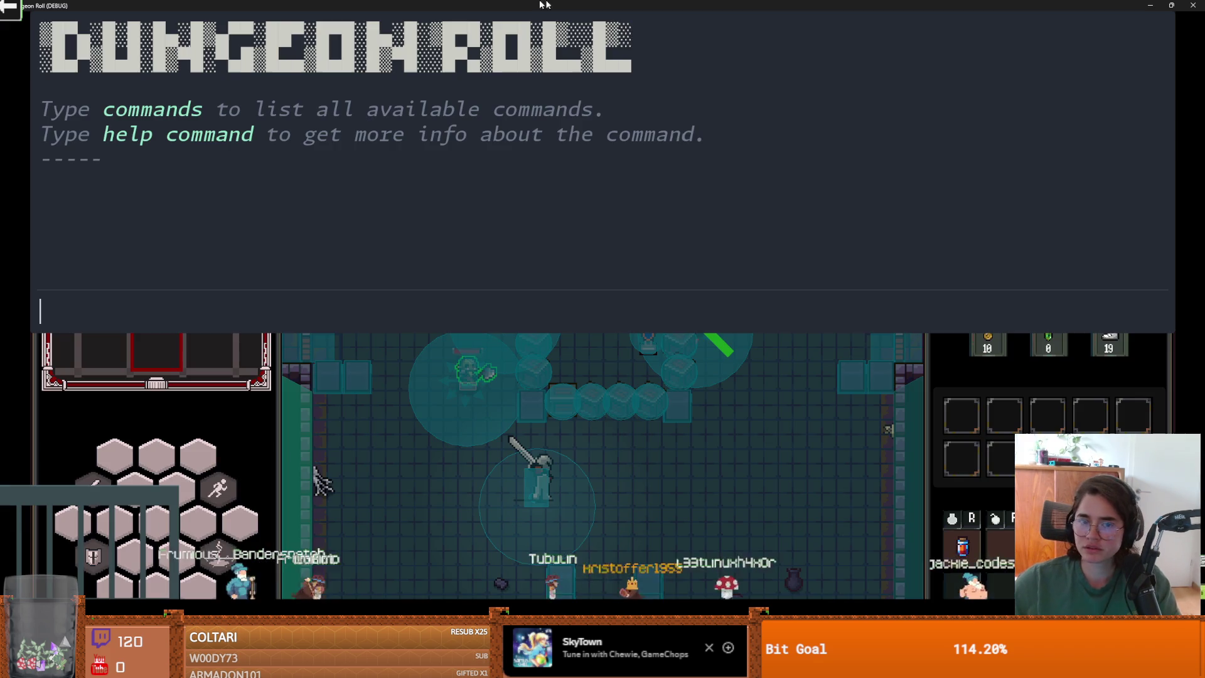
key("grave")
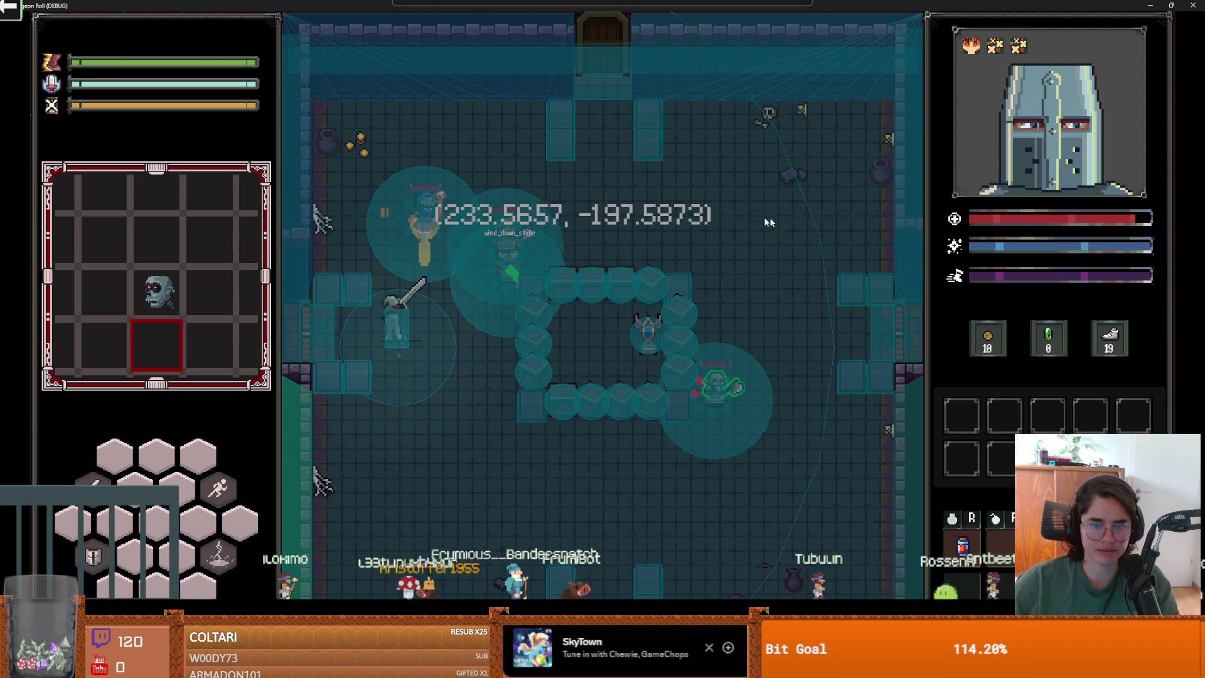
Enable Debug on the Charger's chase_state node and save the scene
key("grave")
key("alt+Tab")
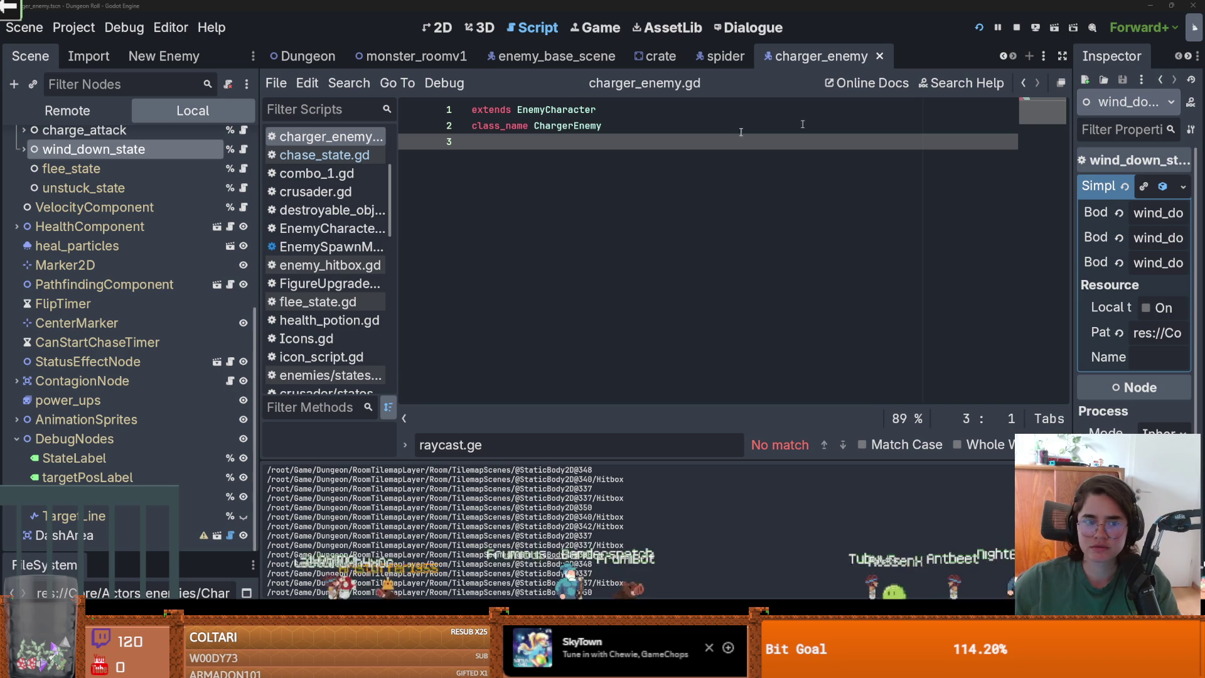
scroll(102, 292, "up", 2)
scroll(103, 292, "up", 3)
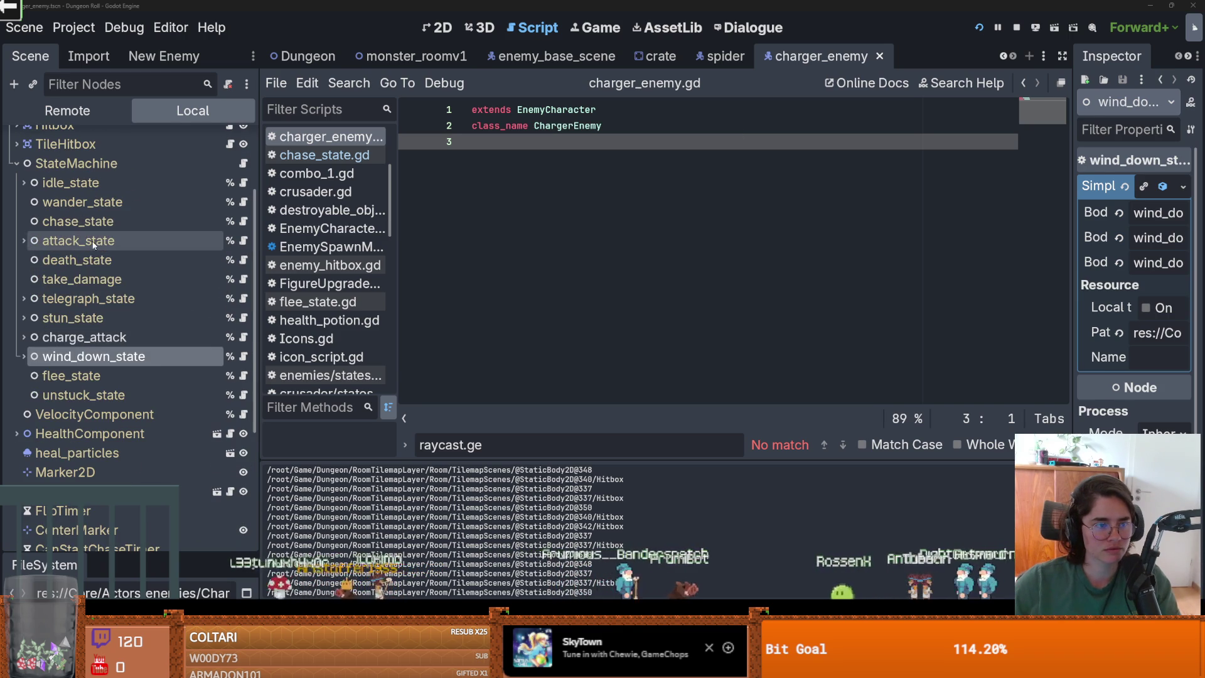
left_click(78, 221)
left_click(1142, 211)
key("ctrl+s")
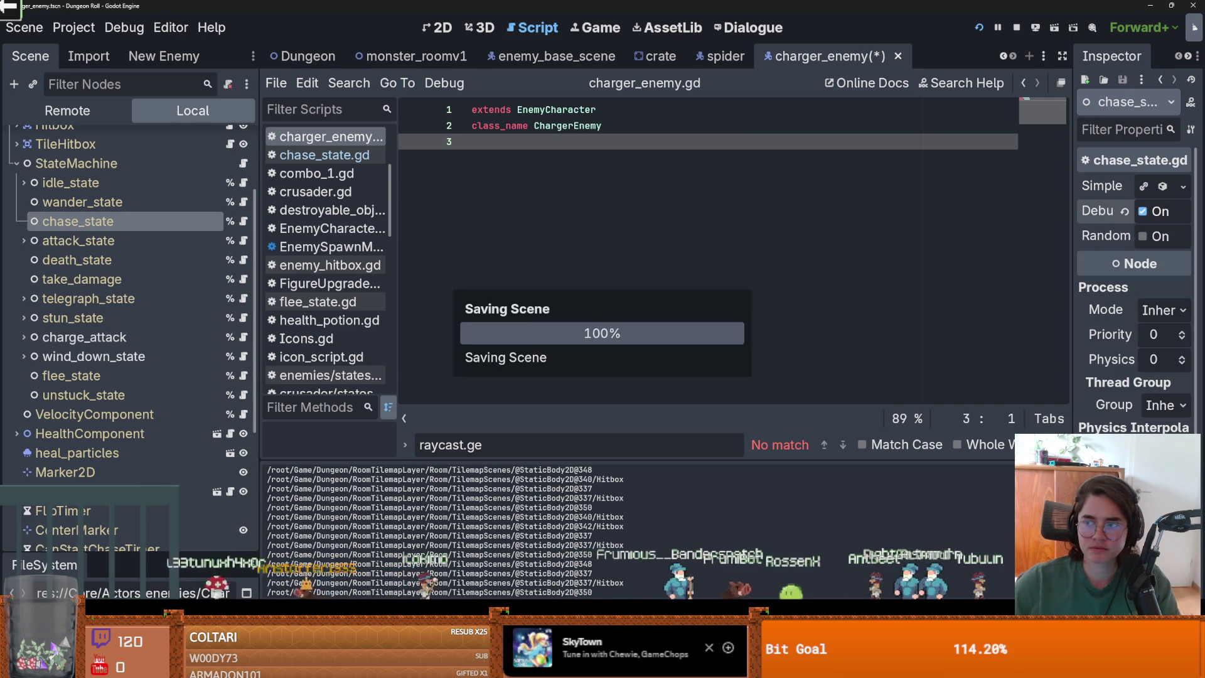
Watch the chase debugging in the running game, then reopen the console and return to the editor
key("alt+Tab")
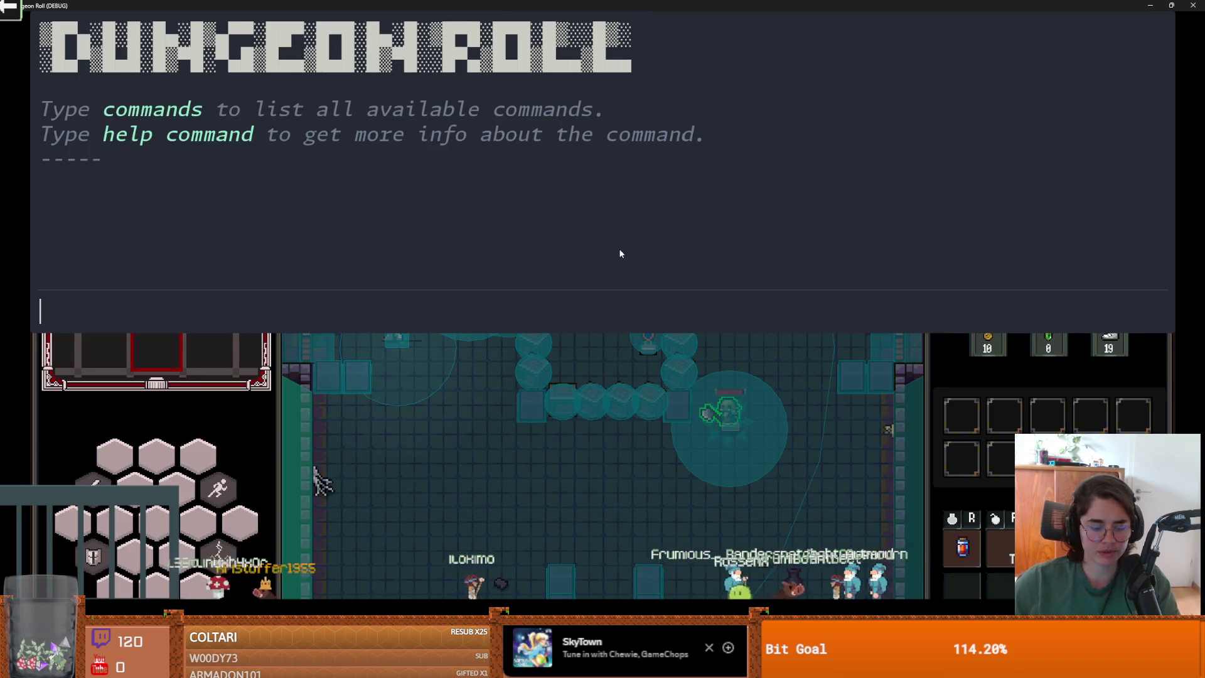
key("grave")
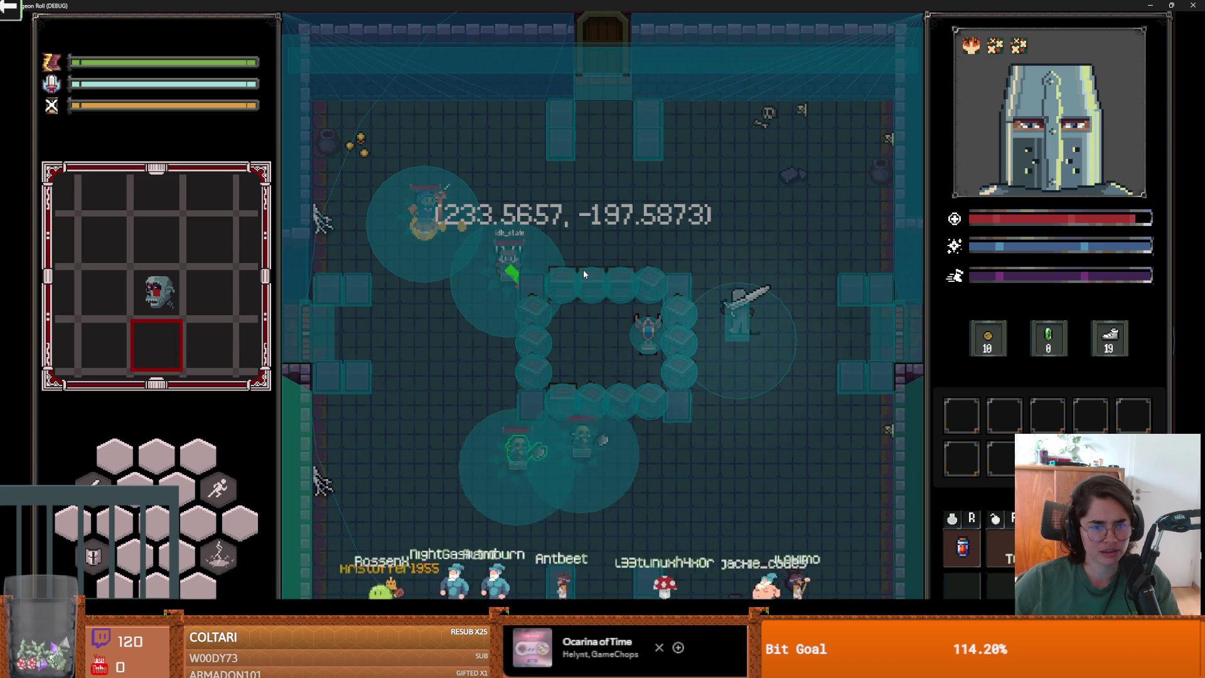
key("grave")
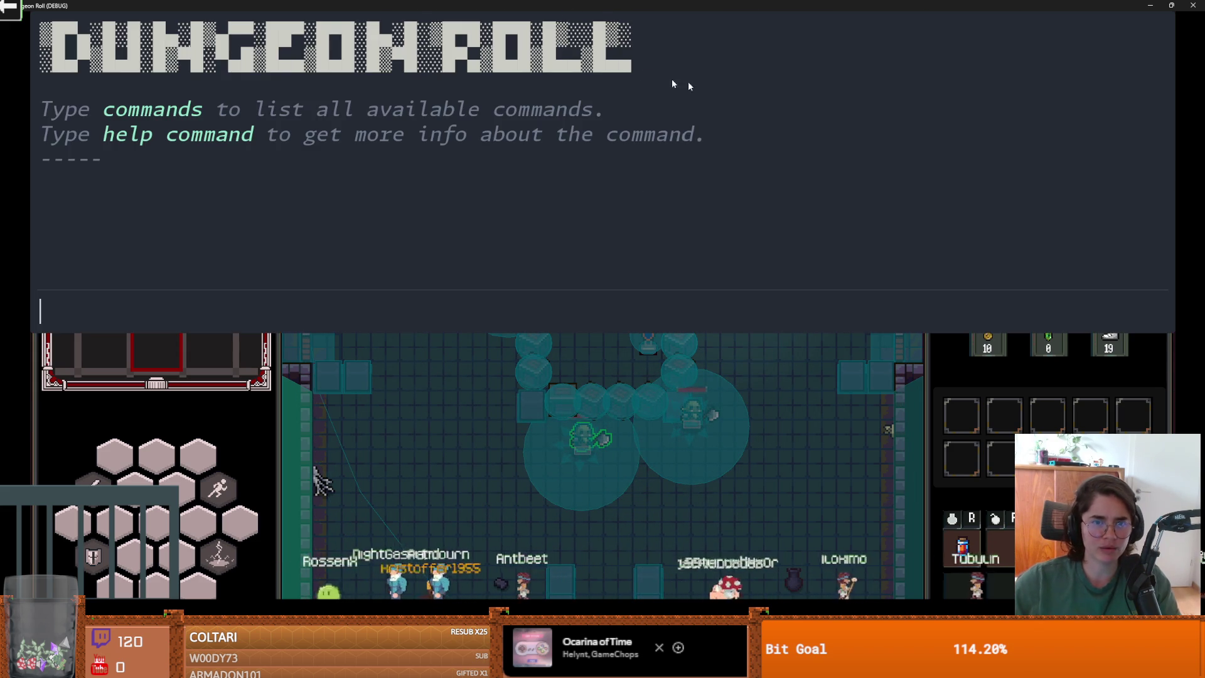
key("alt+Tab")
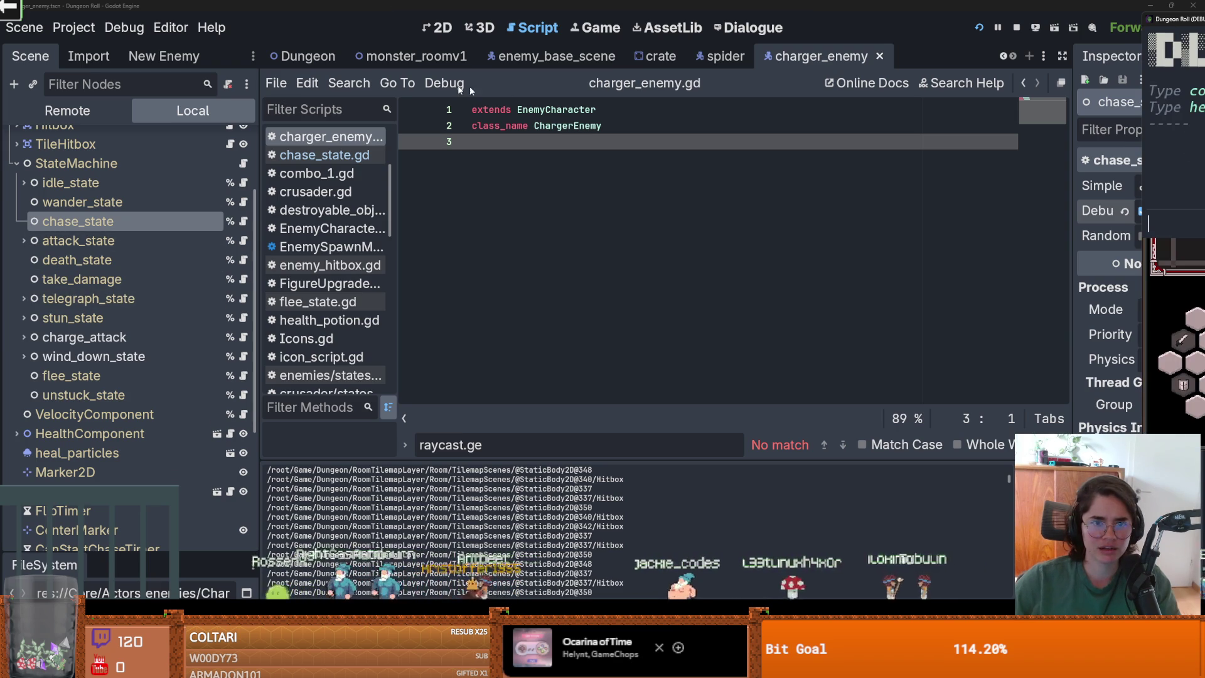
Filter the FileSystem for the charger enemy and select charger_enemy.tscn
left_click_drag(126, 556, 120, 253)
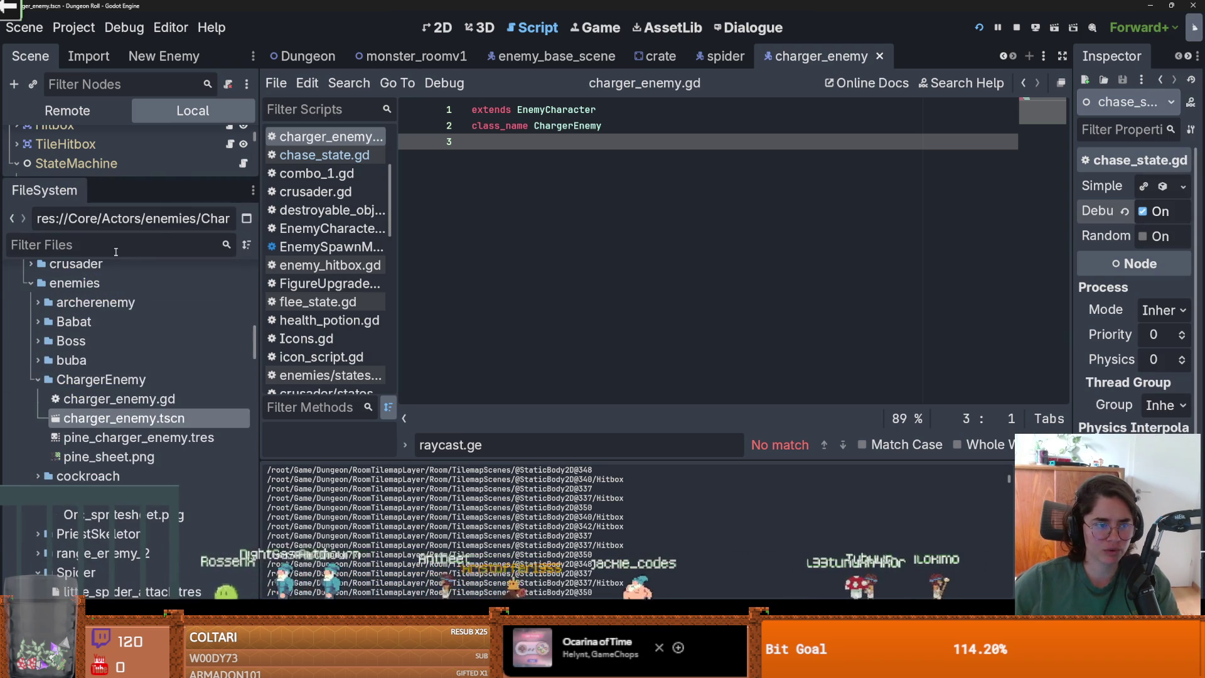
type("cas")
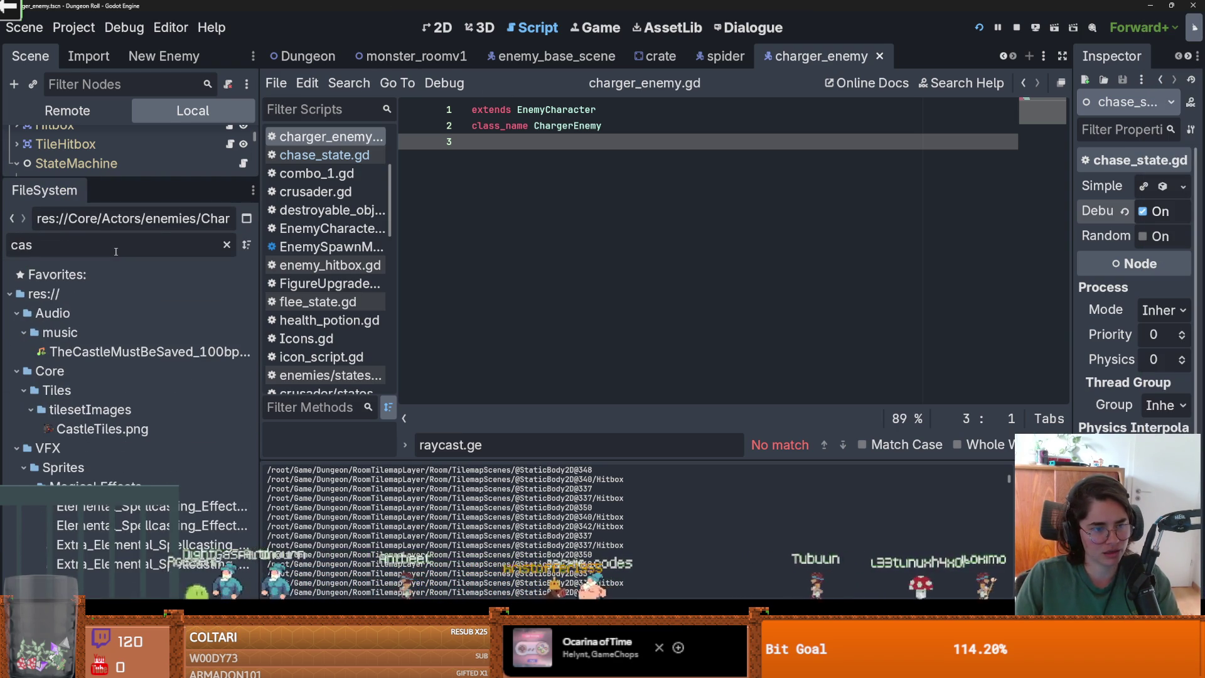
key("BackSpace")
key("BackSpace")
type("harge")
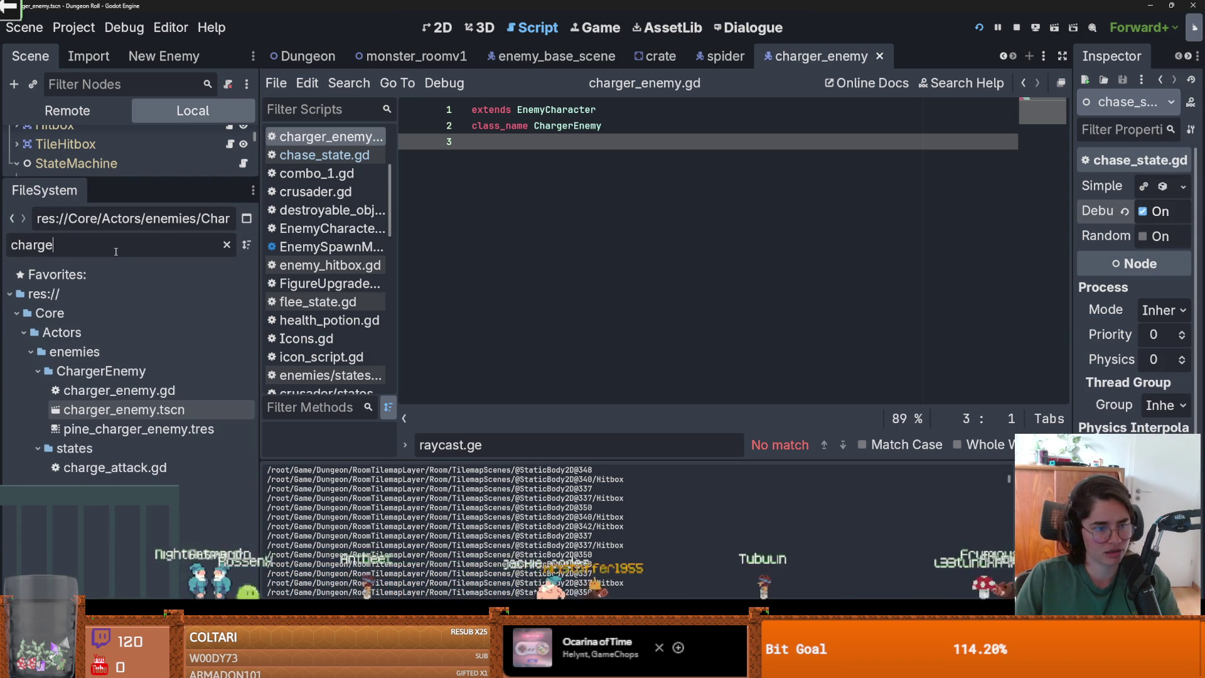
left_click(126, 418)
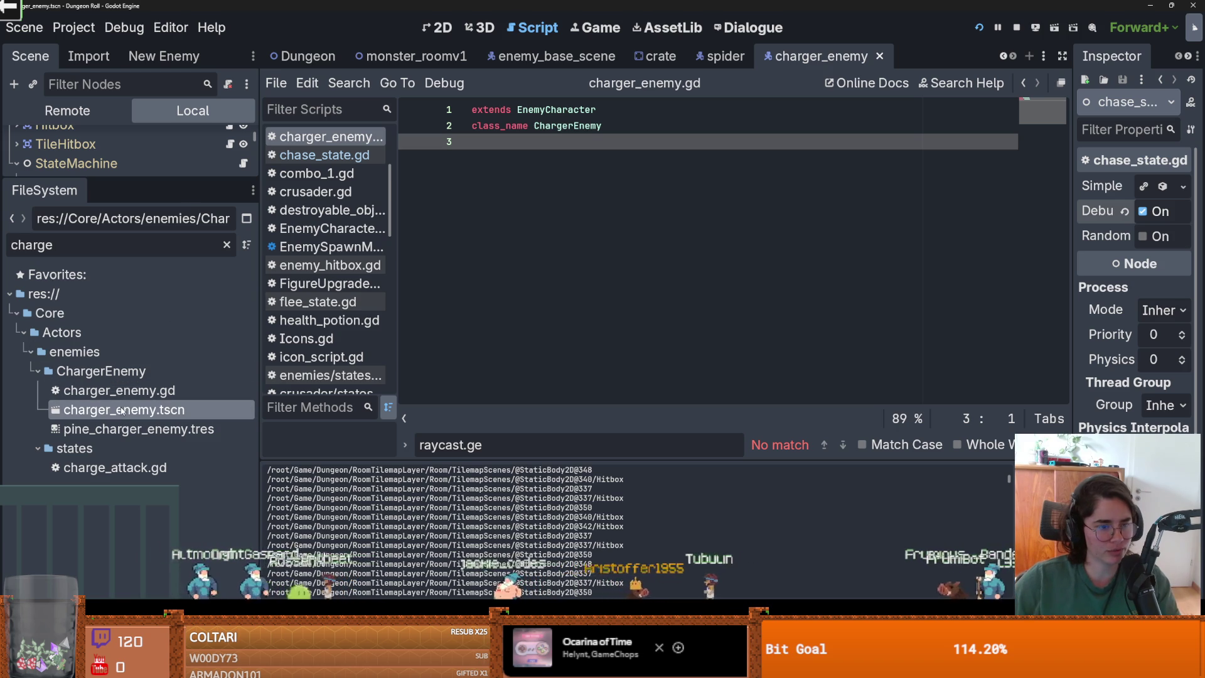
Open the idle_state script from the enlarged Scene tree
left_click_drag(145, 179, 145, 524)
left_click(244, 295)
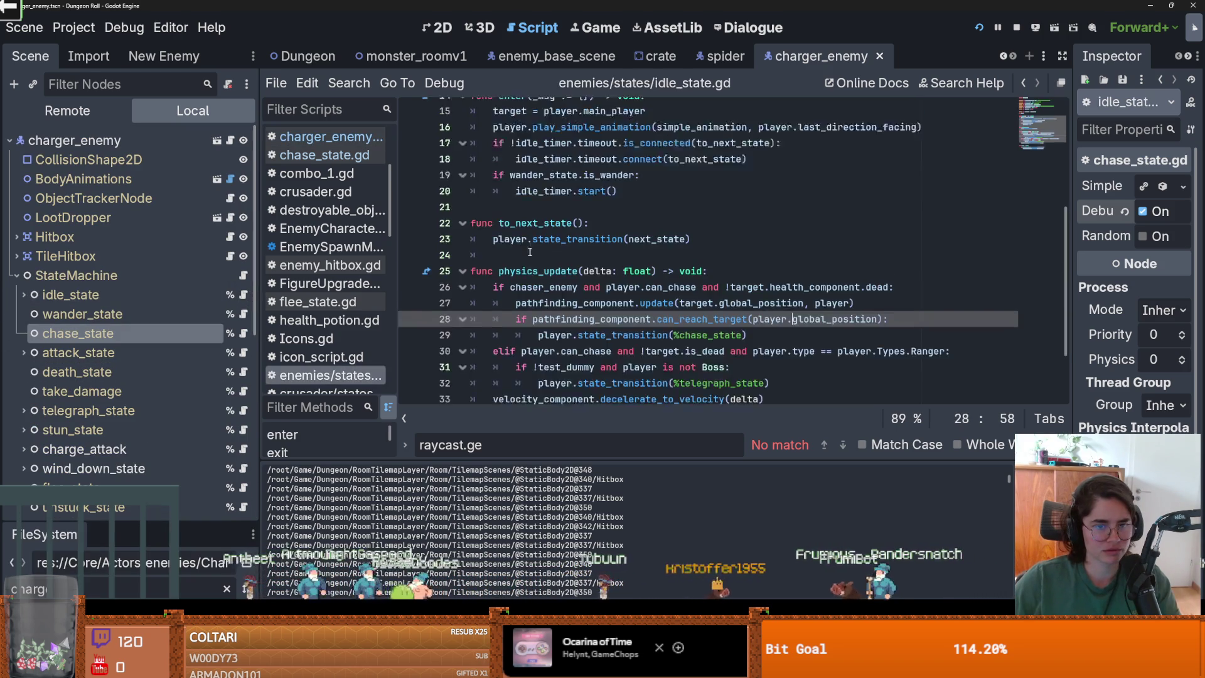
scroll(442, 247, "down", 2)
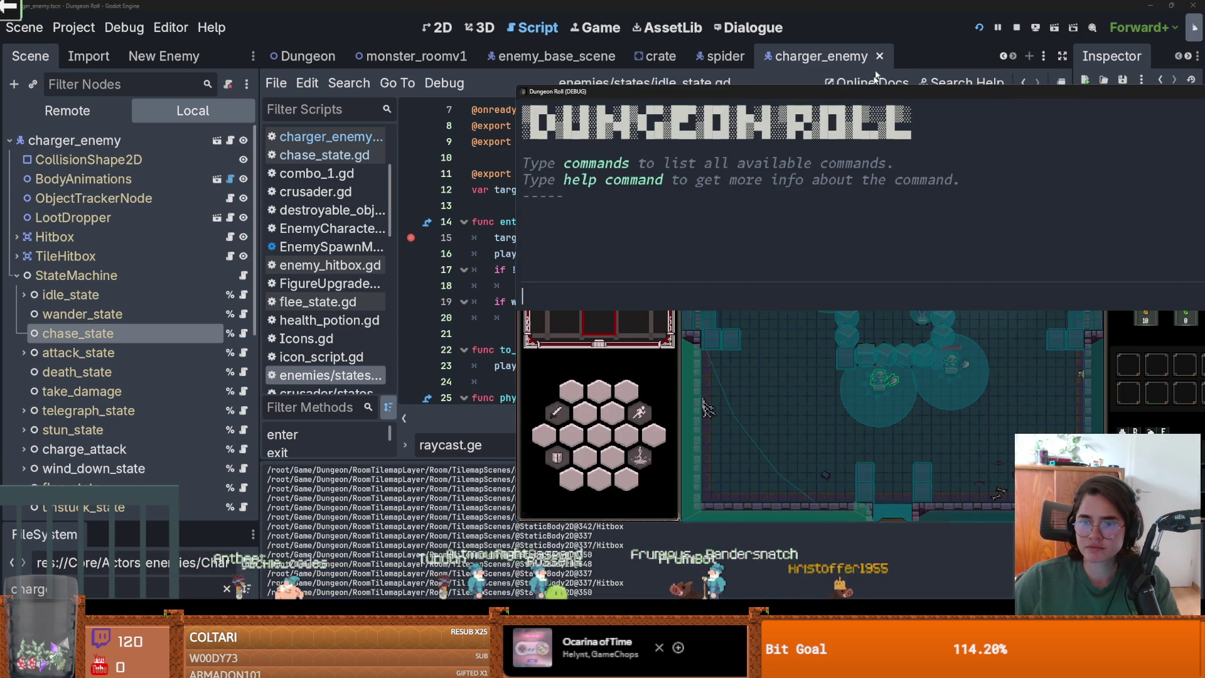
Close the game console, move the knight with W, and resume from the breakpoint with F12
key("grave")
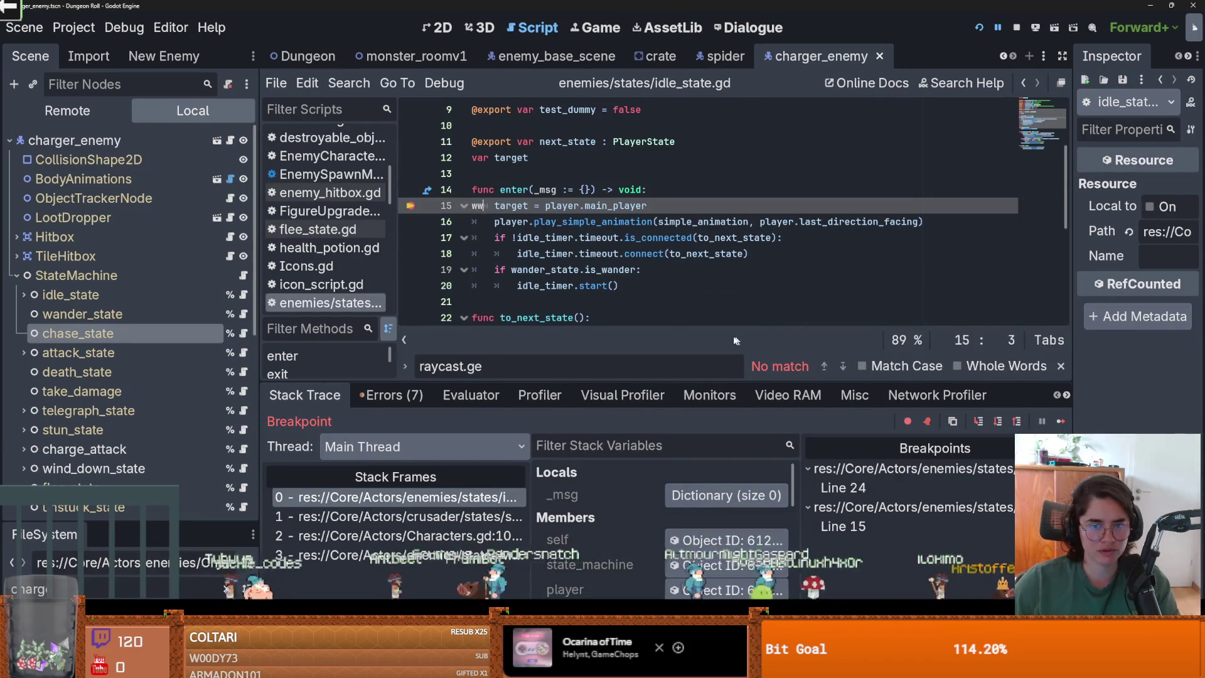
type("w")
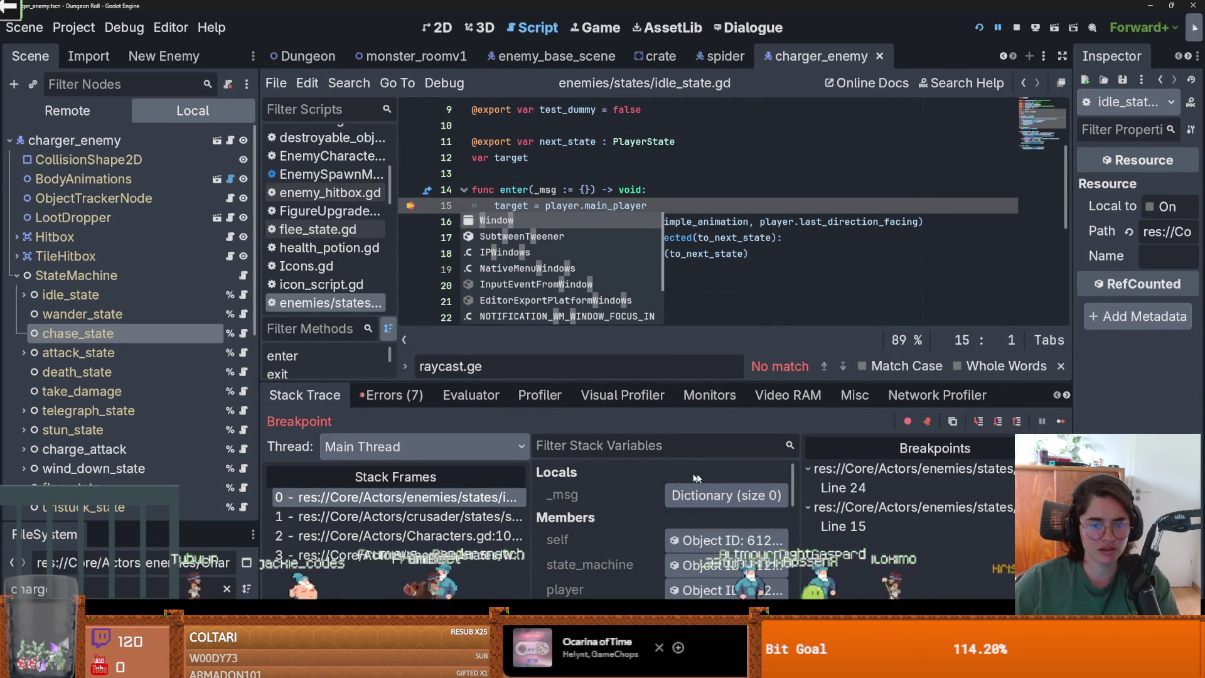
key("F12")
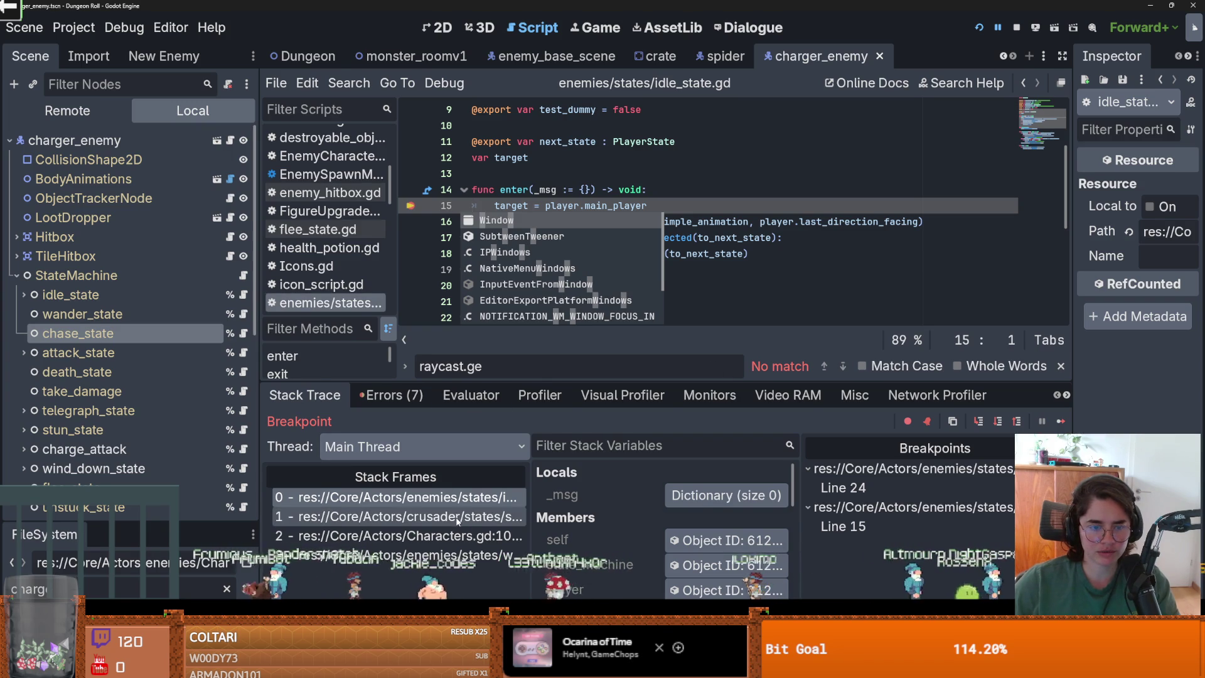
Inspect the caller stack frames, including Characters.gd state_transition and wind_down_state
left_click(459, 516)
left_click(454, 536)
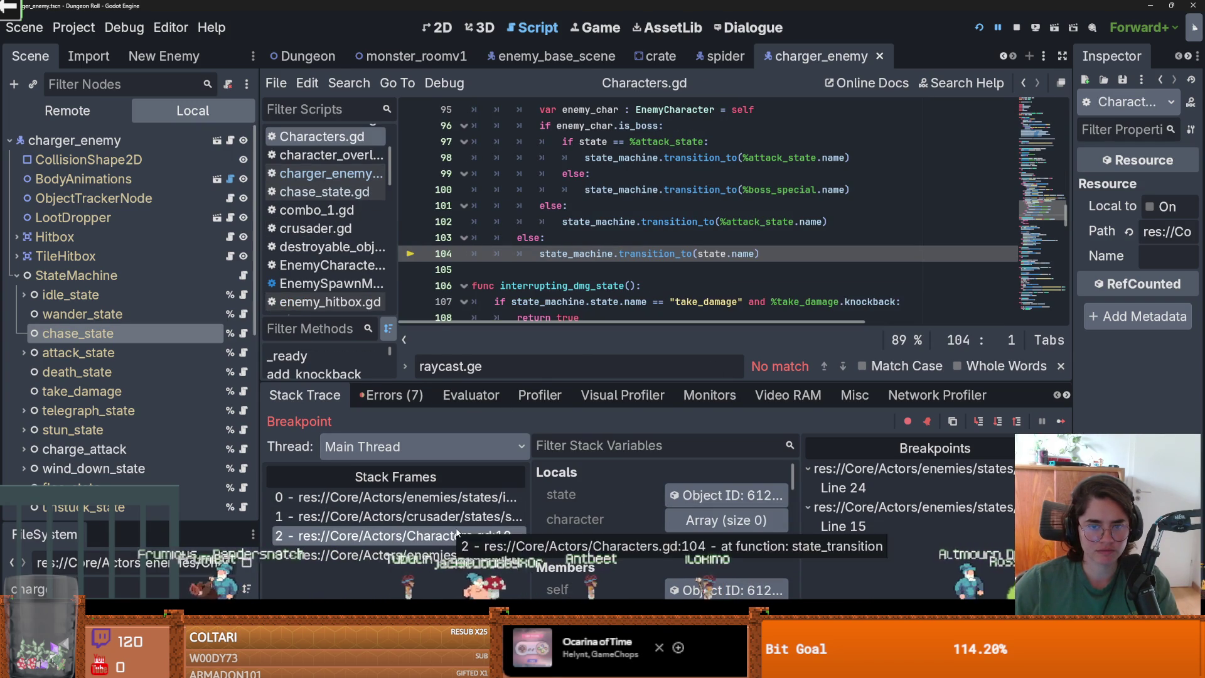
scroll(559, 254, "down", 2)
scroll(559, 254, "up", 2)
scroll(558, 254, "up", 4)
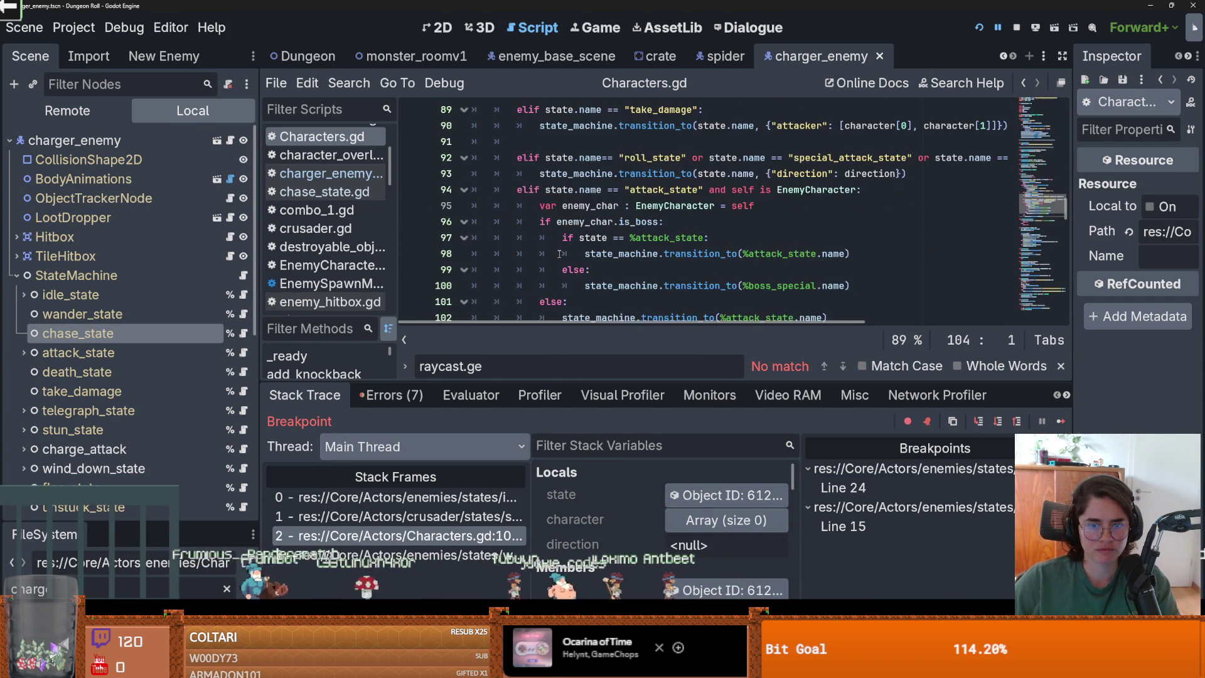
scroll(559, 255, "down", 4)
left_click(480, 557)
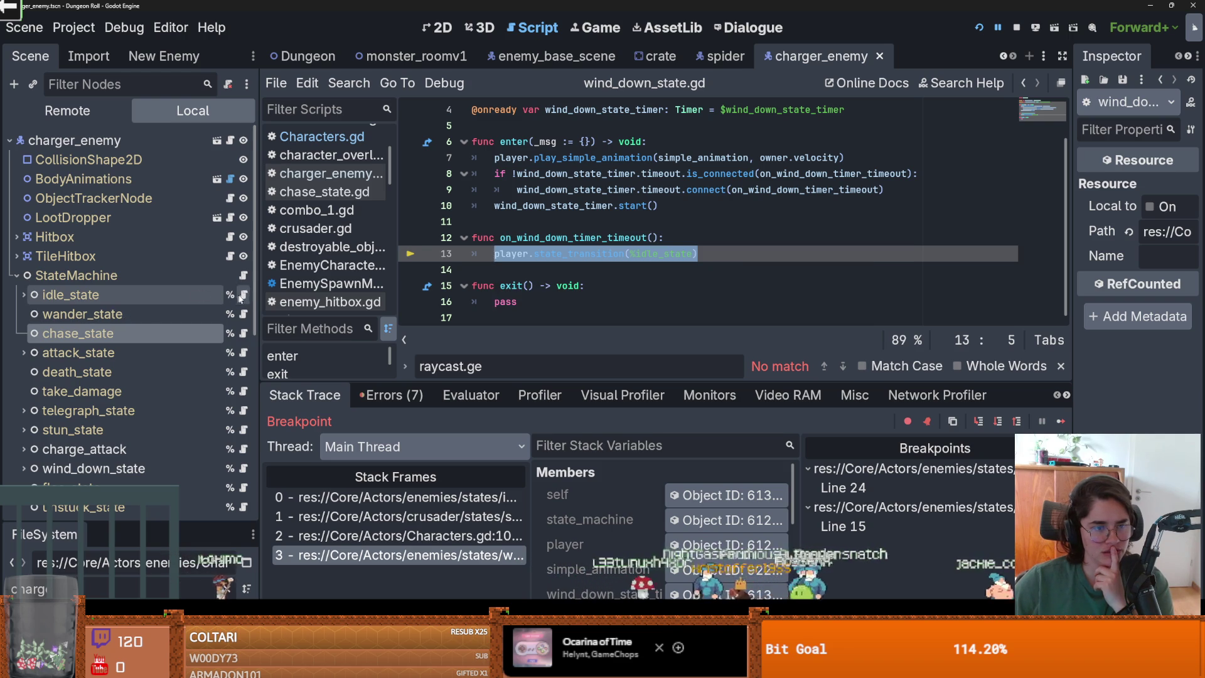
Continue to the idle_state breakpoint, then select the idle_state node in the Scene tree
key("F12")
key("Escape")
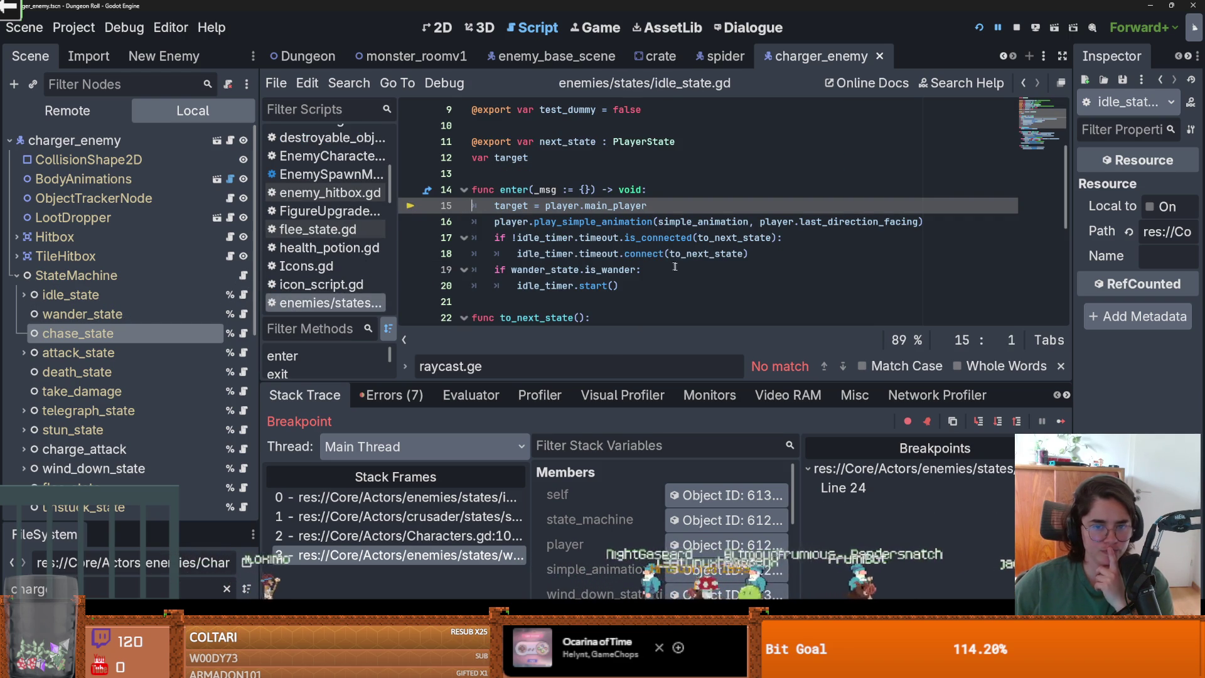
scroll(584, 230, "down", 1)
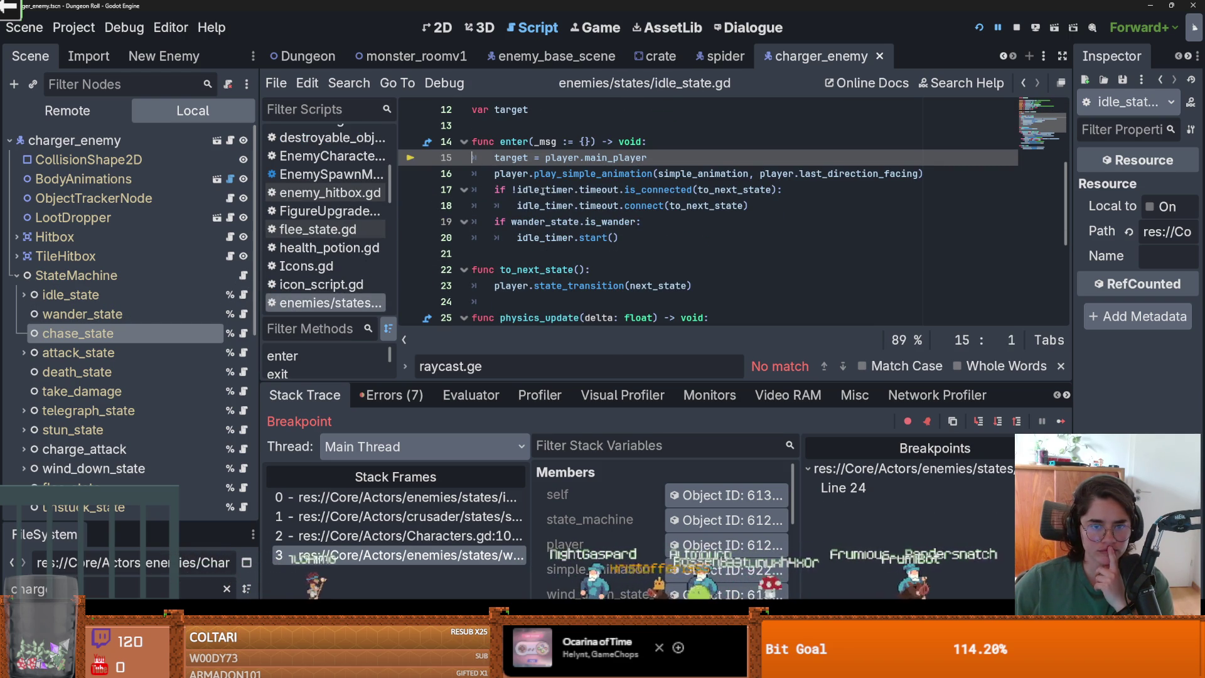
mouse_move(735, 193)
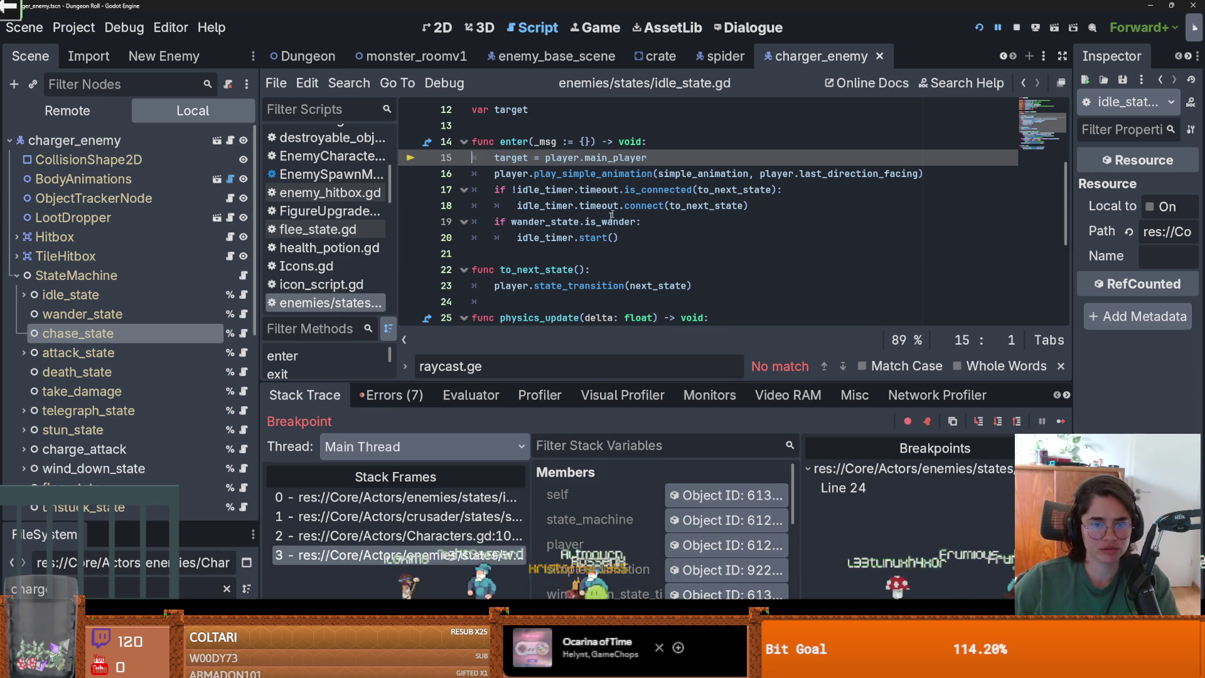
scroll(618, 210, "up", 1)
mouse_move(130, 523)
left_mouse_down()
mouse_move(120, 199)
mouse_move(113, 524)
left_mouse_up()
left_click(124, 297)
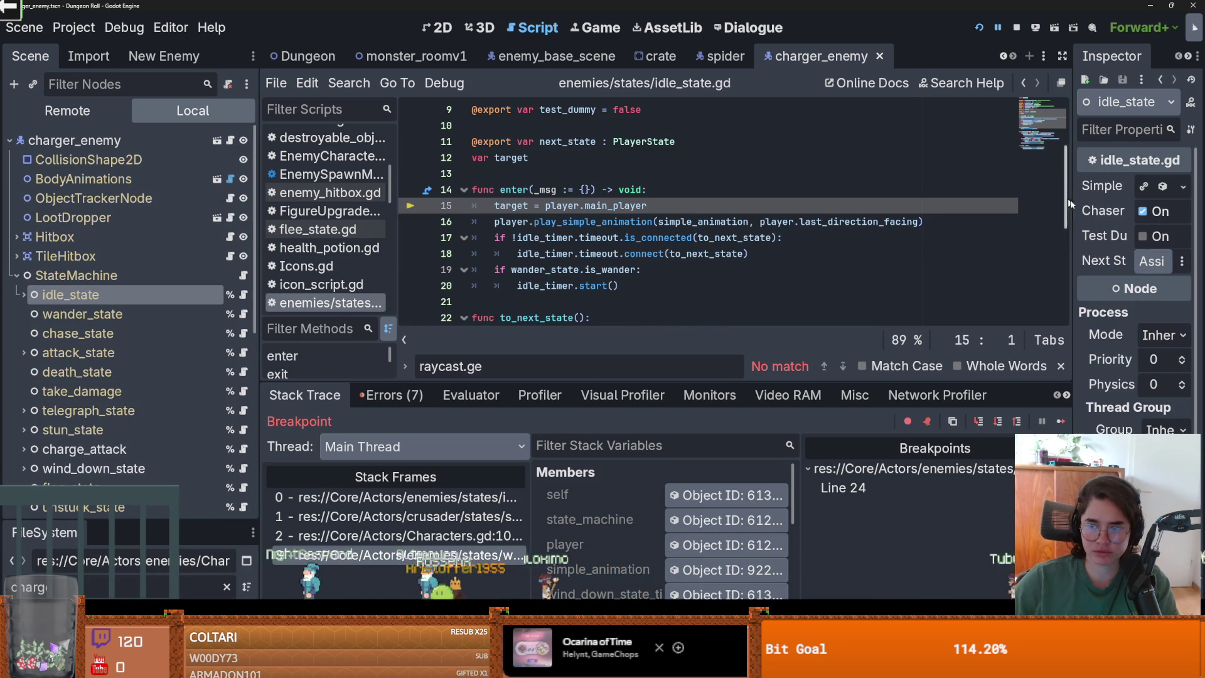
Set idle_state's Next State to chase_state in the Inspector
left_click(1152, 261)
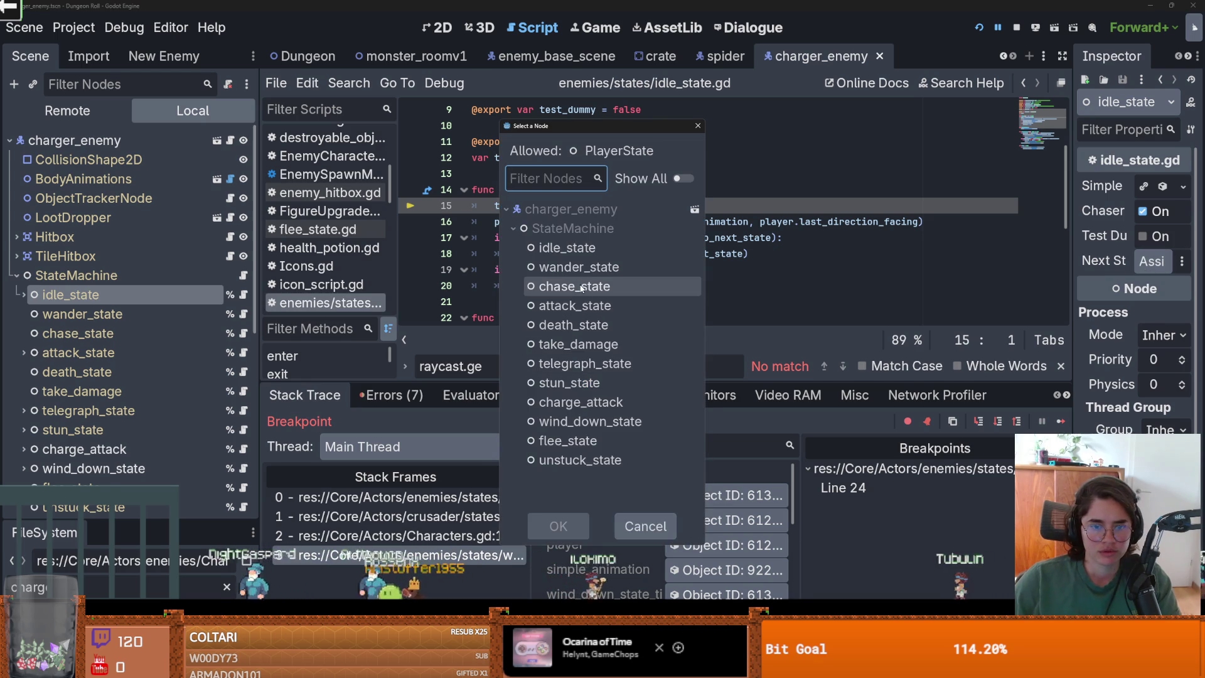
double_click(581, 287)
left_click(526, 222)
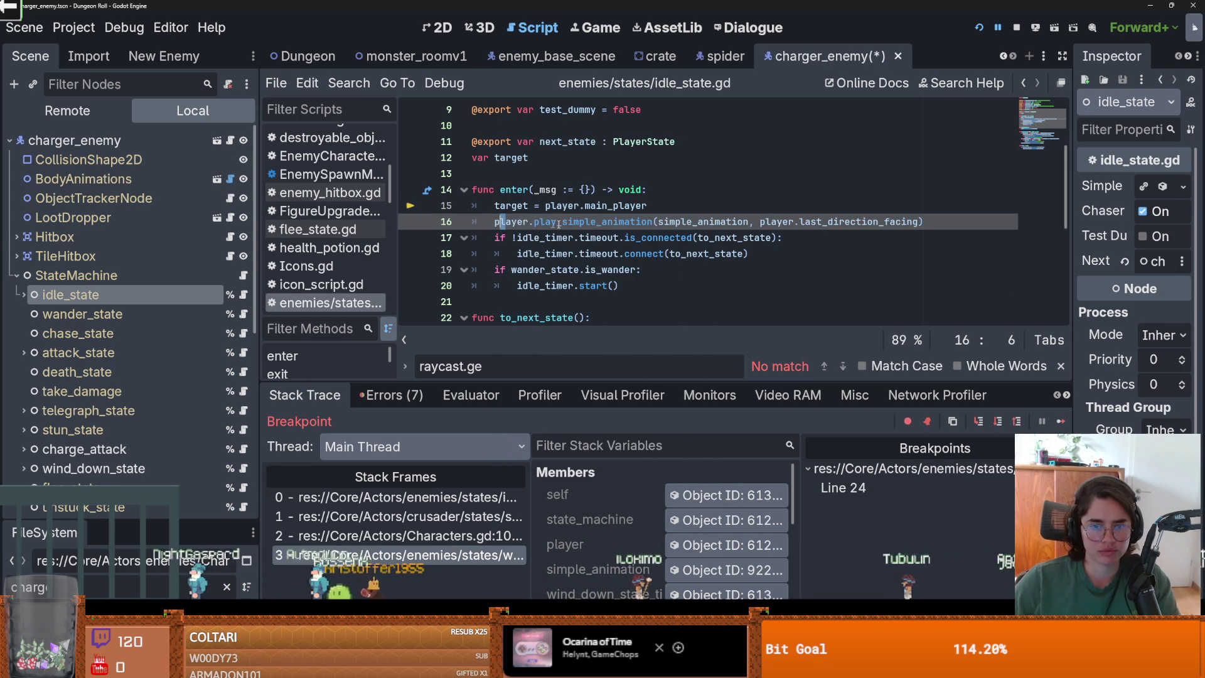
left_click(528, 238)
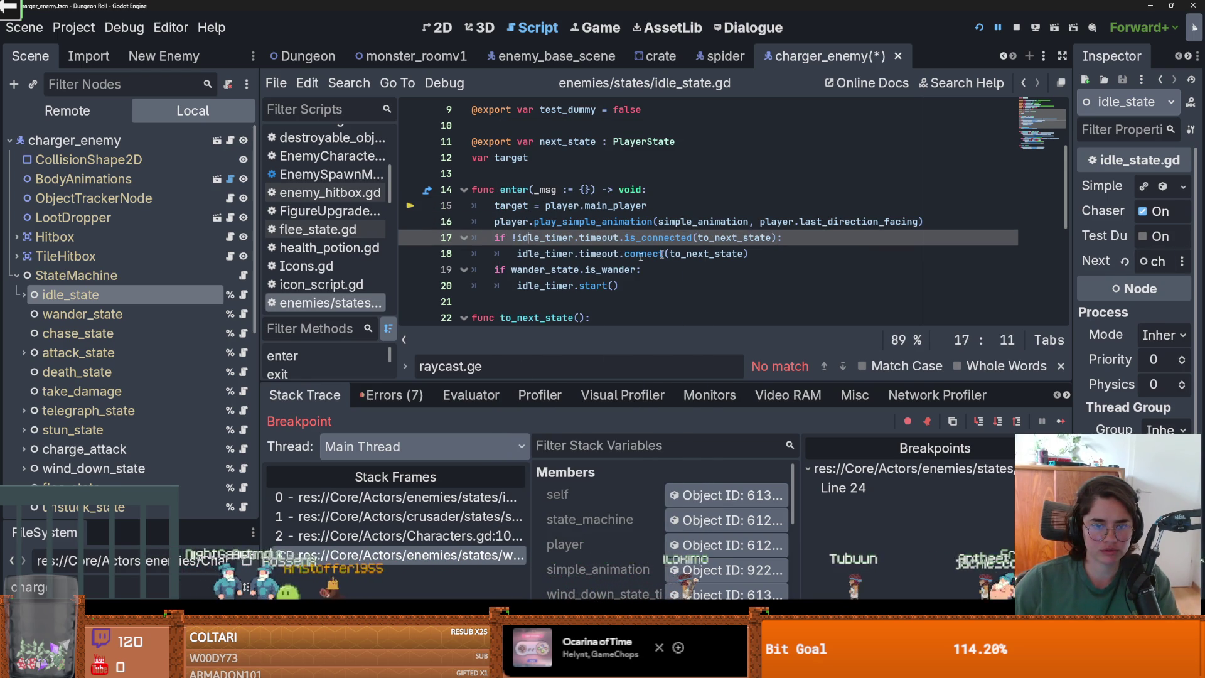
scroll(671, 262, "down", 2)
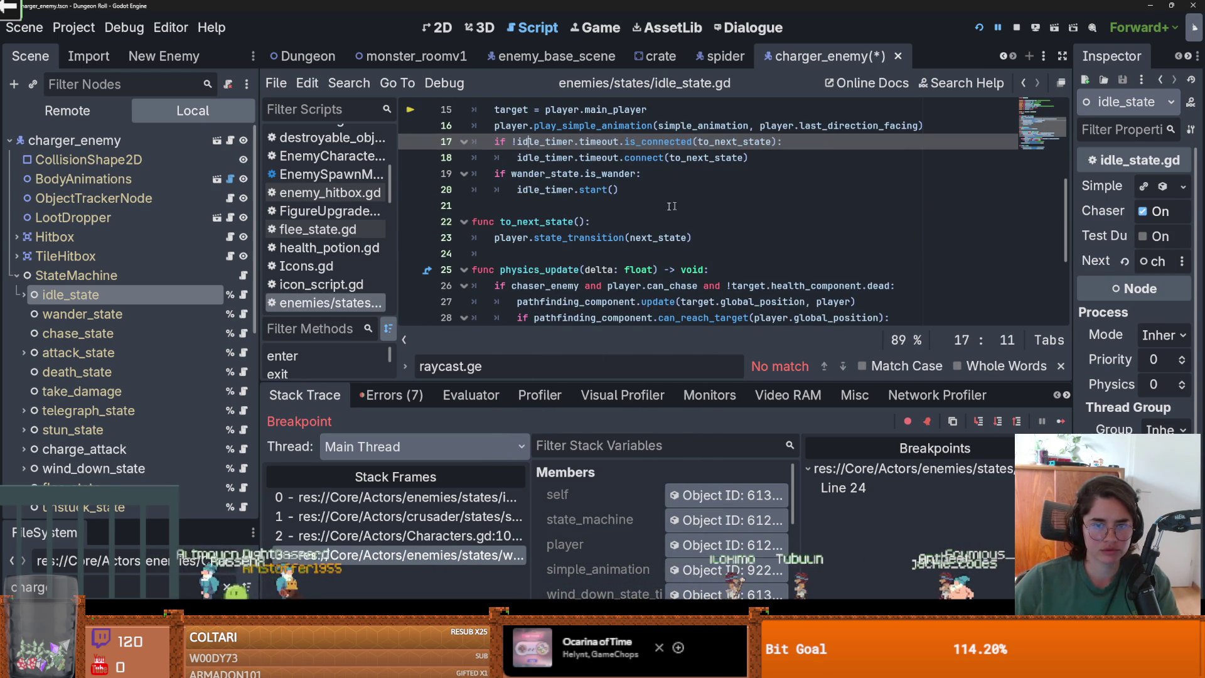
Change IdleTimer's Wait Time from 4.0 to 3.0 s and save charger_enemy
left_click(24, 294)
left_click(82, 313)
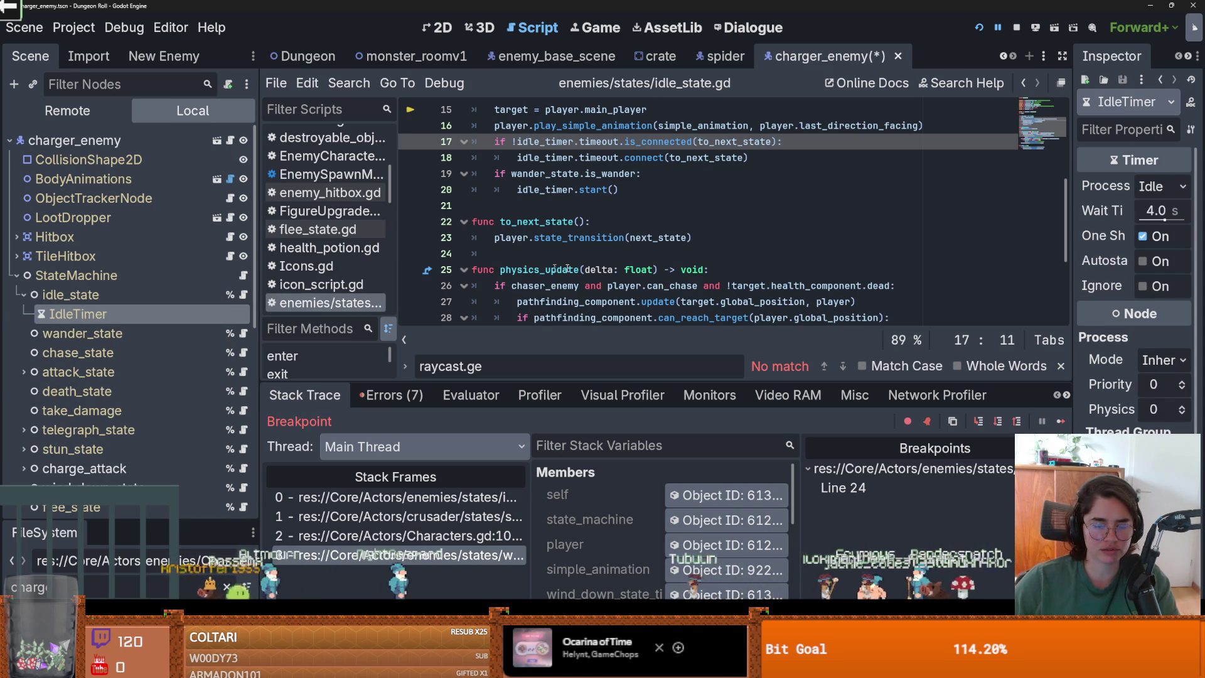
left_click(1152, 211)
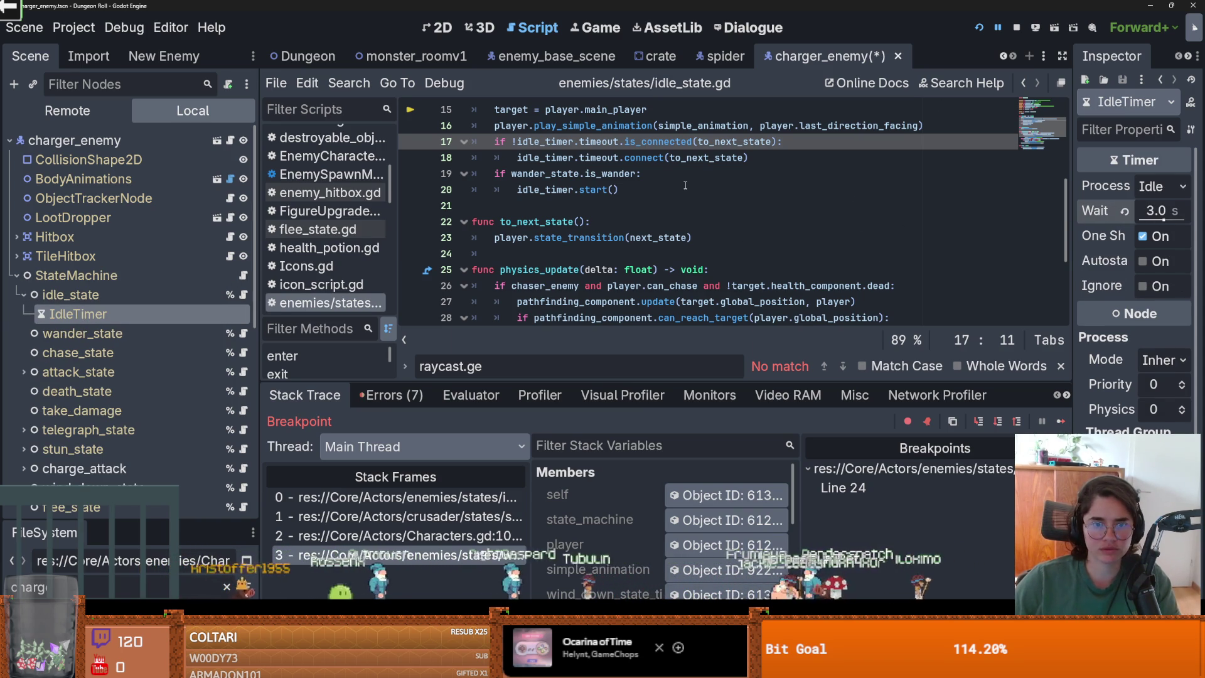
key("ctrl+s")
scroll(597, 186, "up", 2)
scroll(587, 187, "down", 2)
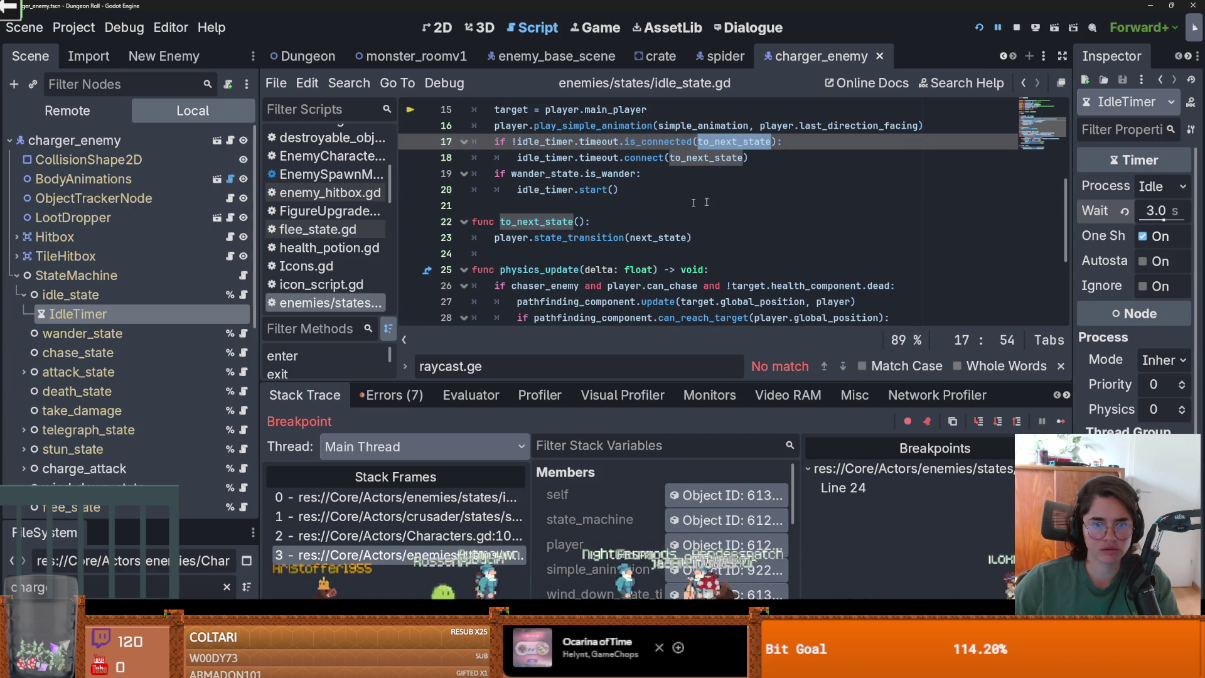
Run the project, close the game window, and switch to the enemy_base_scene
left_click(979, 27)
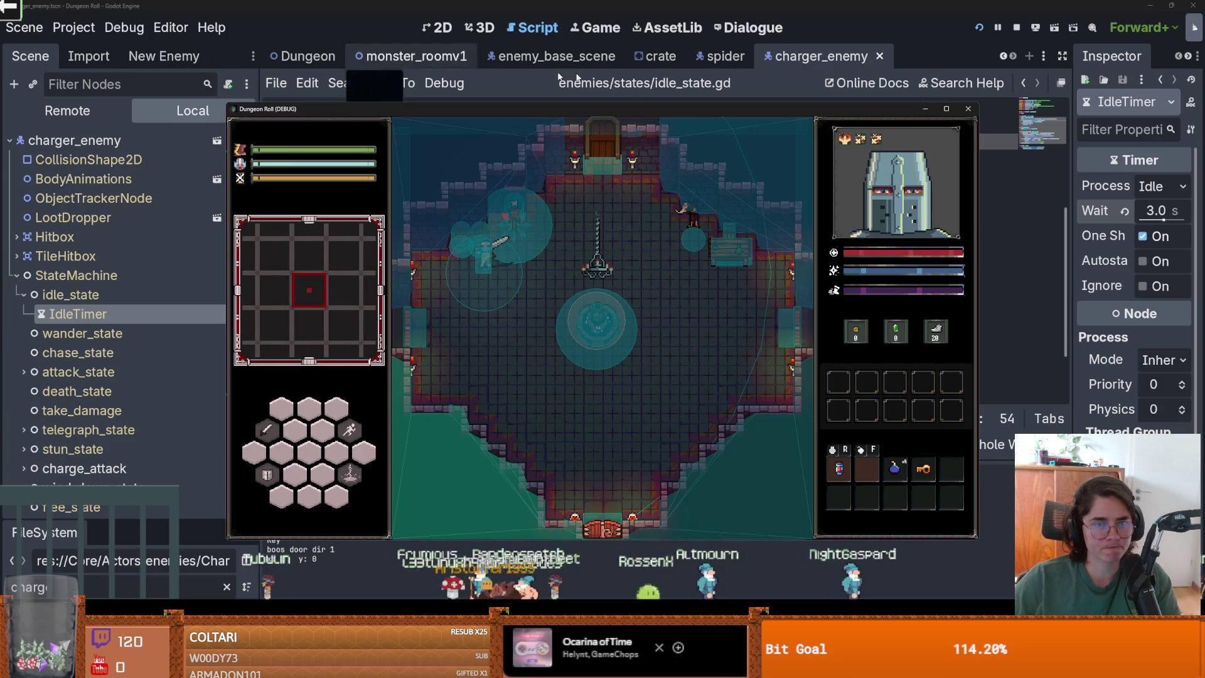
left_click(973, 111)
left_click(124, 27)
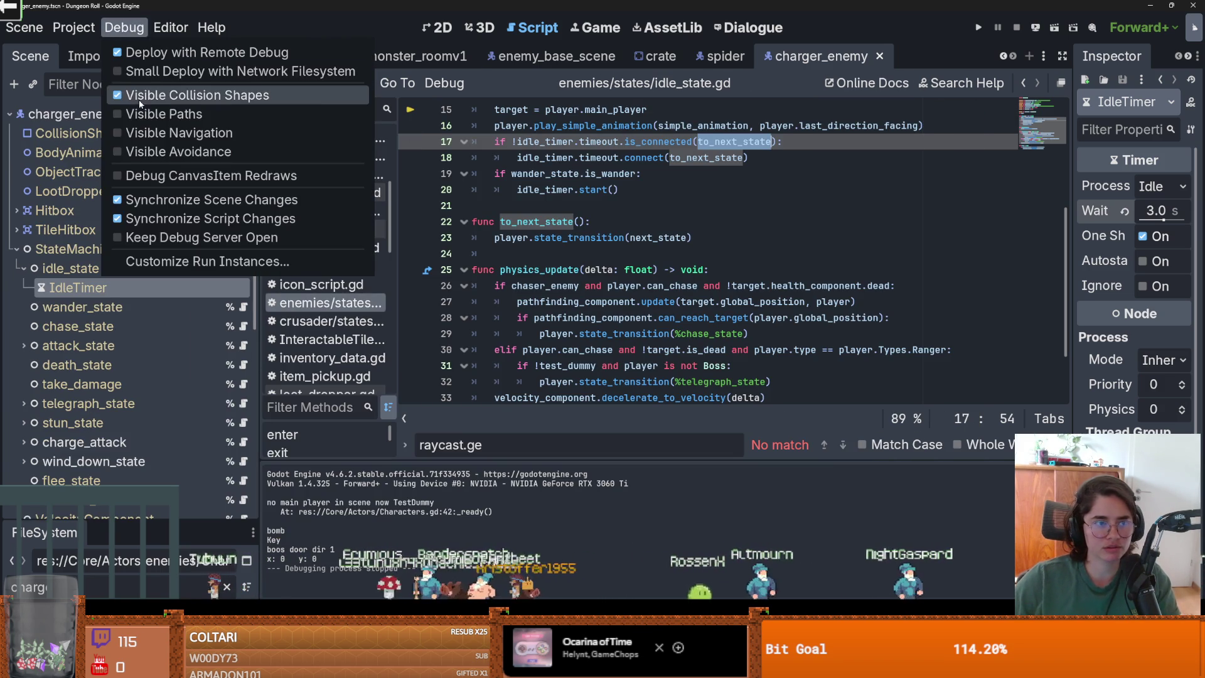
left_click(557, 56)
scroll(209, 283, "down", 10)
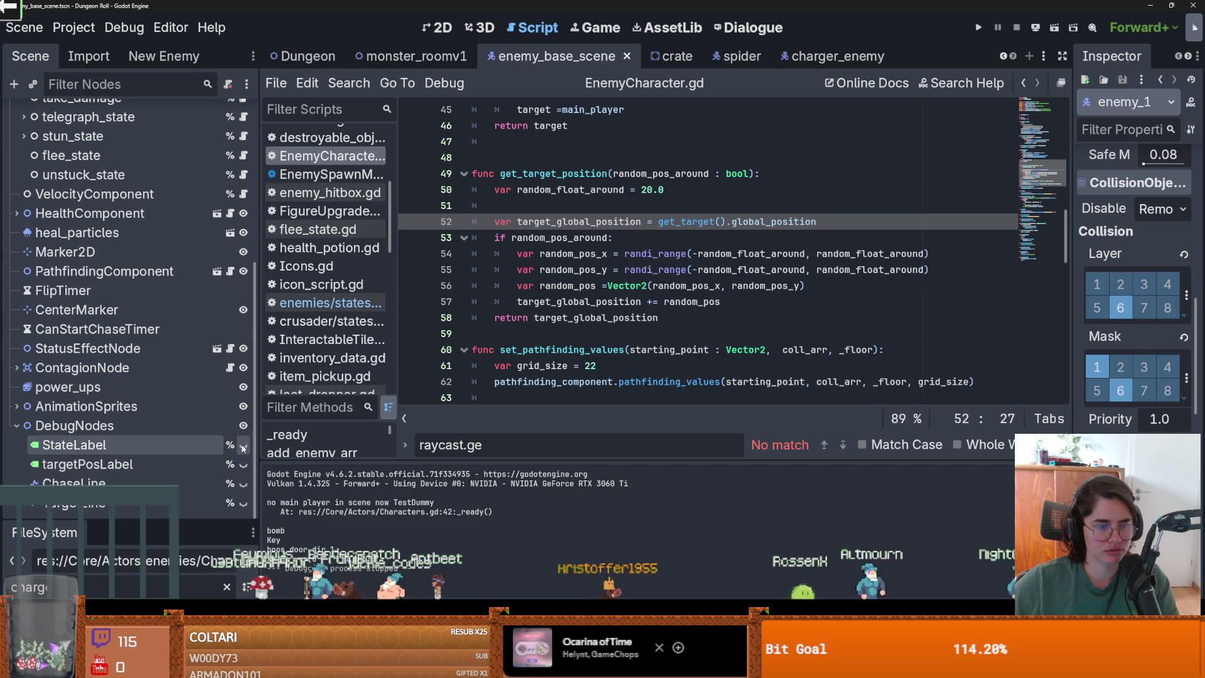
scroll(208, 471, "up", 2)
Relaunch the game maximized, walk through the top door, and tick the debug room option
left_click(990, 29)
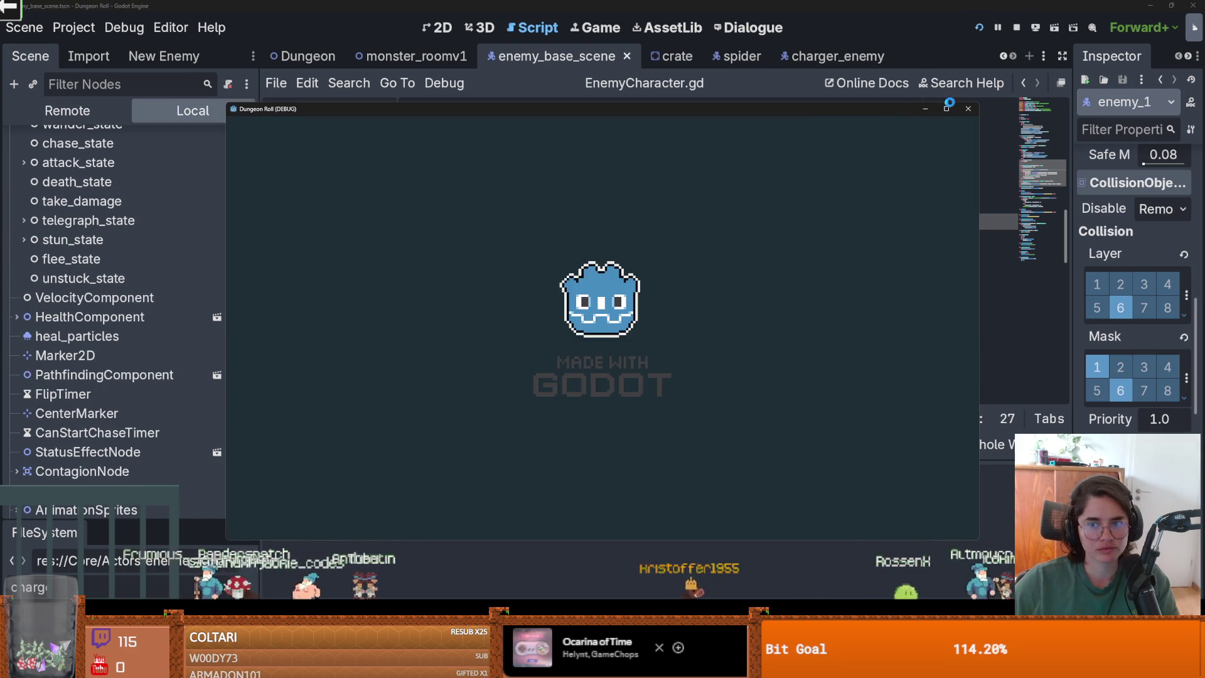
left_click(948, 109)
key("w")
left_click(596, 387)
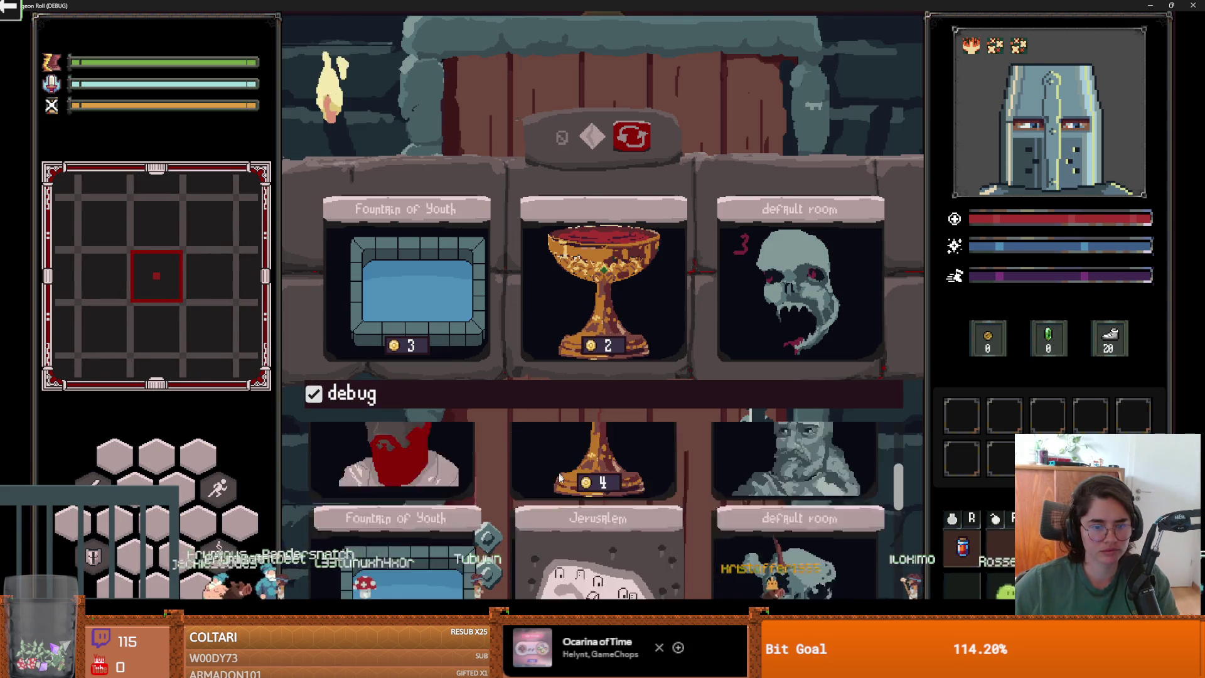
Enter a debug room and walk the knight around so the goblins start chasing
scroll(692, 533, "up", 10)
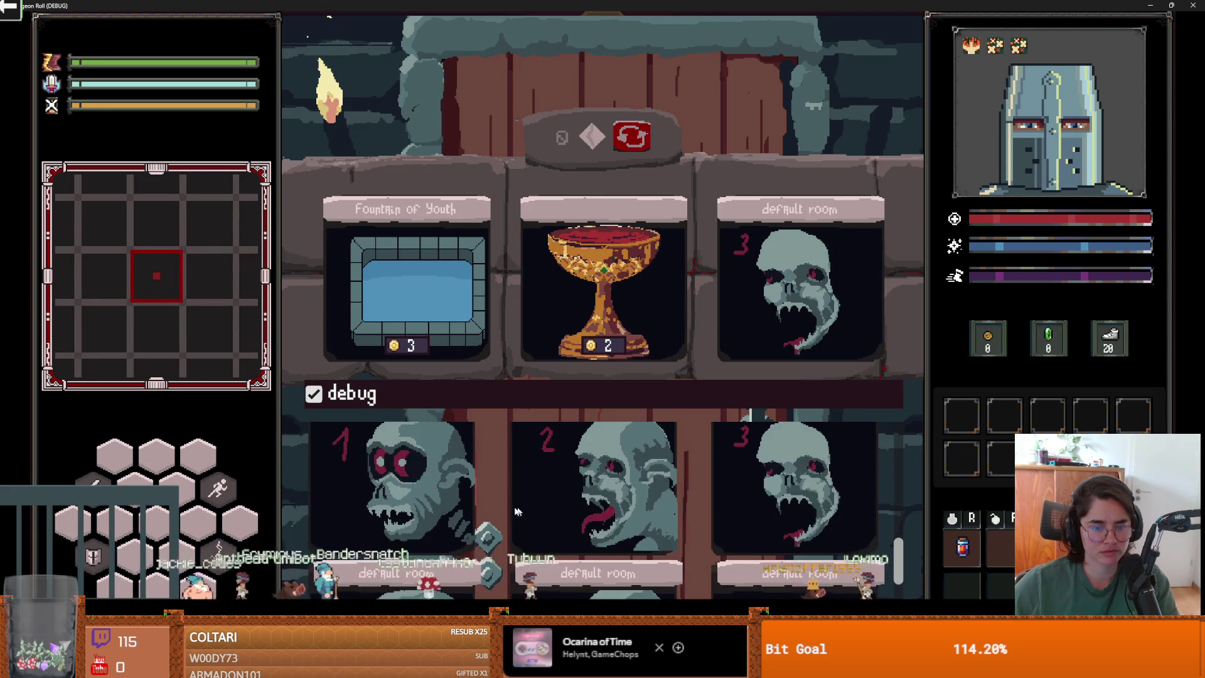
left_click(602, 502)
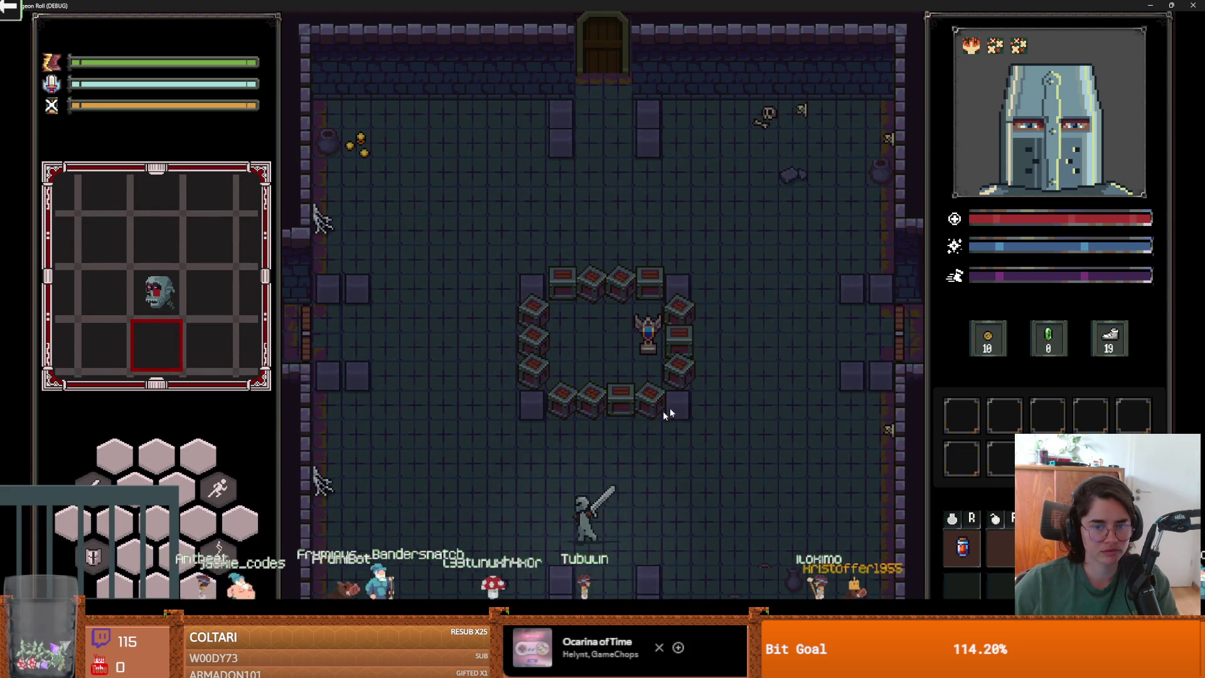
key("w")
key("s")
key("d")
key("d")
key("w")
key("a")
key("w")
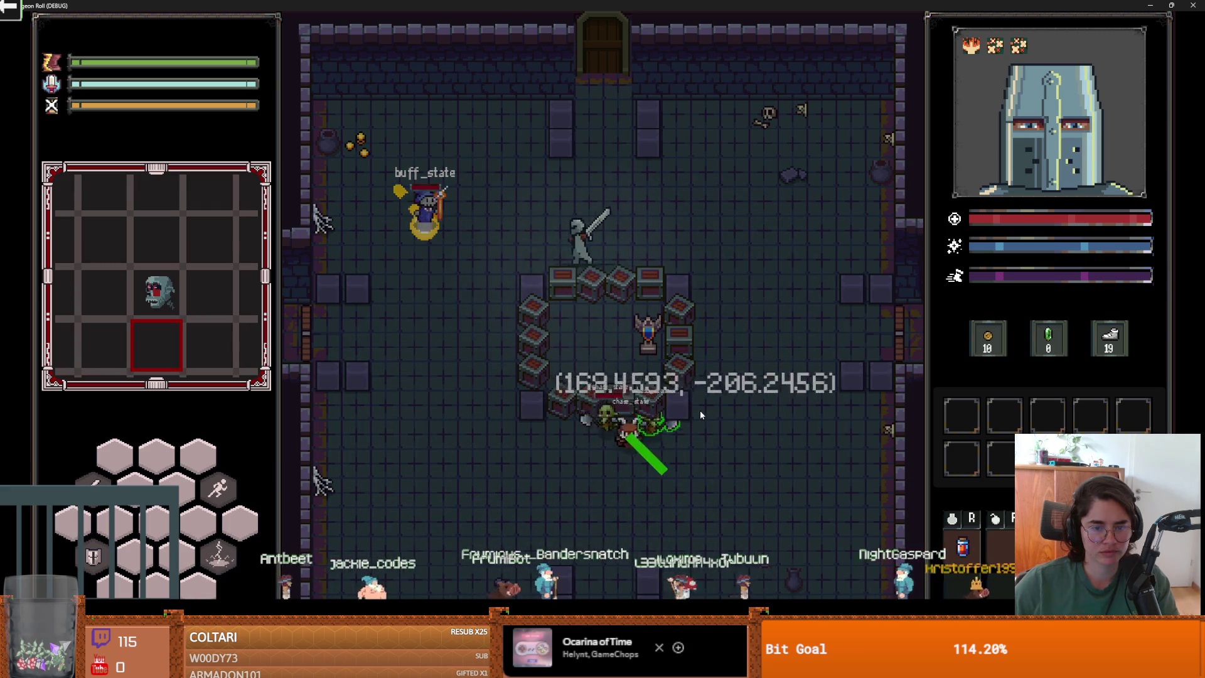
key("s")
key("d")
key("w")
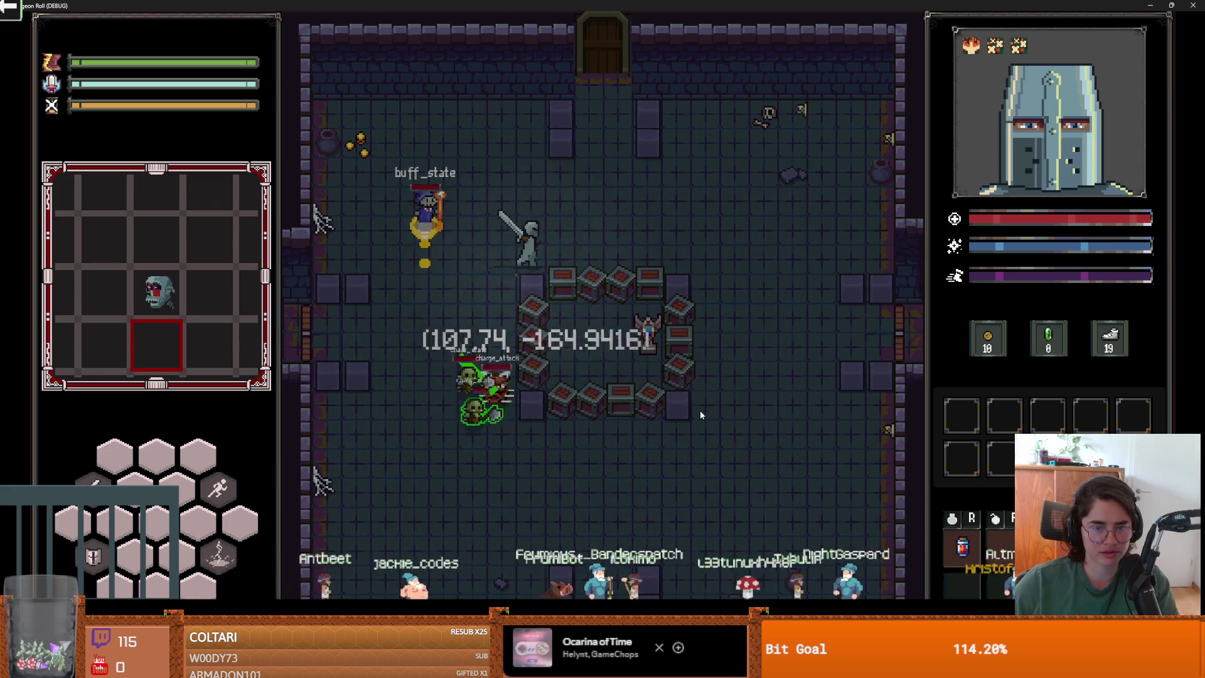
key("d")
key("s")
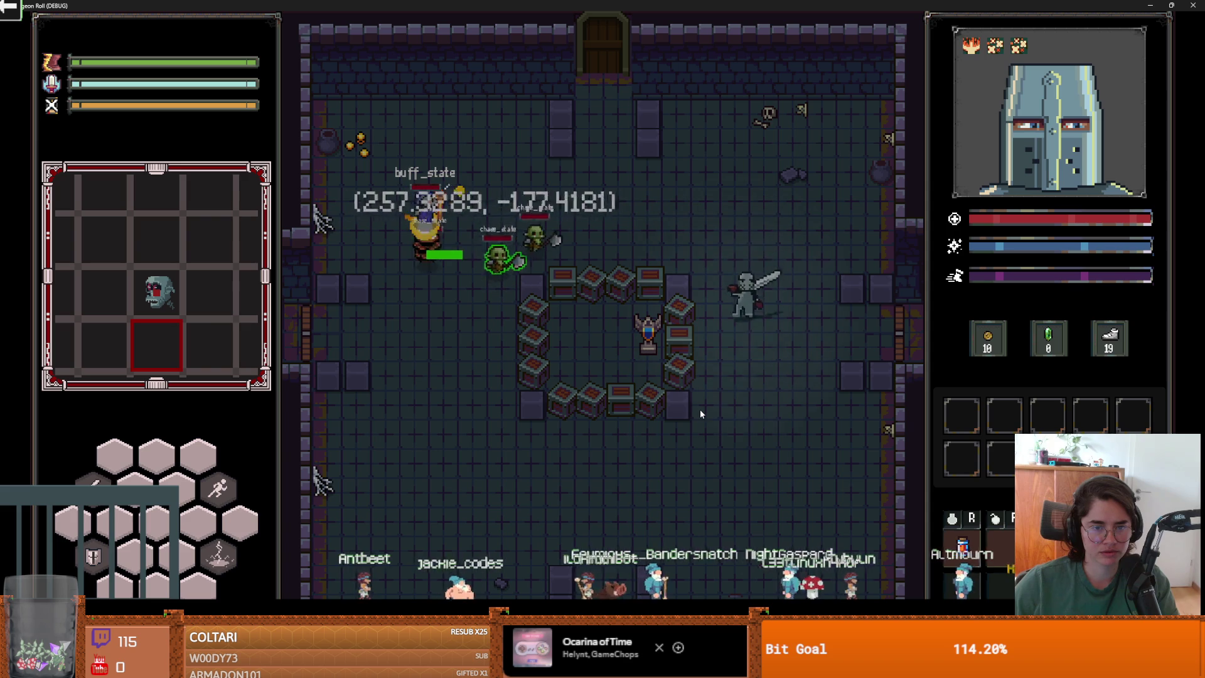
key("a")
key("a")
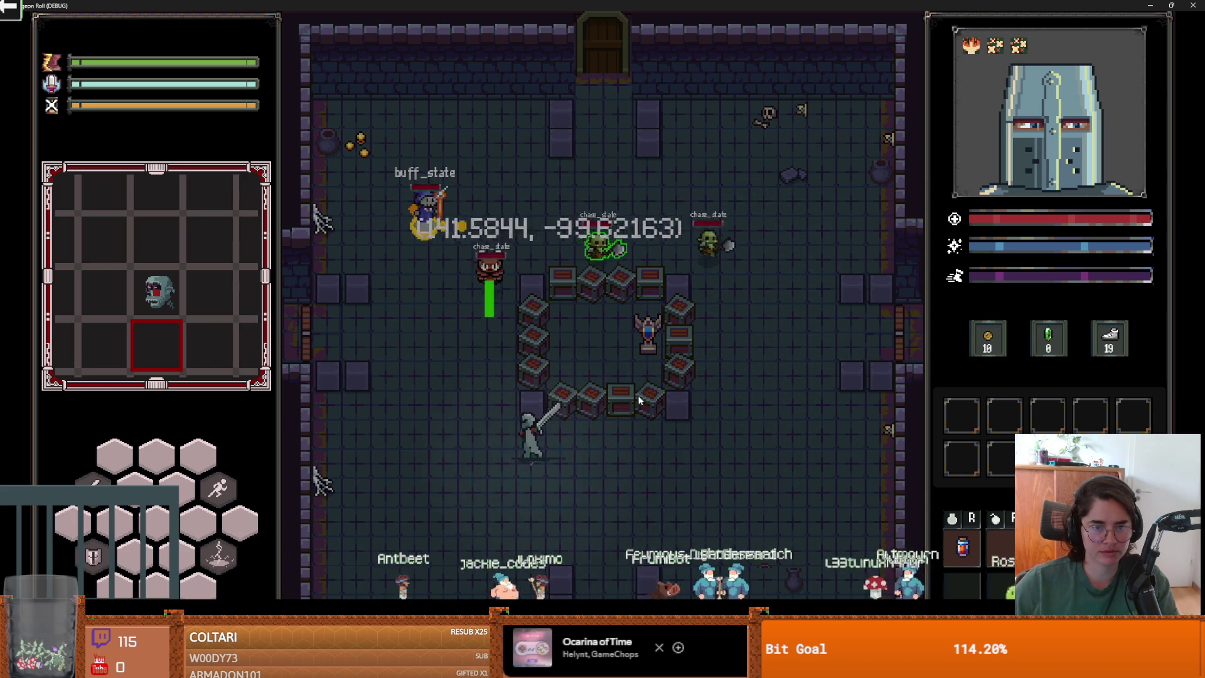
Keep leading the goblins around the room, then shrink the game window over the editor
key("w")
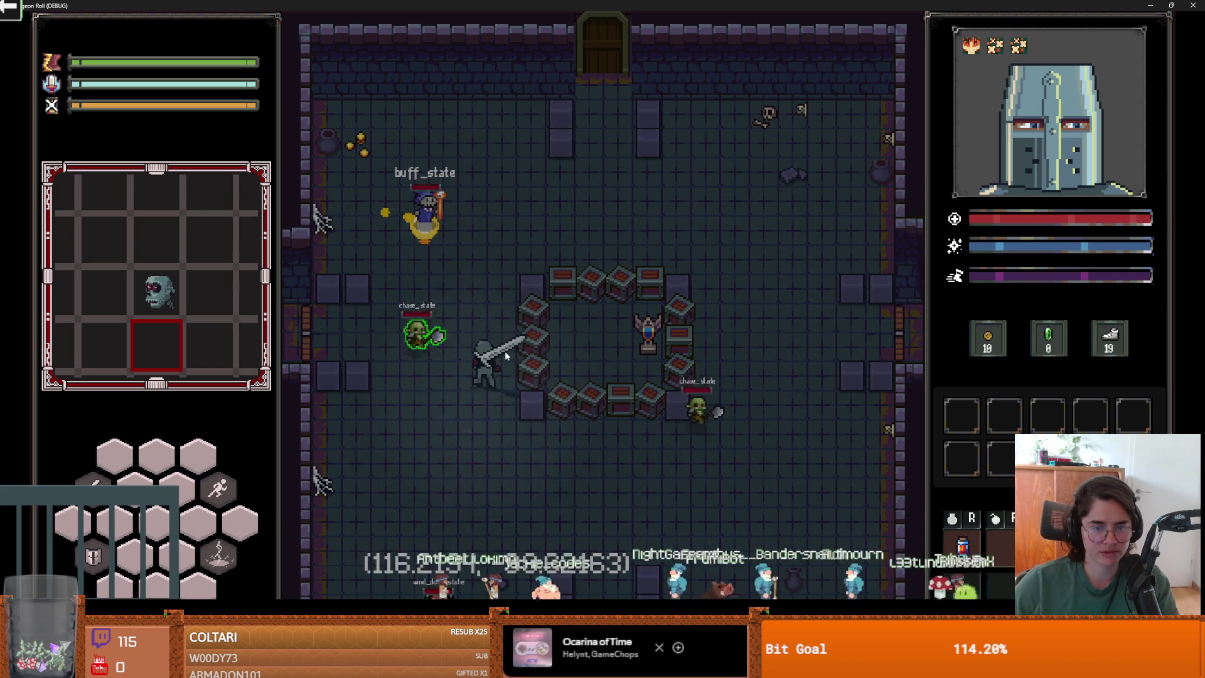
key("d")
key("d")
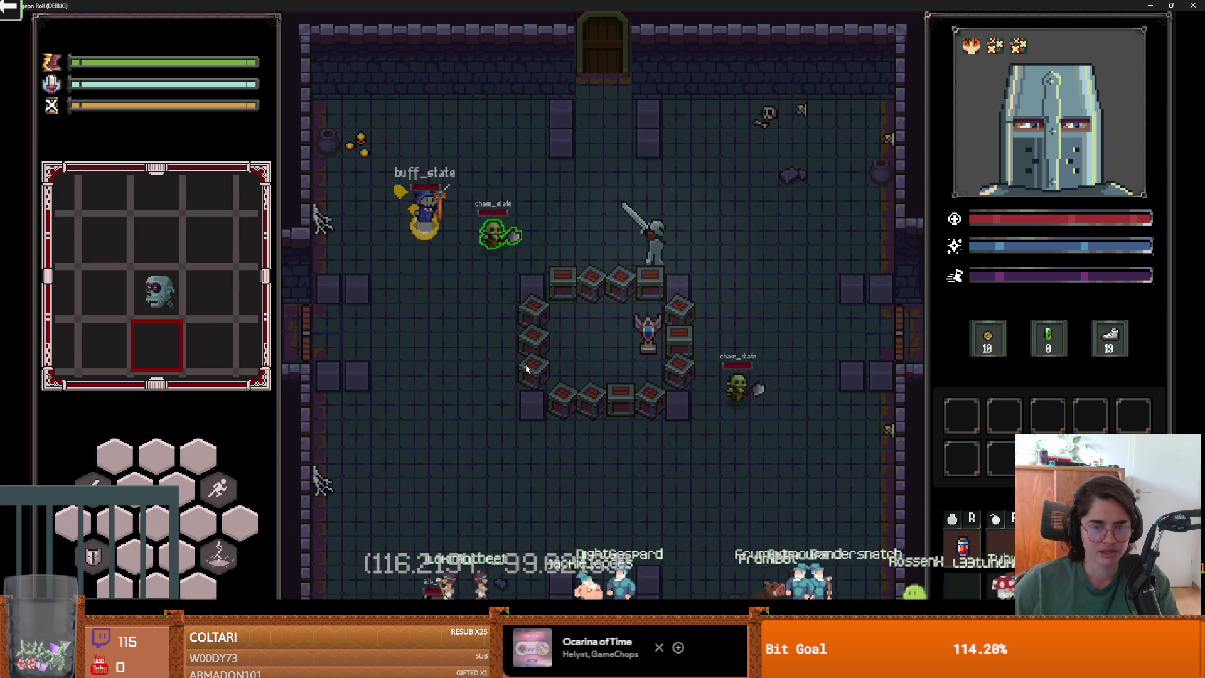
key("s")
key("a")
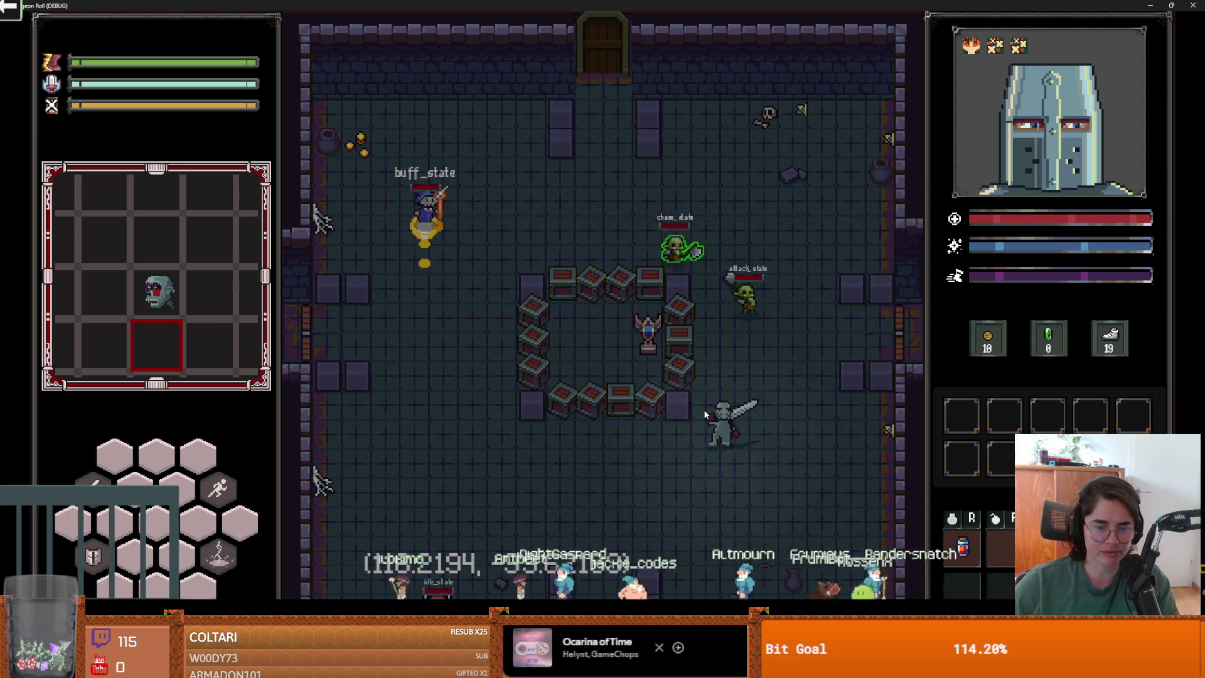
key("a")
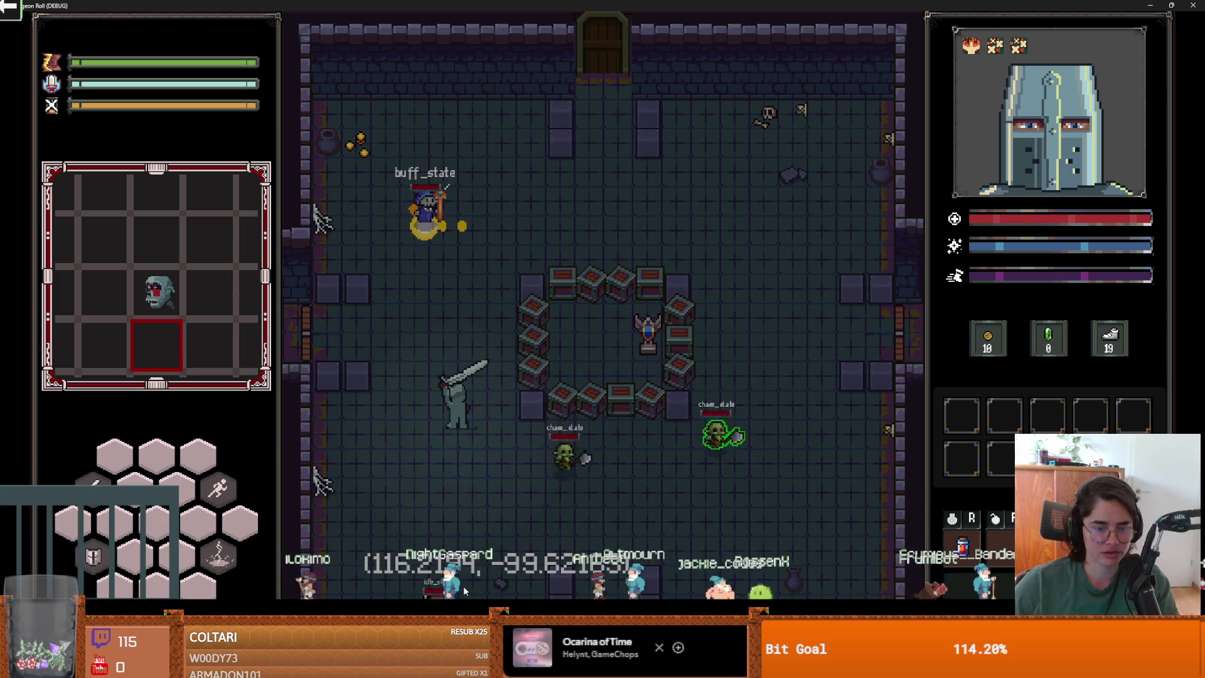
key("s")
key("d")
key("d")
key("w")
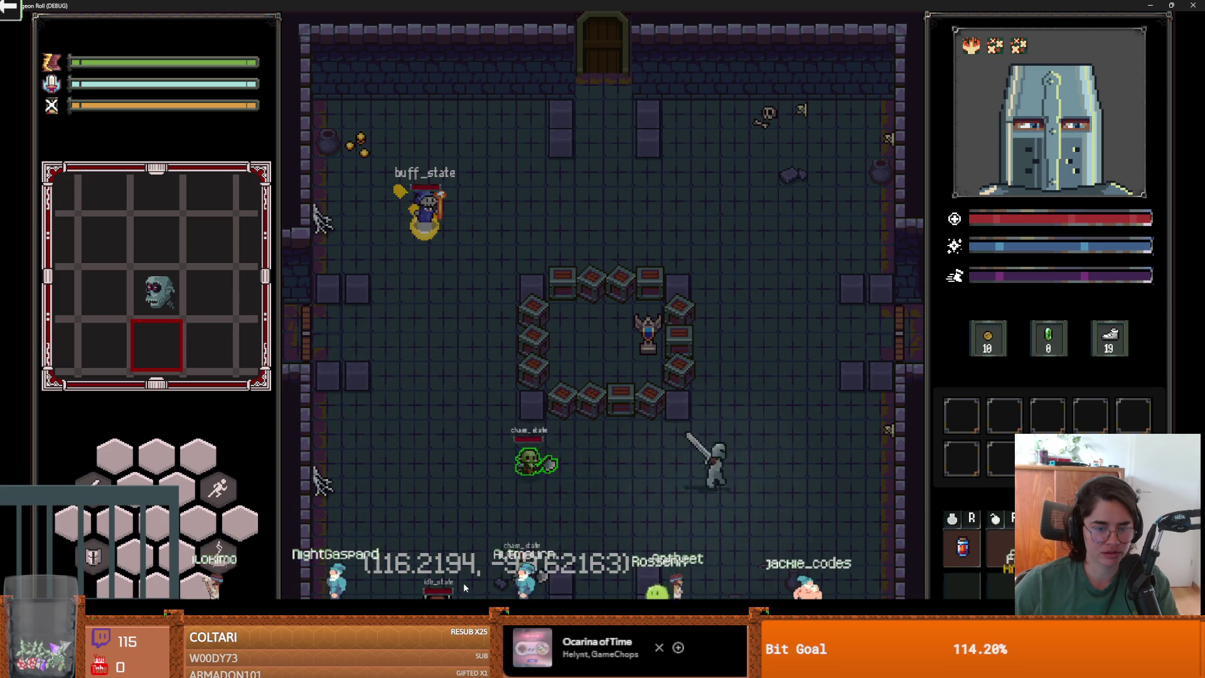
key("w")
key("a")
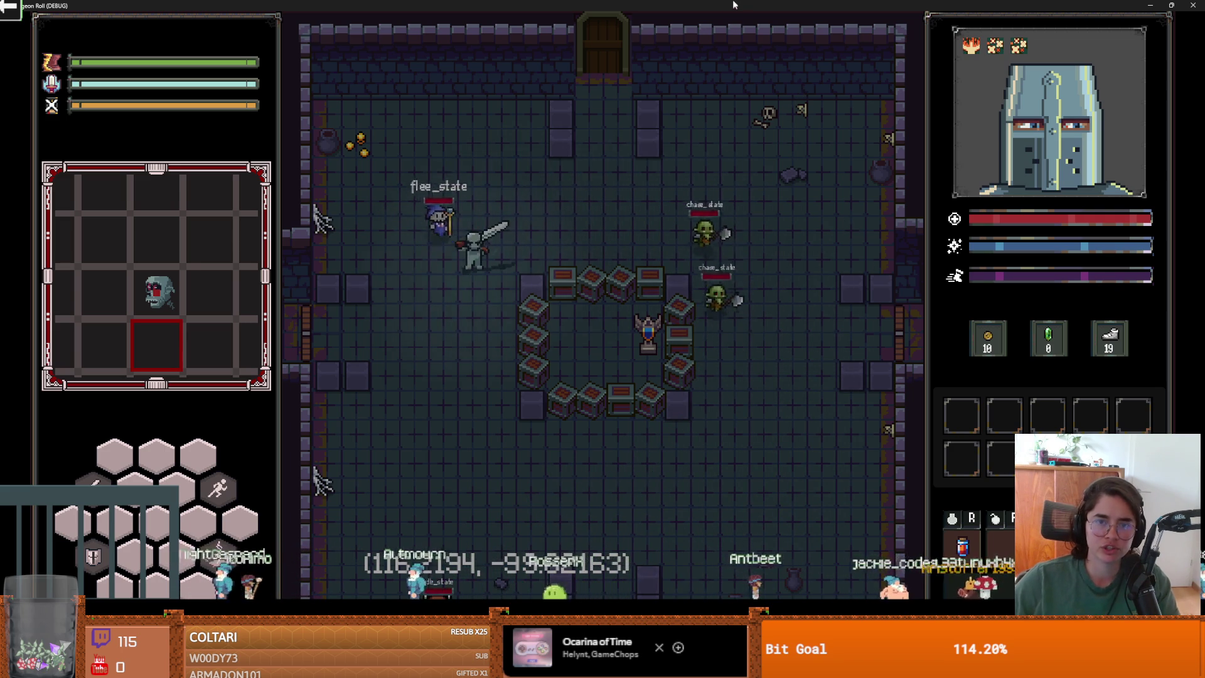
left_click_drag(703, 5, 587, 265)
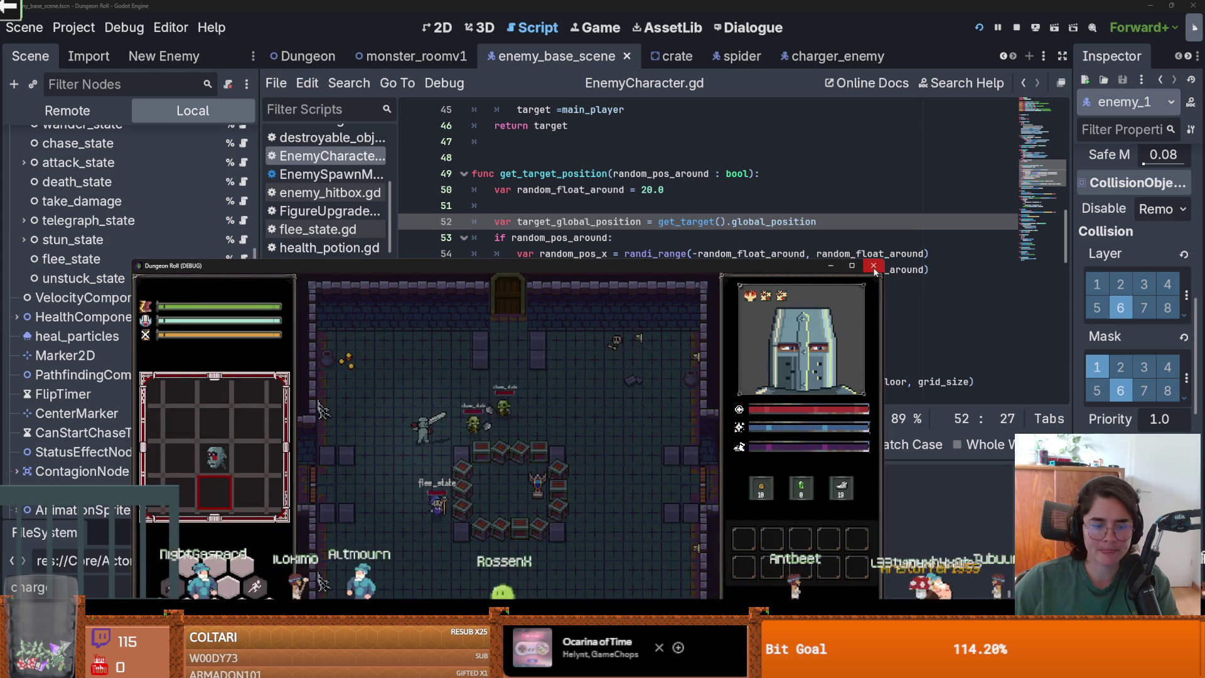
Close the running game and switch to the charger_enemy scene
left_click(874, 266)
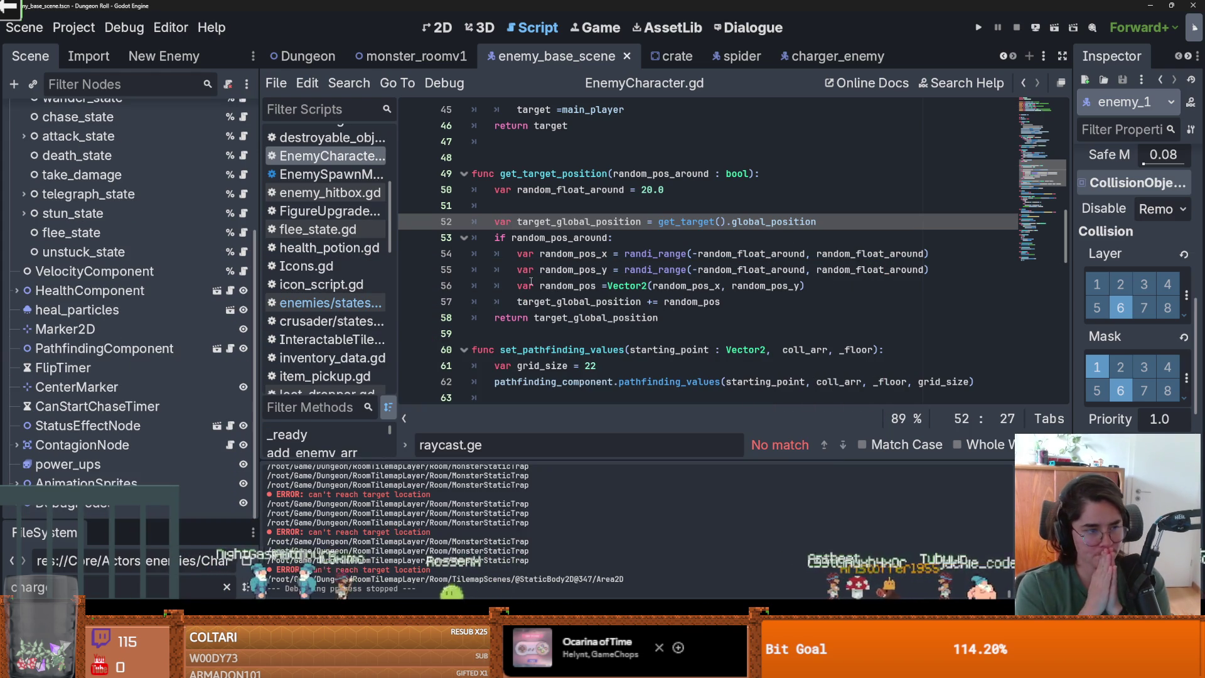
scroll(94, 207, "up", 3)
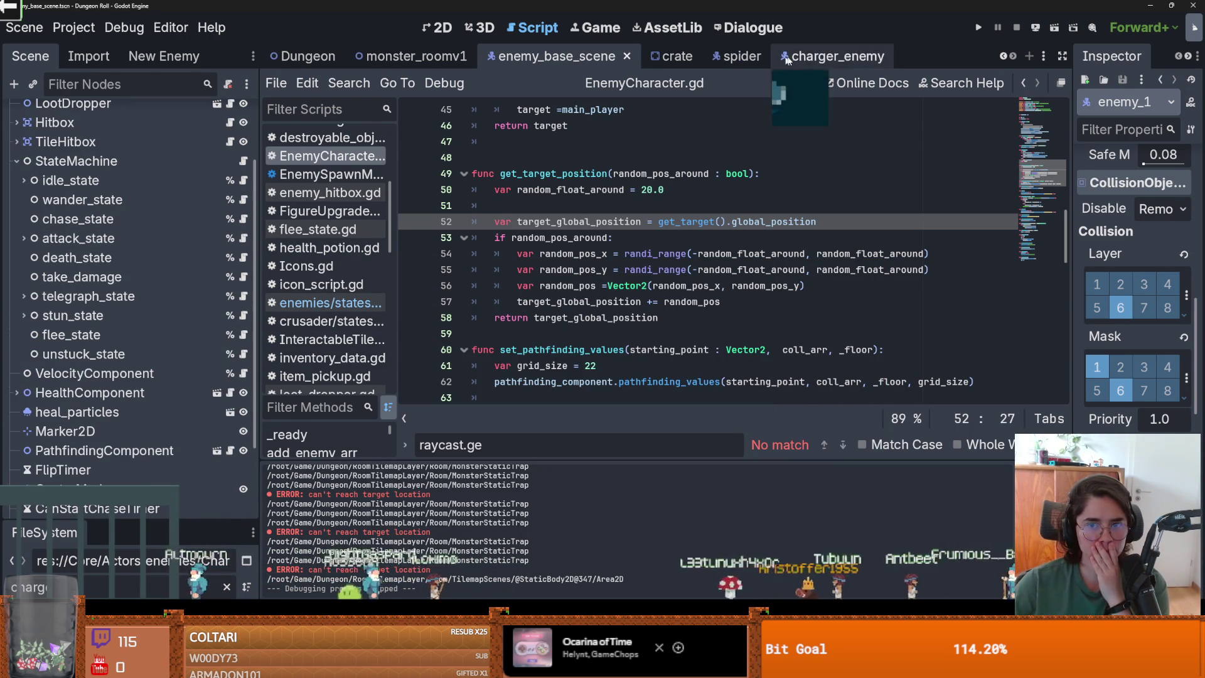
left_click(835, 57)
Expand idle_state to show its IdleTimer and open the idle_state.gd script
left_click(24, 268)
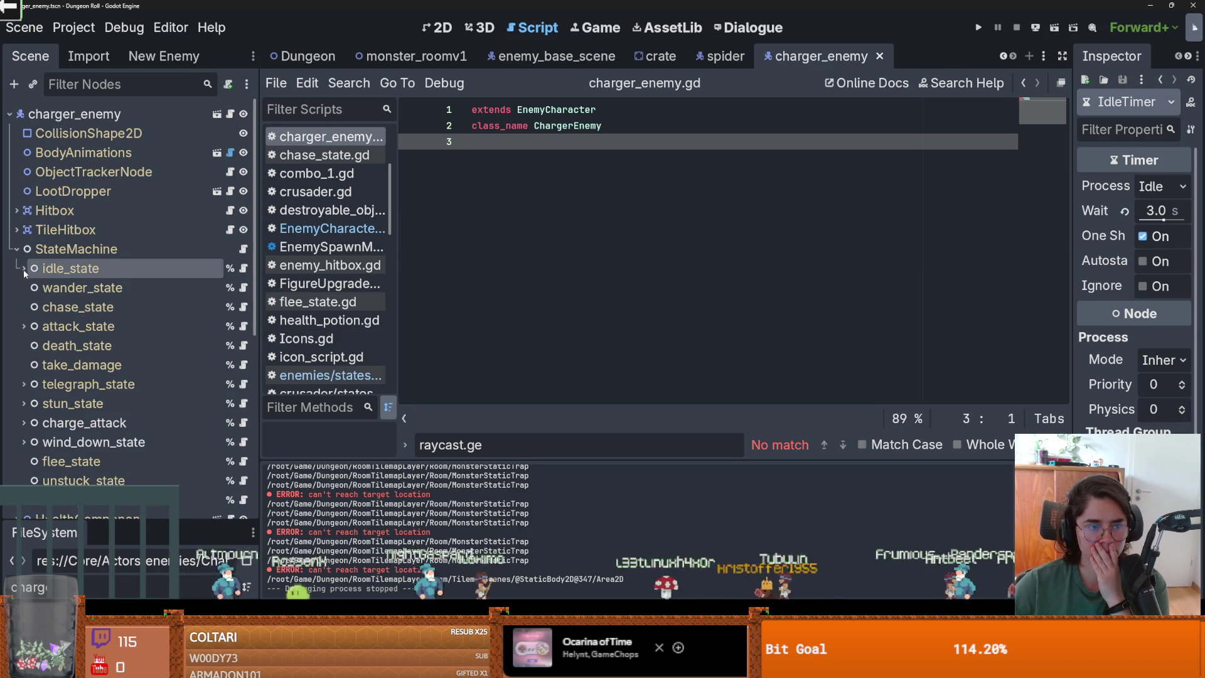
left_click(46, 271)
left_click(24, 268)
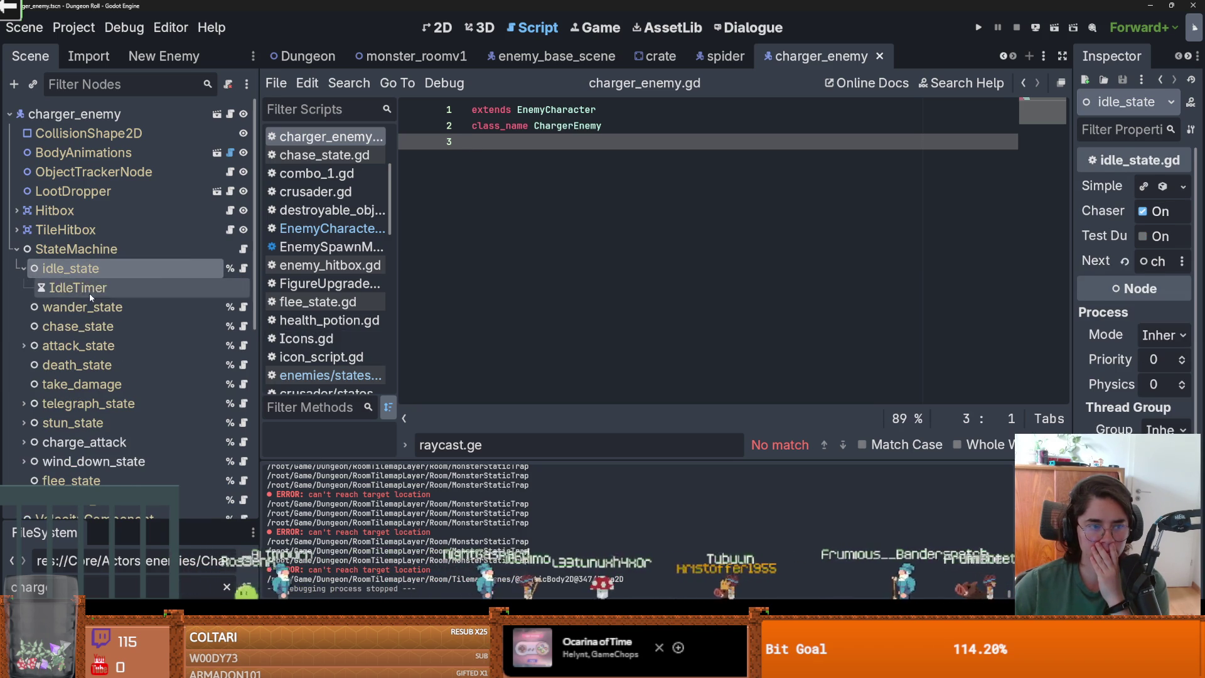
left_click(69, 288)
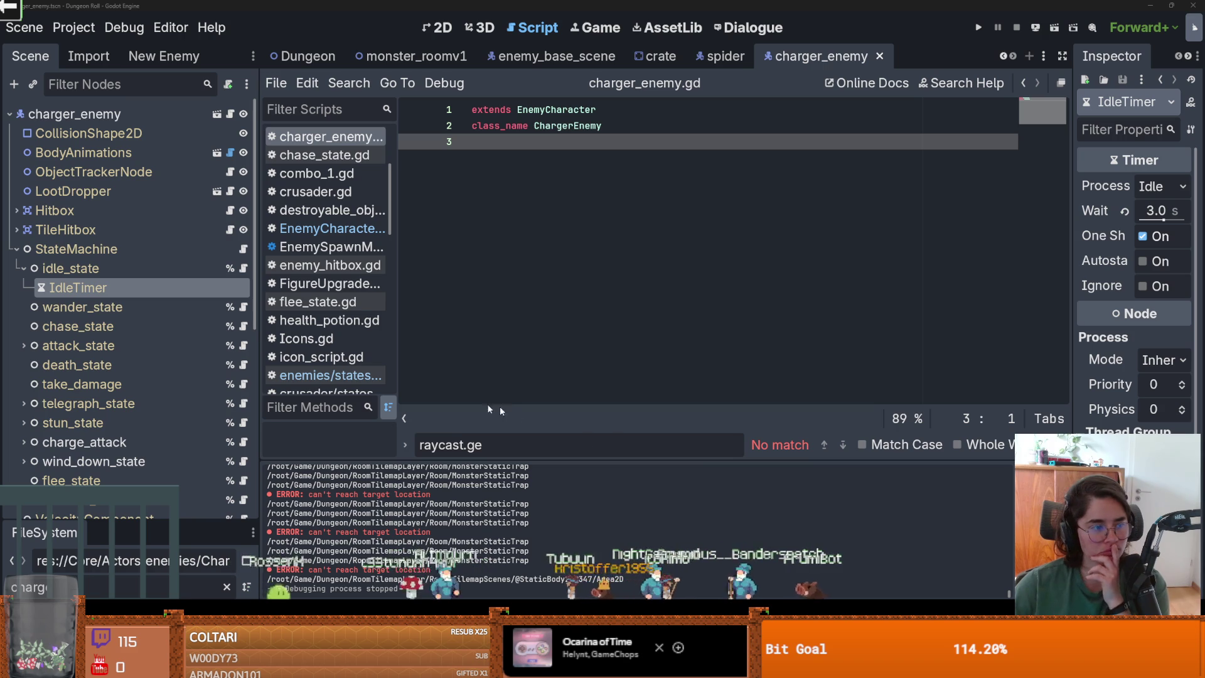
left_click(244, 268)
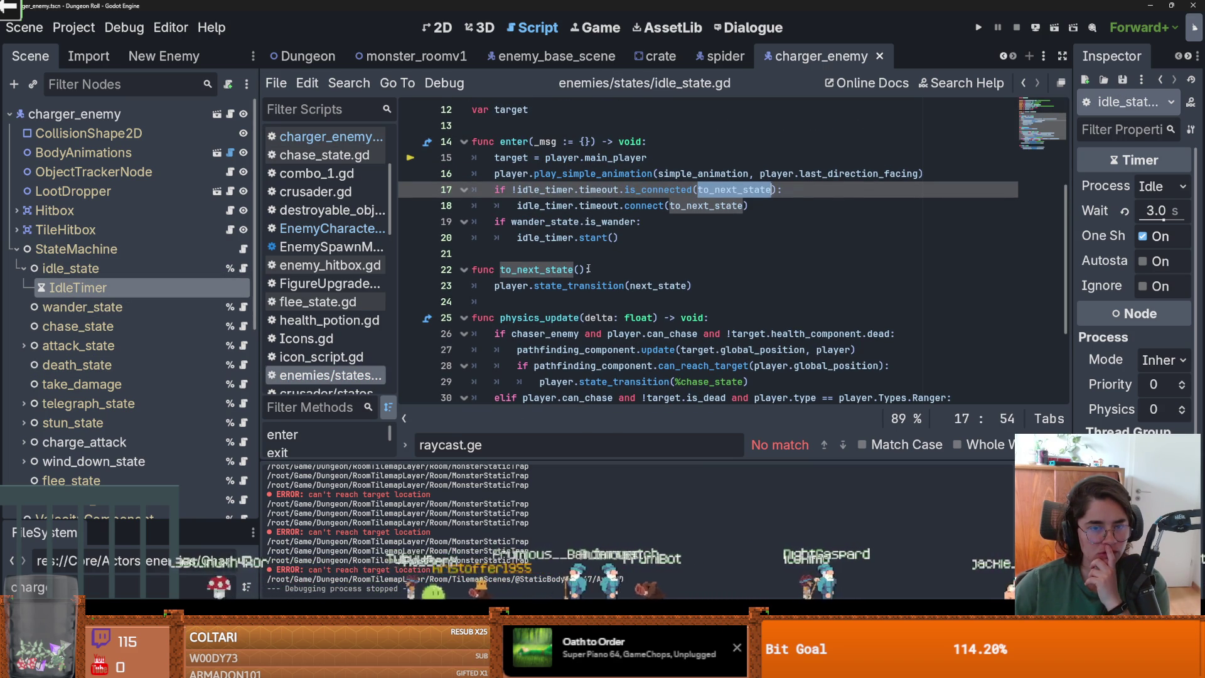
Scroll to the physics_update chase logic and select the chase_state node
scroll(545, 288, "up", 4)
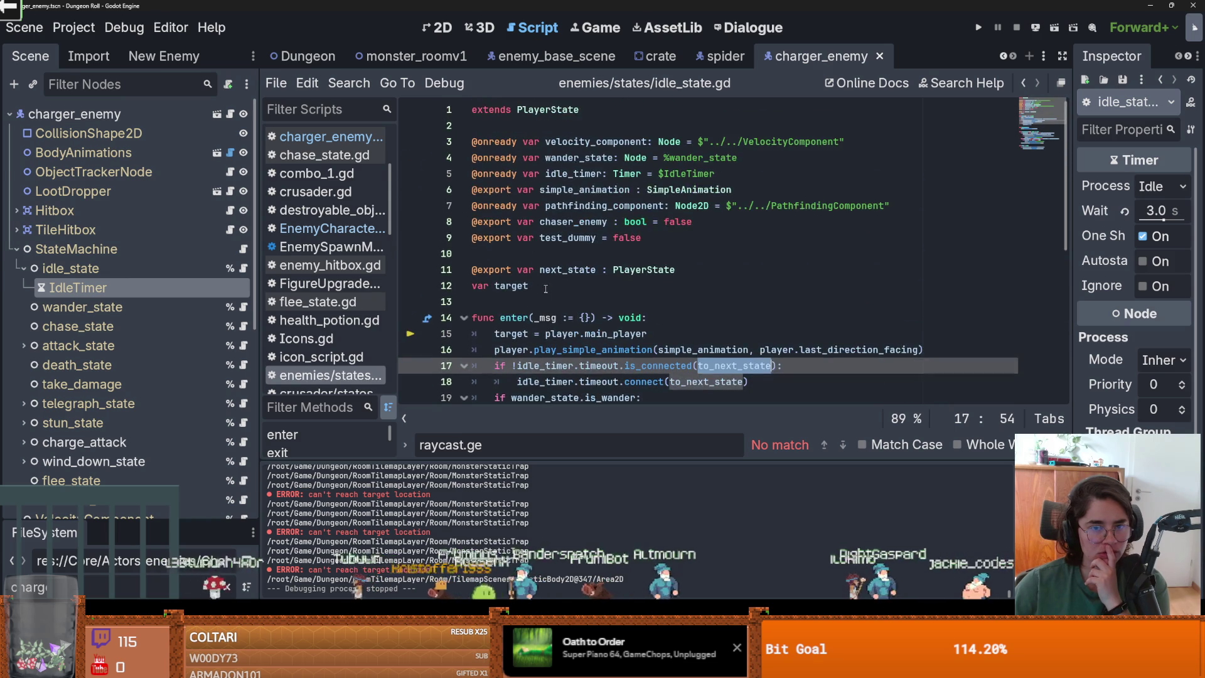
scroll(546, 288, "down", 2)
scroll(546, 289, "down", 2)
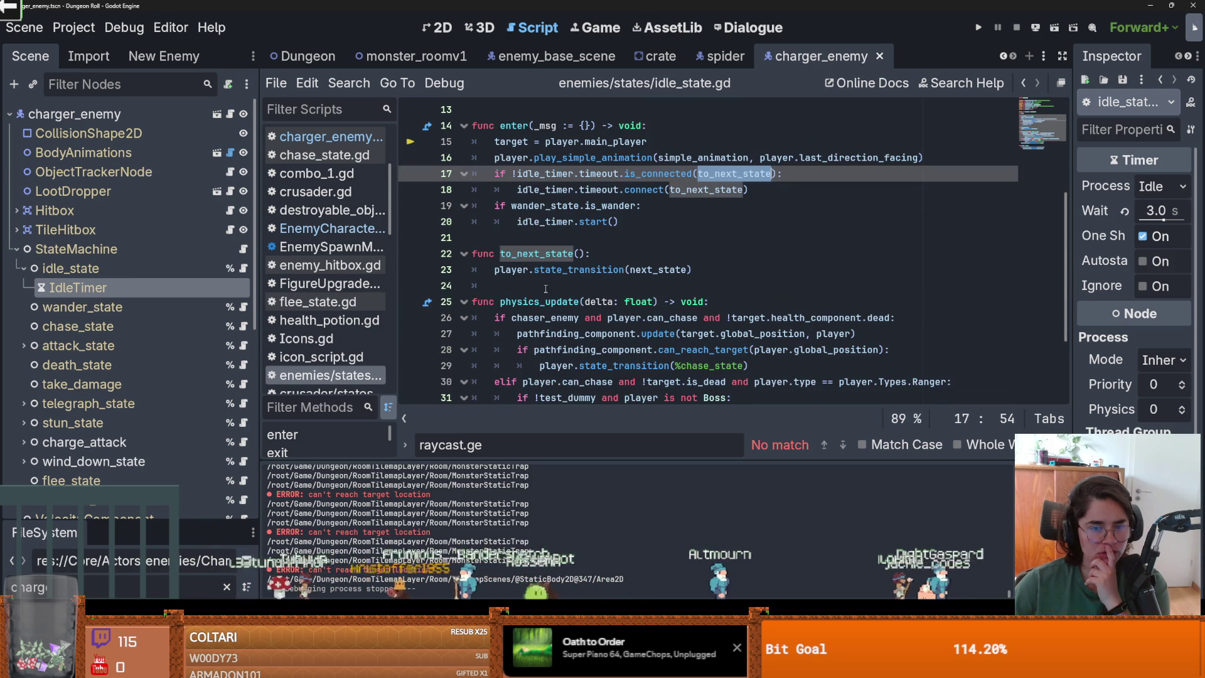
scroll(546, 288, "down", 1)
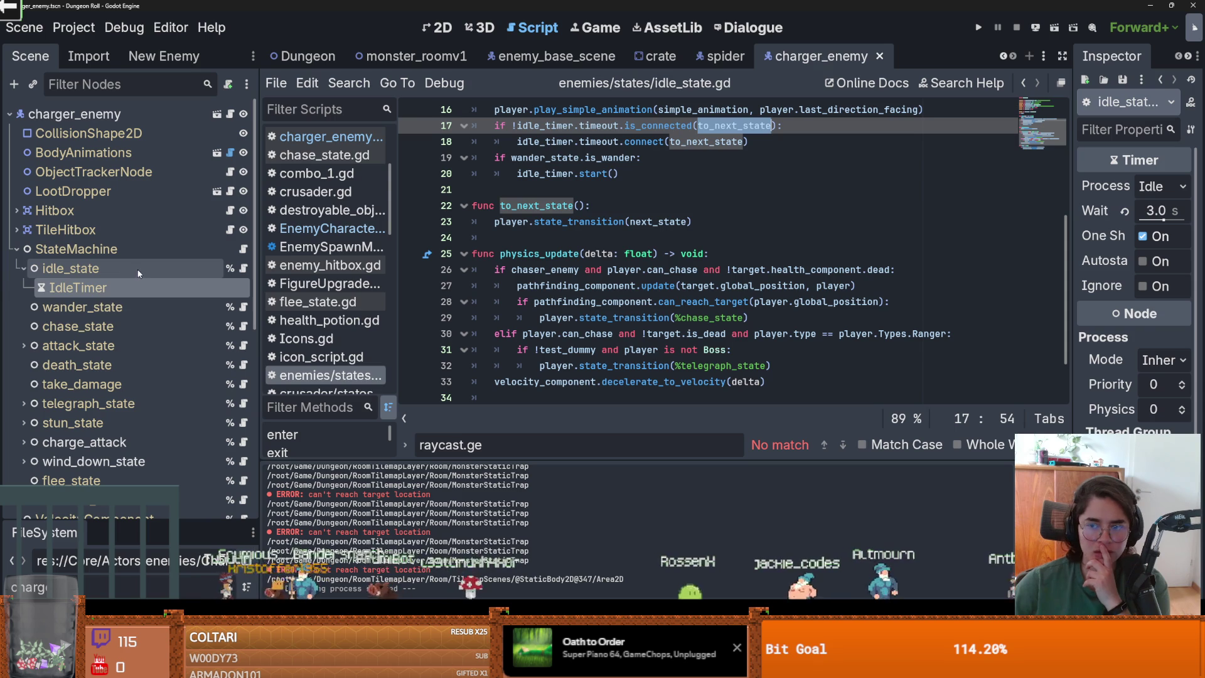
left_click(122, 329)
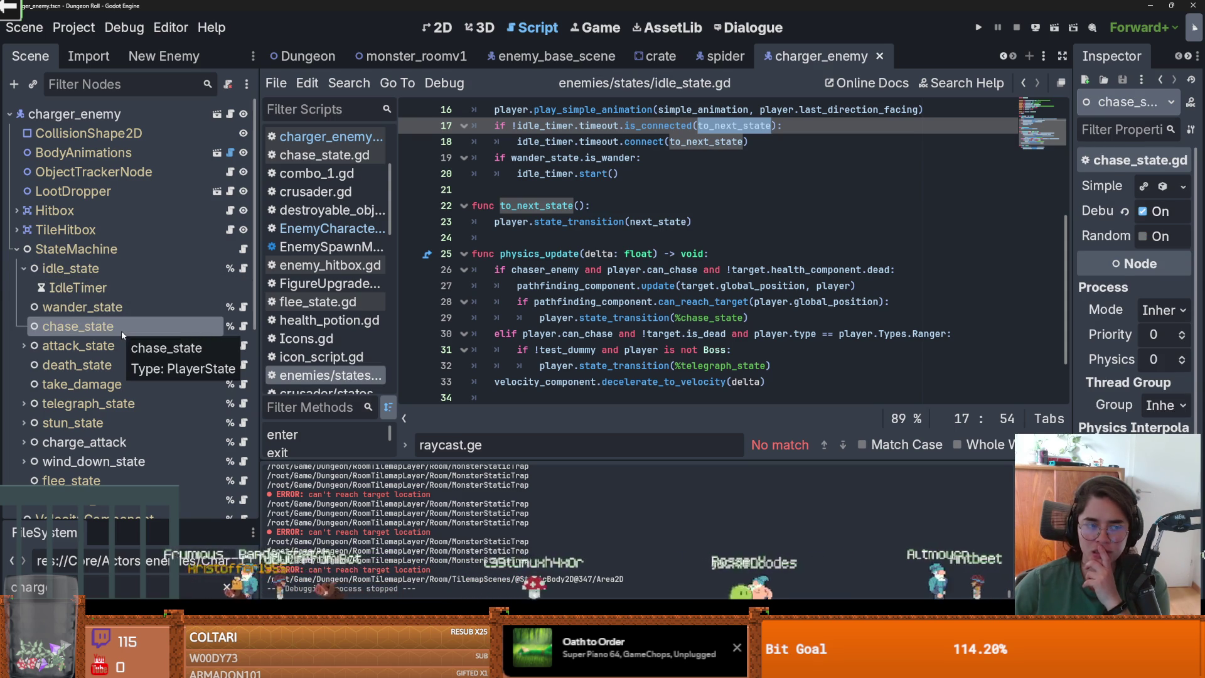
Review idle_state's Inspector values, confirming Chaser Enemy is on and it leads to chase
left_click(127, 270)
mouse_move(1073, 251)
left_mouse_down()
mouse_move(907, 251)
mouse_move(1013, 250)
left_mouse_up()
scroll(620, 245, "down", 1)
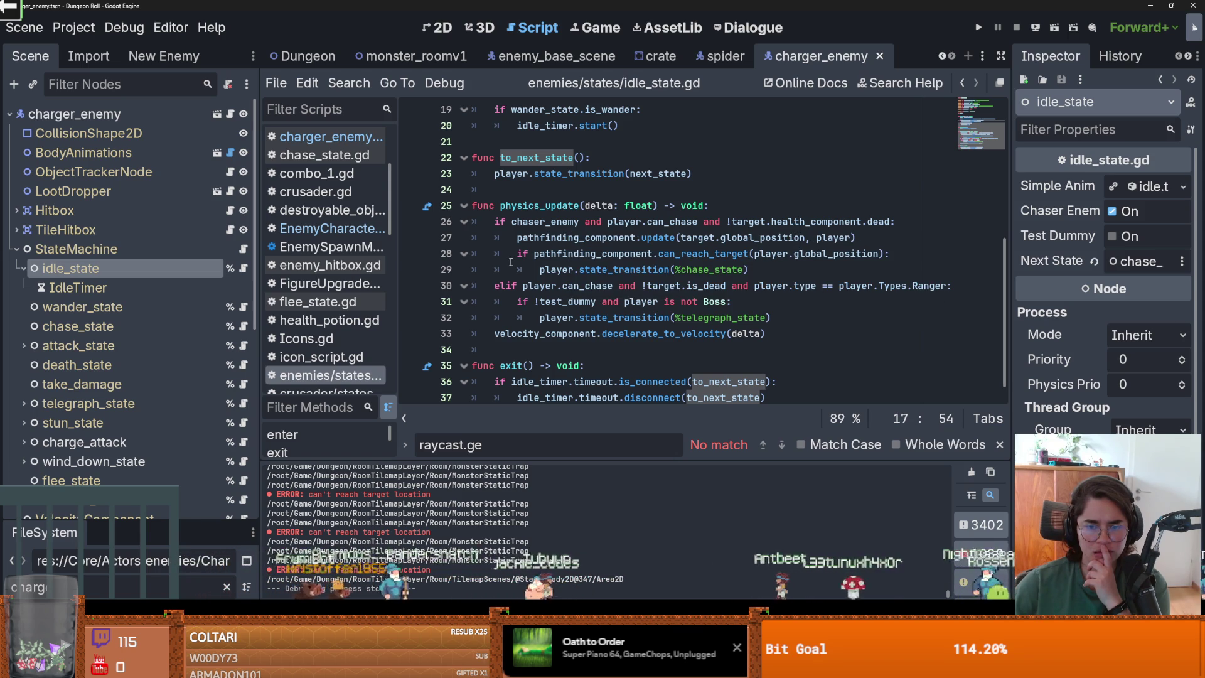
Put a breakpoint on line 20 of idle_state.gd and relaunch the game
scroll(511, 263, "up", 2)
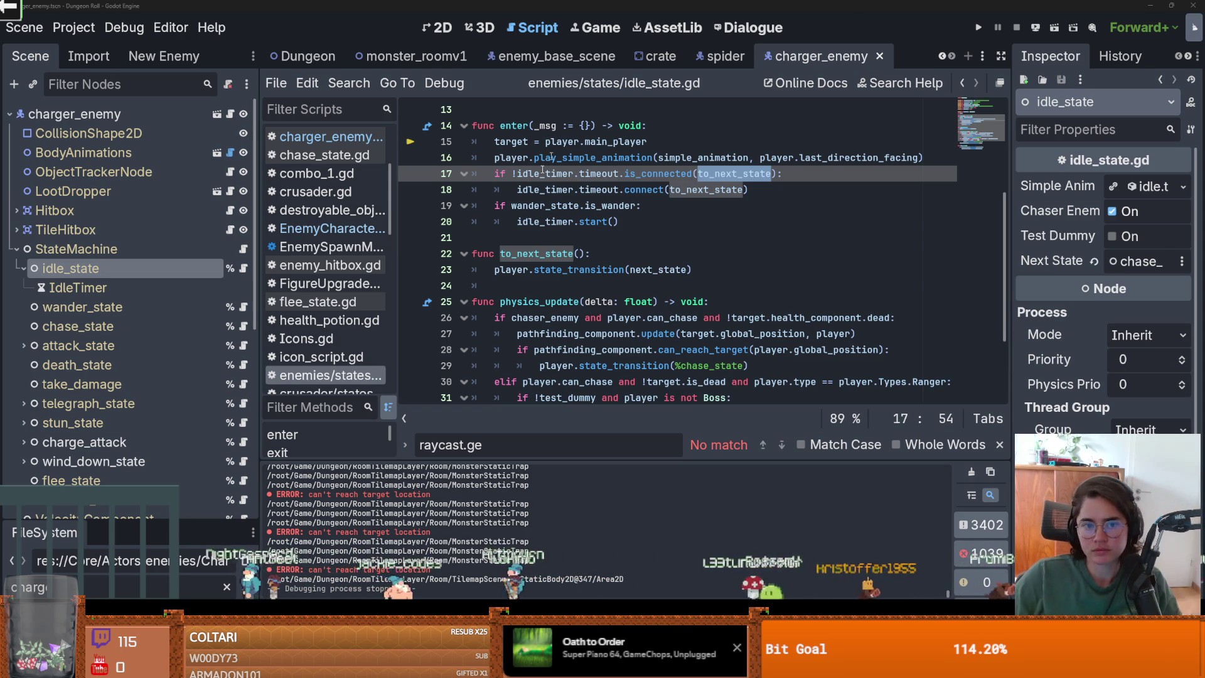
left_click(588, 223)
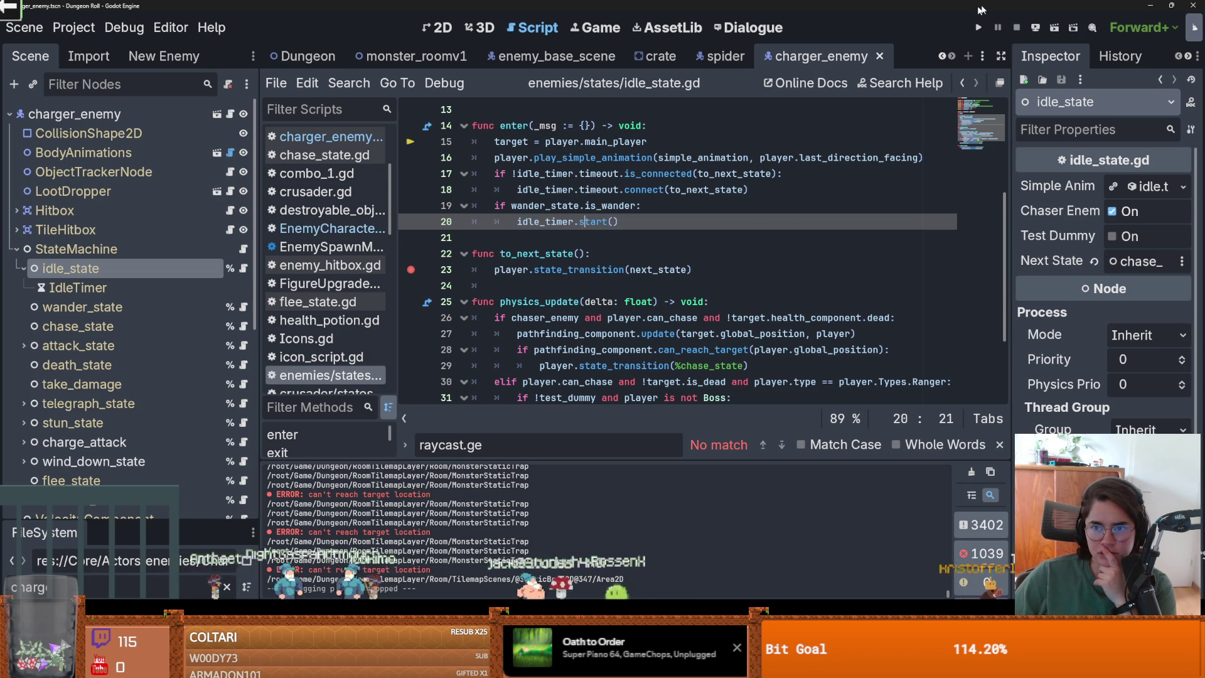
left_click(979, 27)
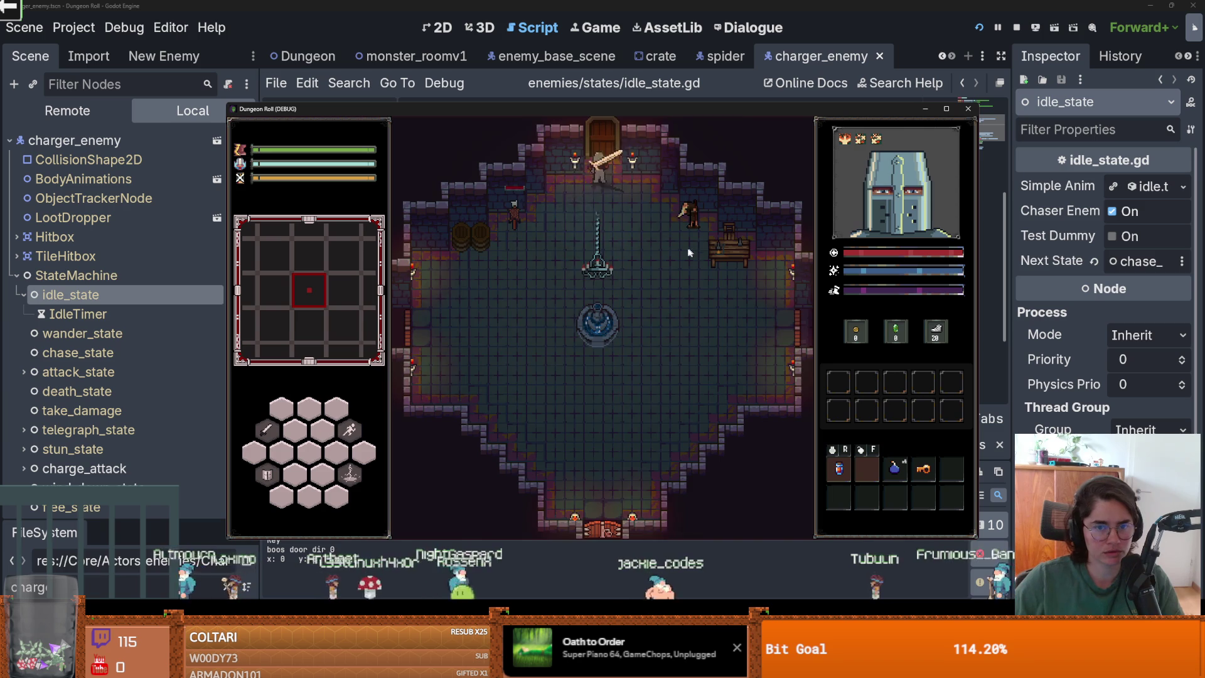
Pick a room card and walk the knight up-left, right and down among the enemies
scroll(621, 442, "down", 5)
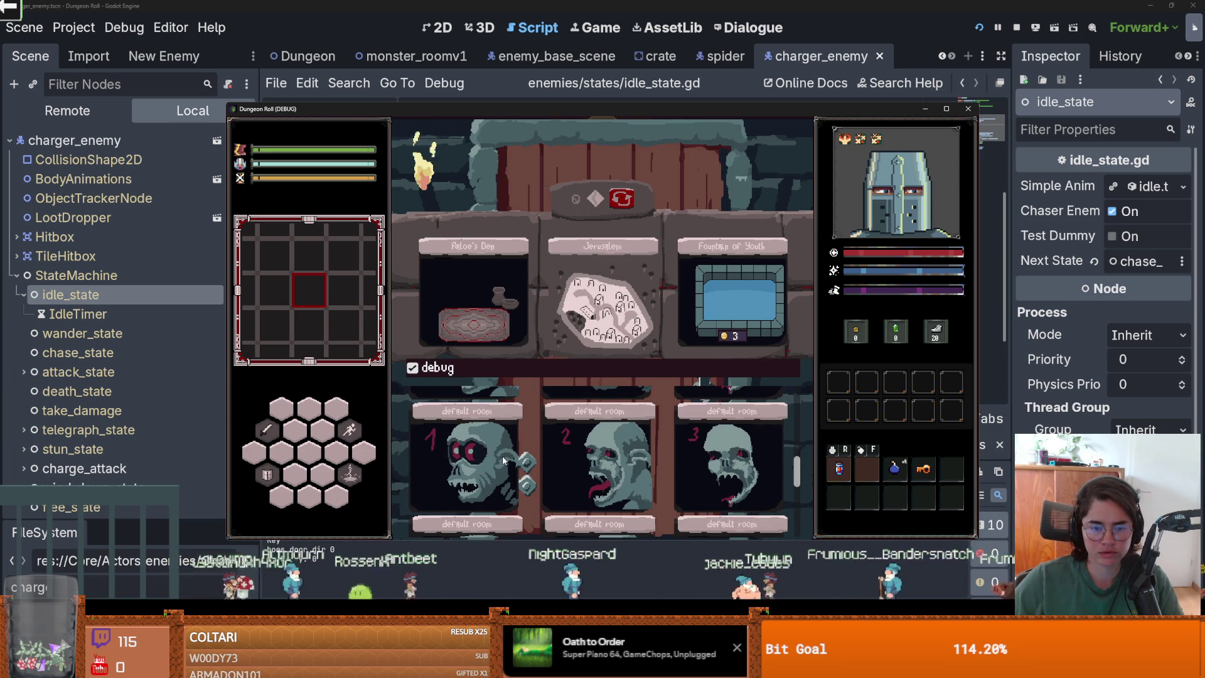
left_click(504, 460)
key("a")
key("w")
key("d")
key("s")
Keep circling the enemies, open the in-game debug console, then close the game
key("a")
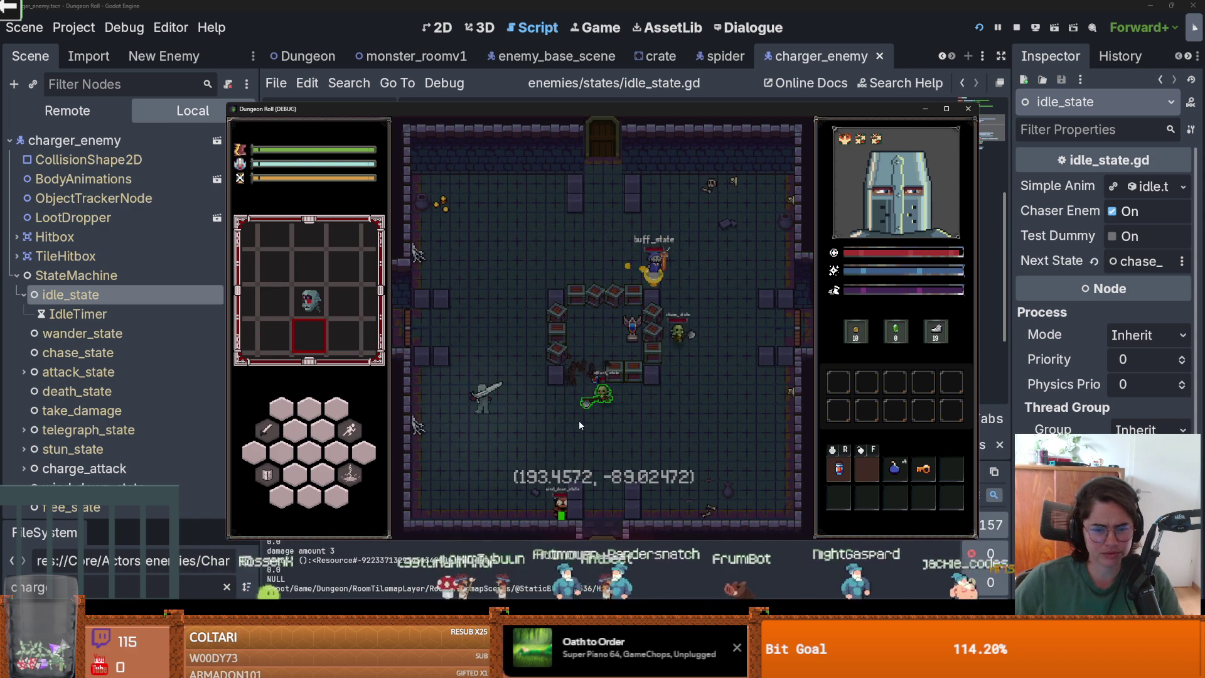
key("w")
key("d")
key("s")
key("a")
key("a")
key("grave")
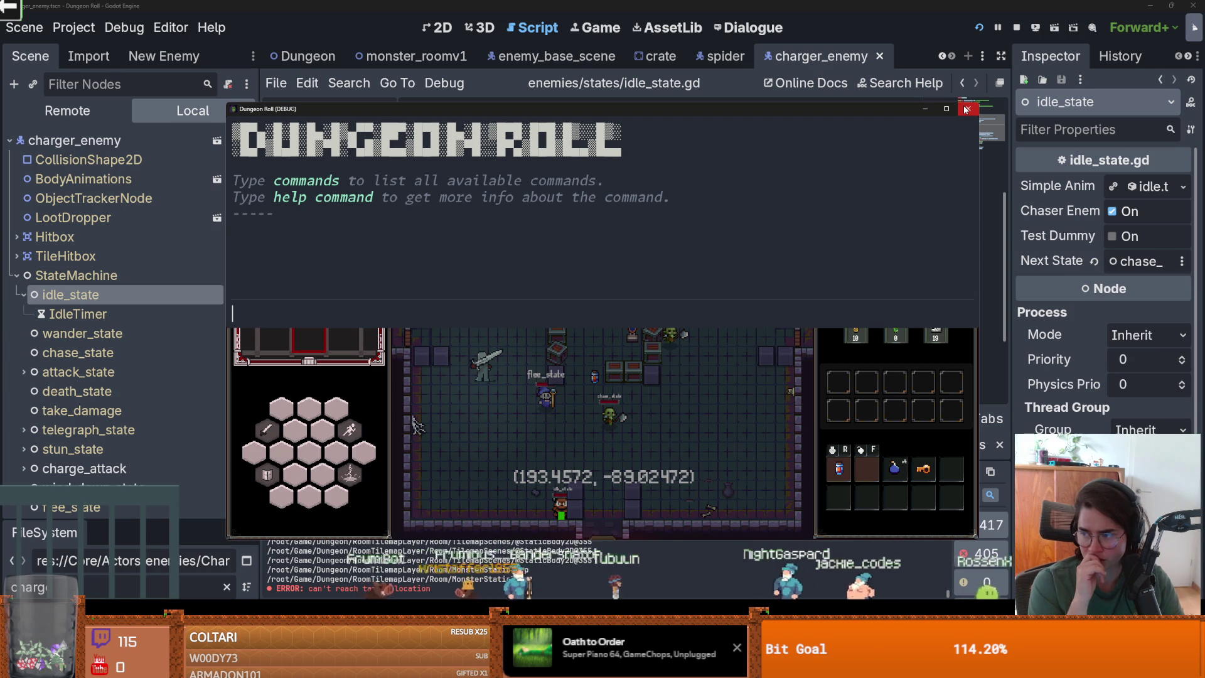
left_click(967, 109)
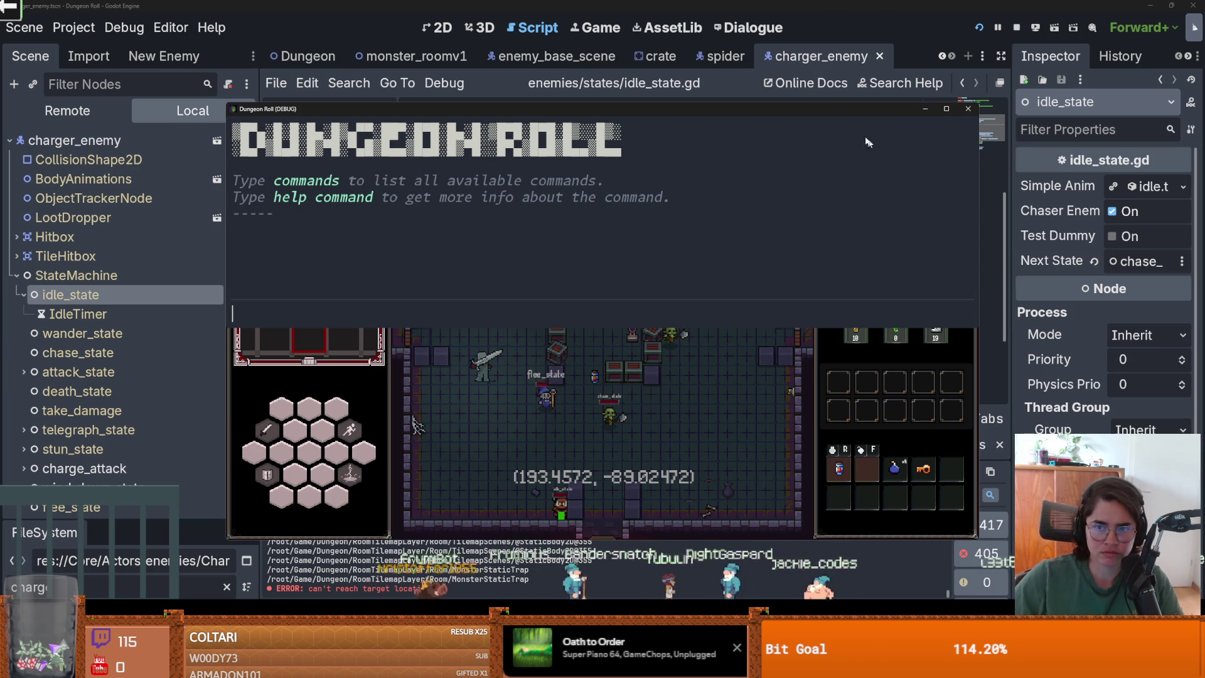
Select can_chase in the line 26 check
scroll(646, 281, "down", 2)
left_click(670, 222)
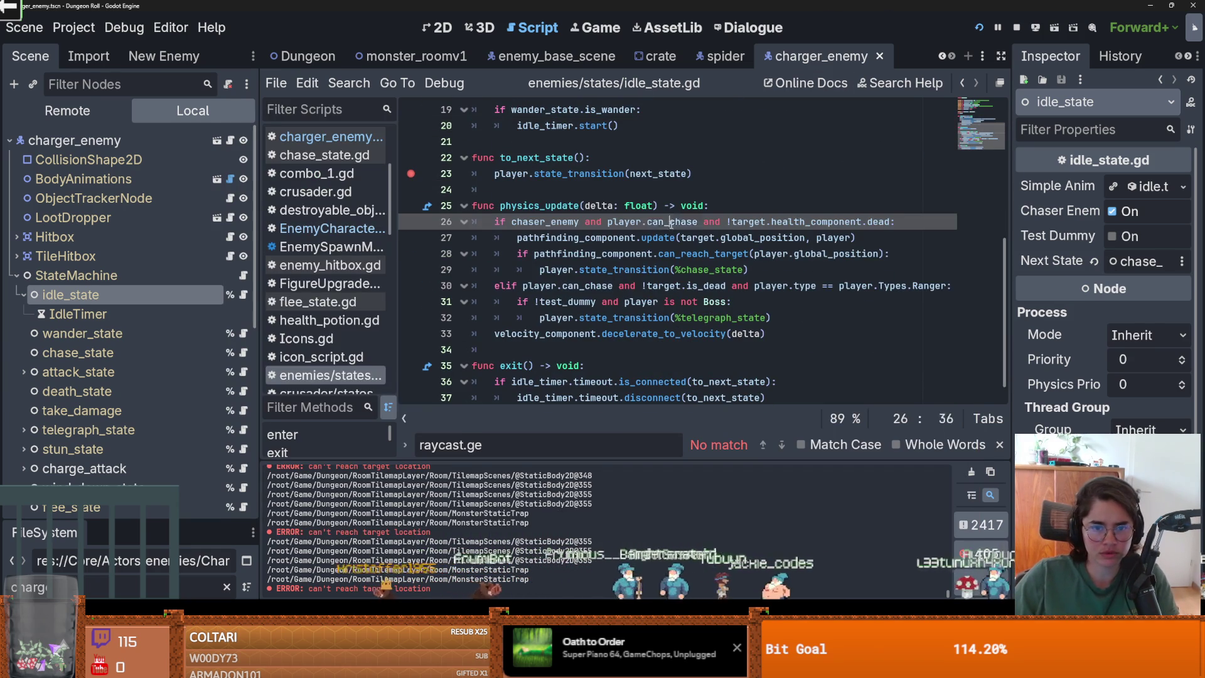
double_click(670, 222)
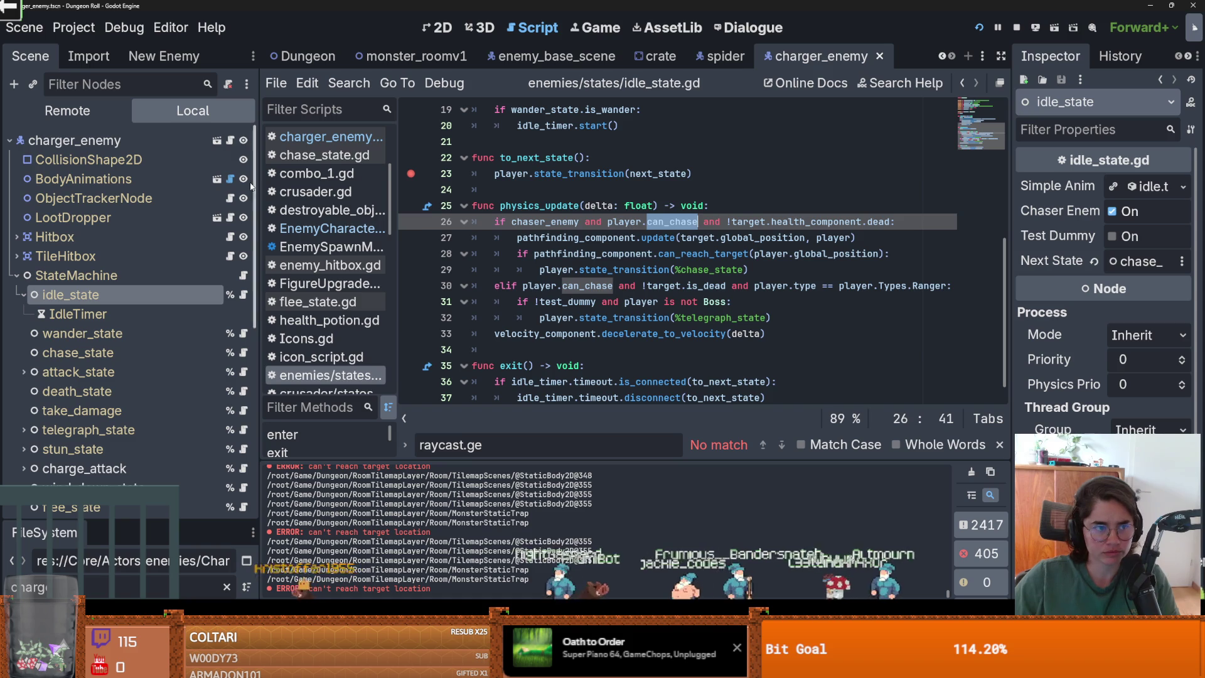
Open the EnemyCharacter.gd base script from charger_enemy.gd
left_click(231, 140)
left_click(540, 110, "ctrl")
scroll(594, 253, "down", 6)
scroll(594, 254, "down", 8)
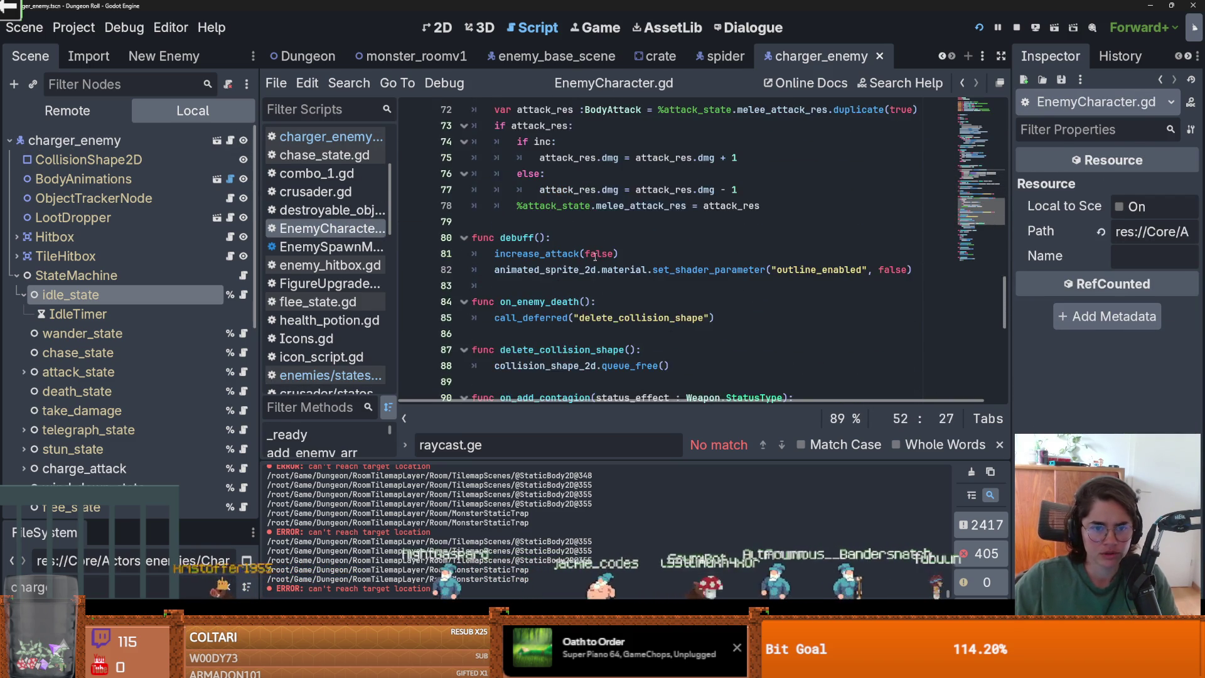
scroll(582, 261, "down", 4)
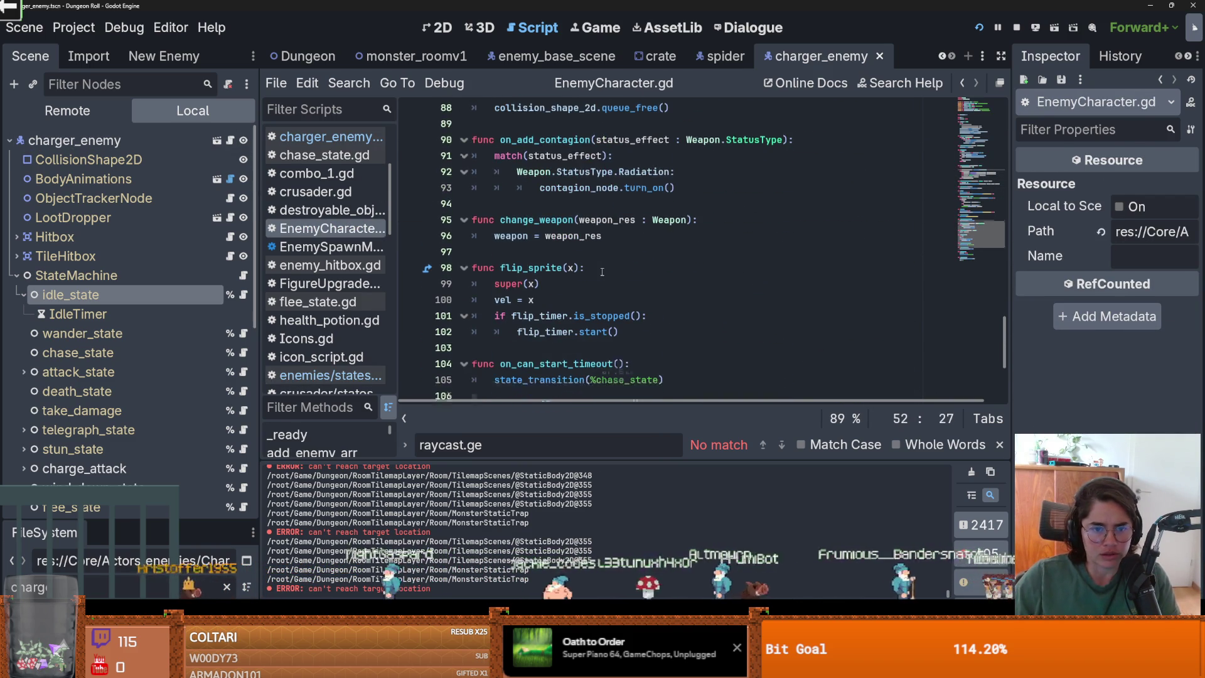
Select the stop_chase() function name in EnemyCharacter.gd
left_click(562, 189)
double_click(562, 190)
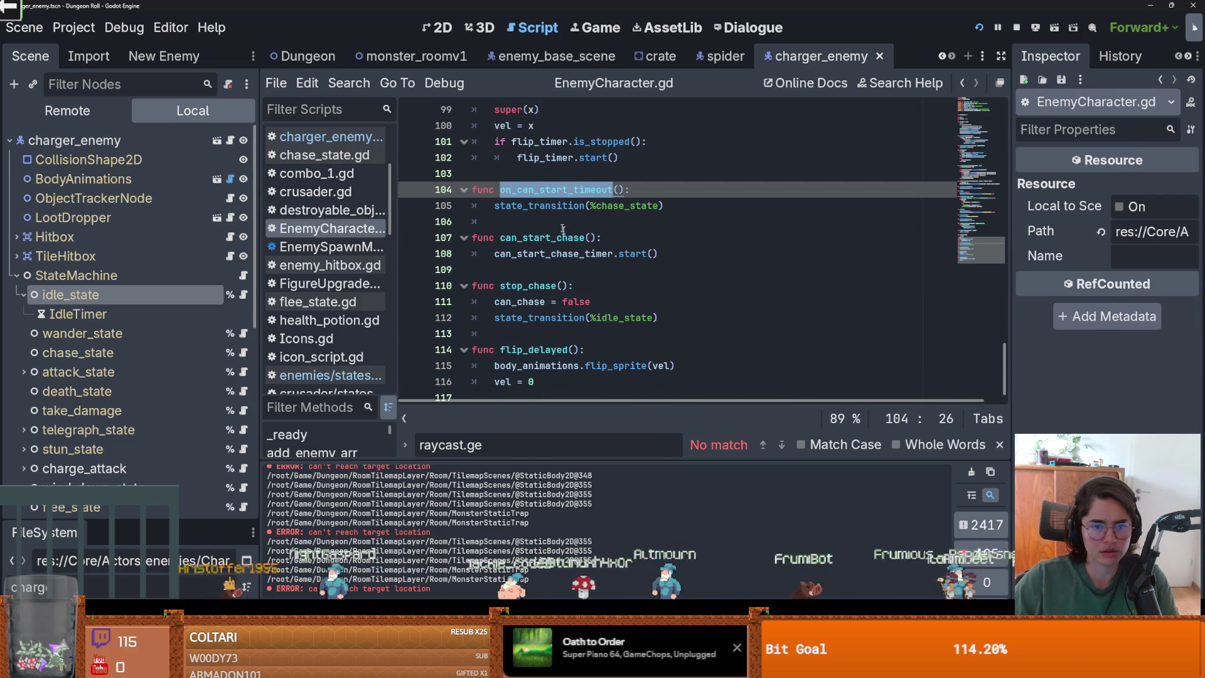
double_click(537, 300)
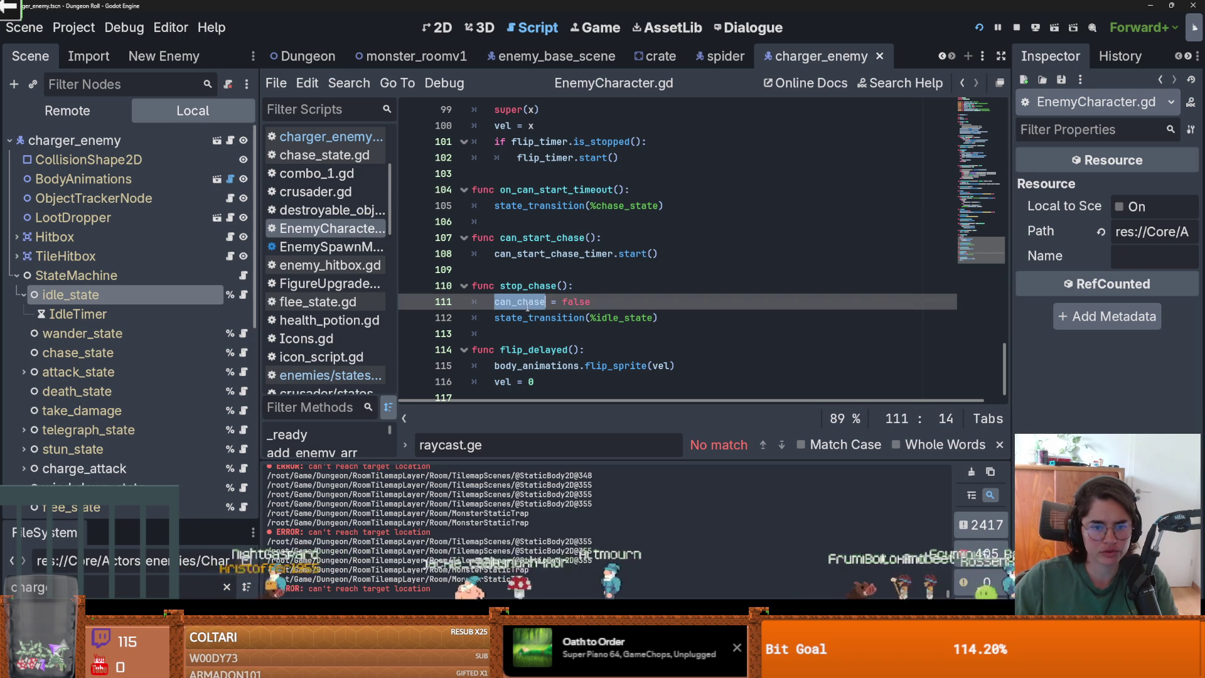
left_click(561, 303)
left_click_drag(570, 286, 501, 286)
Find stop_chase() in files and inspect its pause_monsters caller in monsters.gd
left_click(349, 83)
left_click(414, 189)
left_click(604, 418)
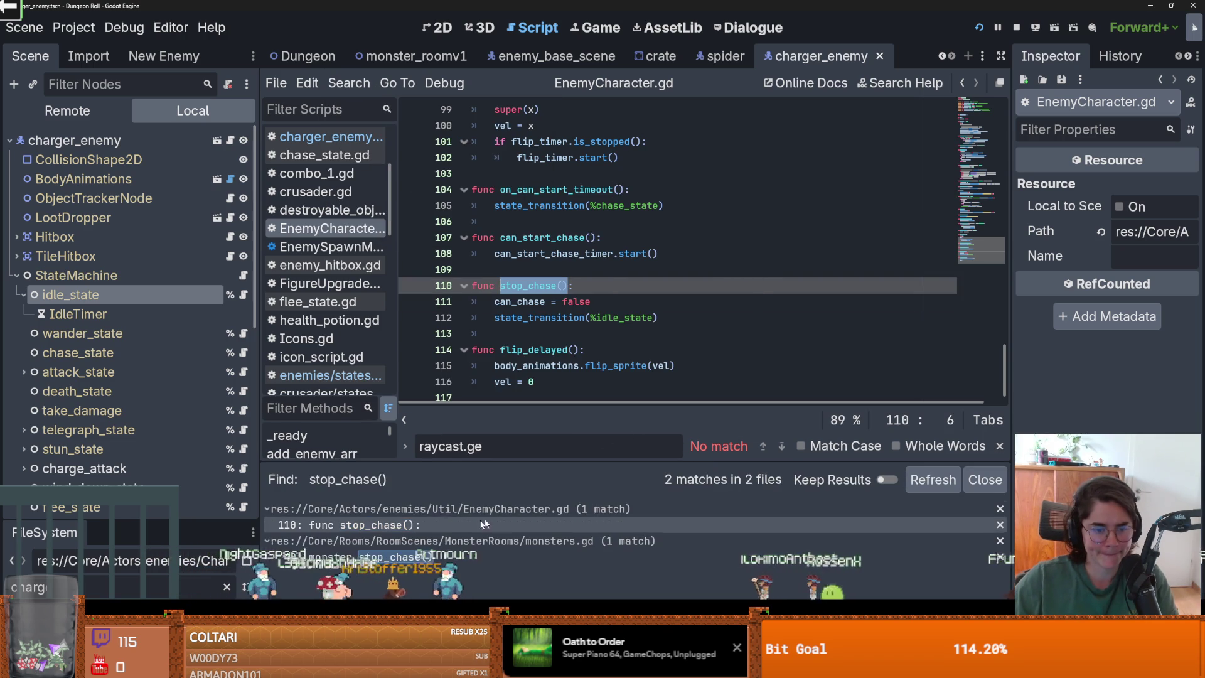
left_click(500, 556)
scroll(678, 251, "up", 2)
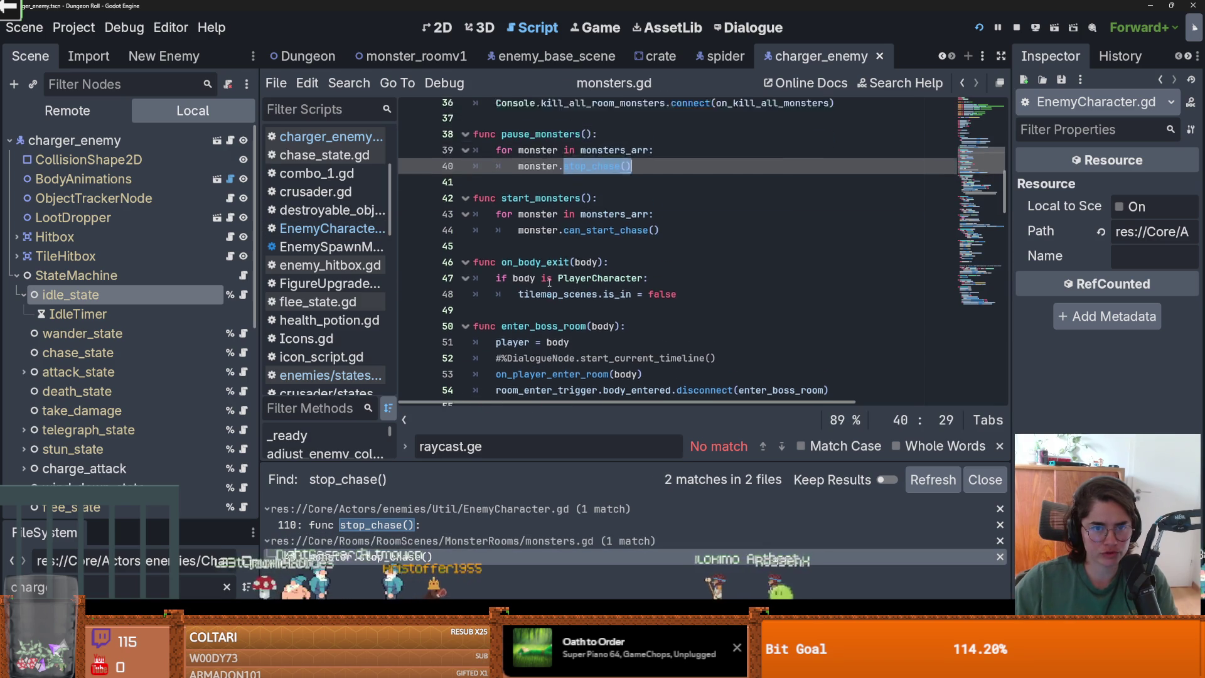
left_click_drag(629, 206, 520, 207)
double_click(524, 174)
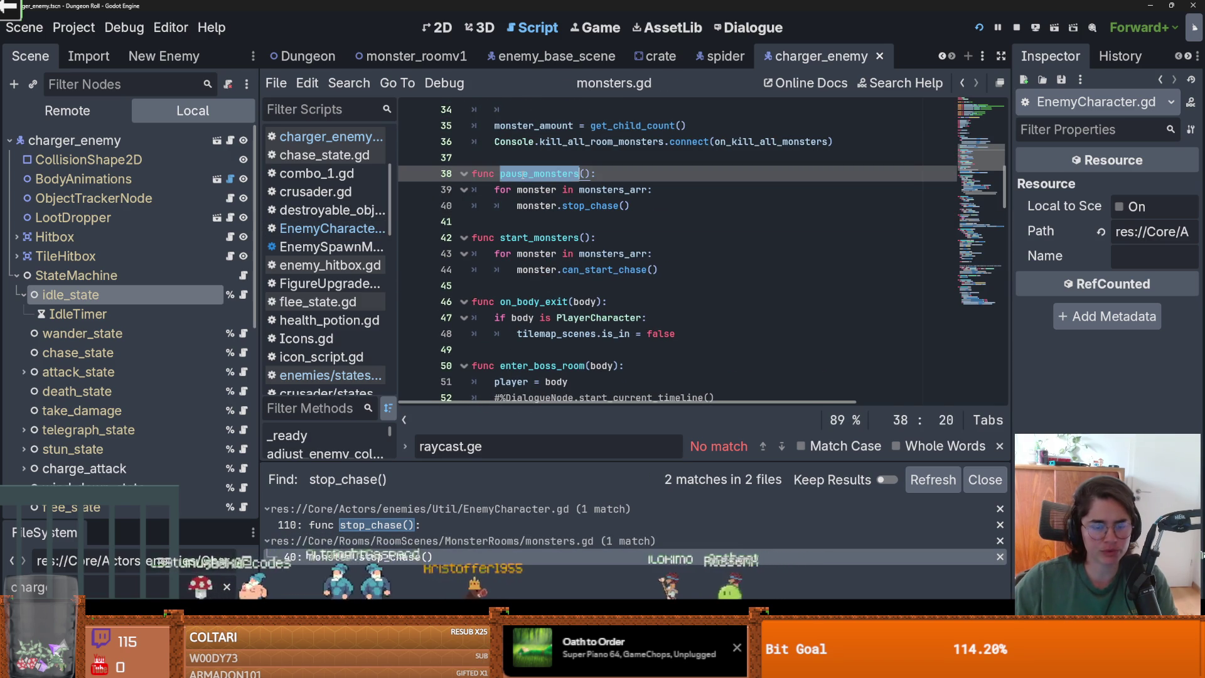
Return to the stop_chase definition in EnemyCharacter.gd and select can_chase on line 111
left_click(453, 526)
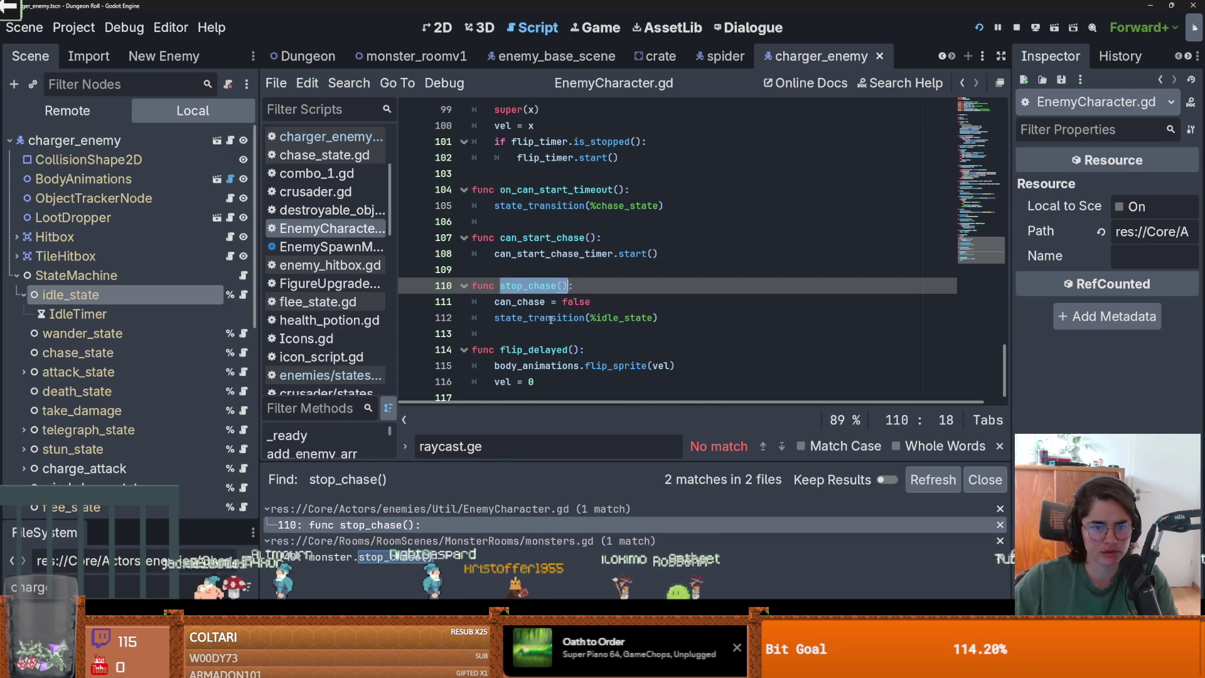
scroll(555, 287, "up", 1)
scroll(555, 286, "down", 1)
double_click(520, 302)
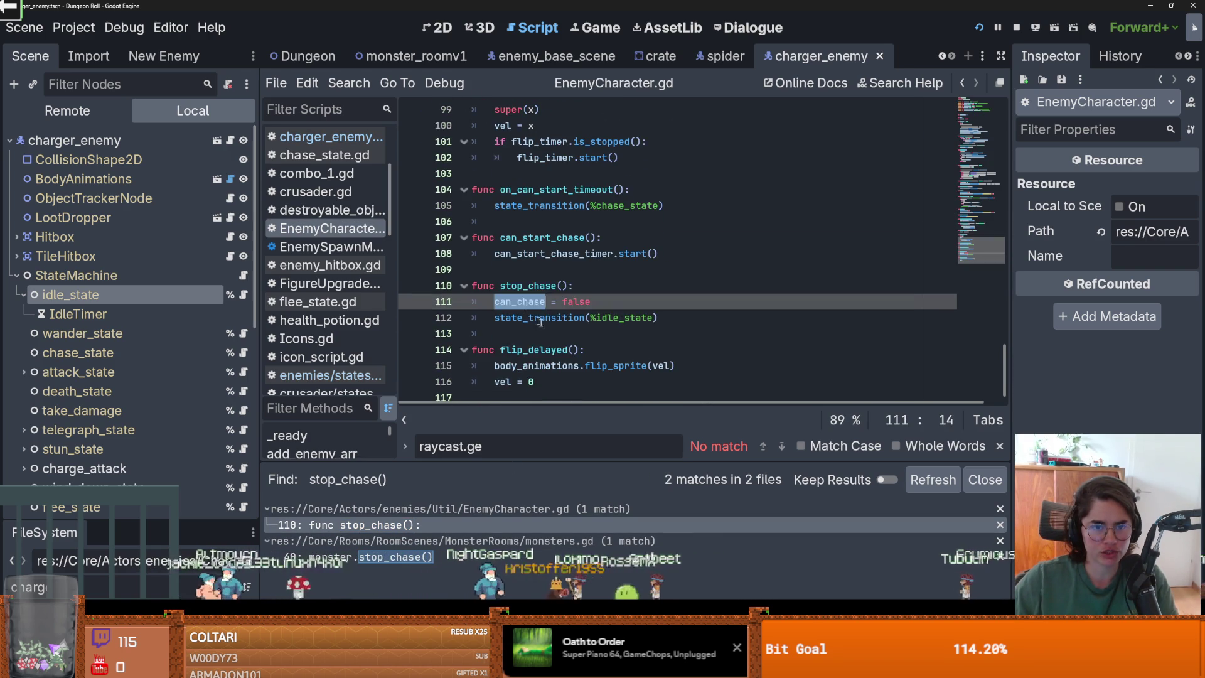
scroll(555, 334, "up", 2)
scroll(558, 336, "up", 1)
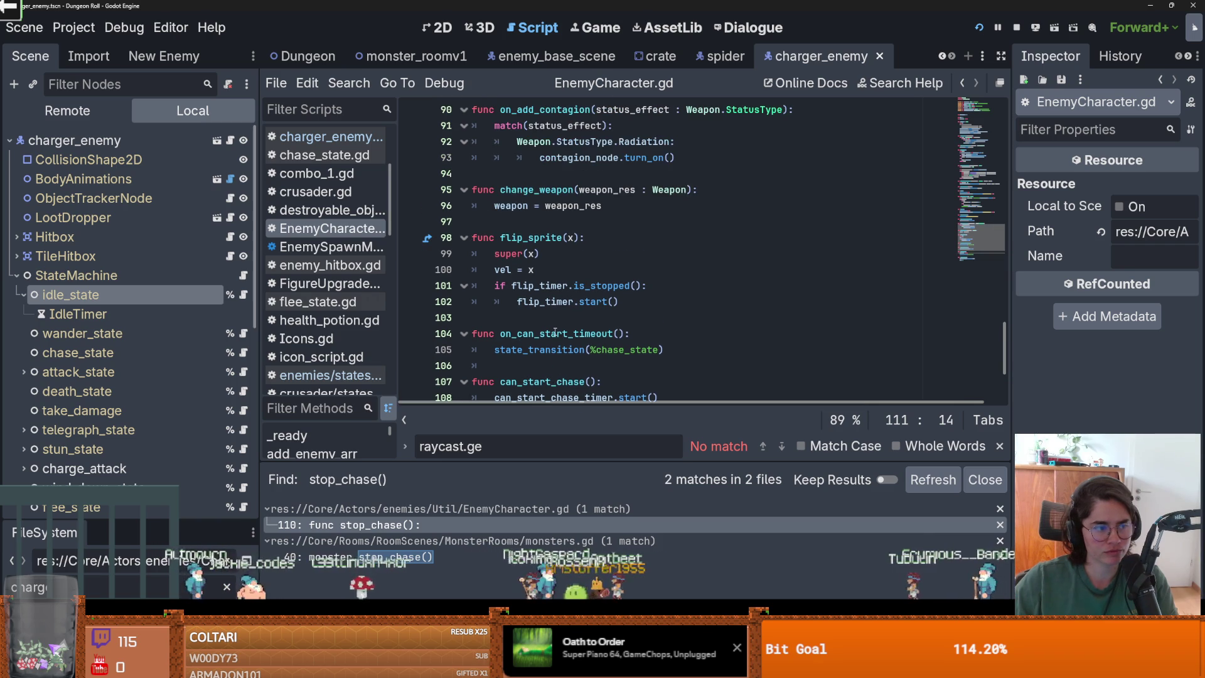
scroll(555, 331, "down", 3)
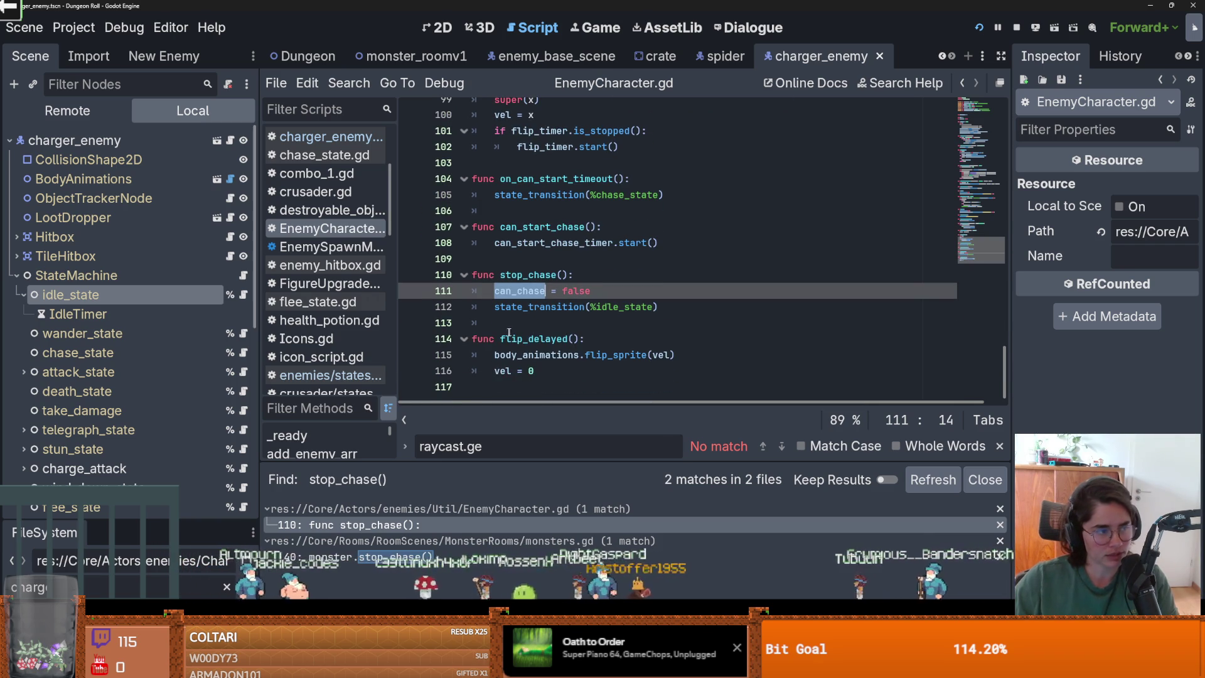
scroll(588, 330, "up", 15)
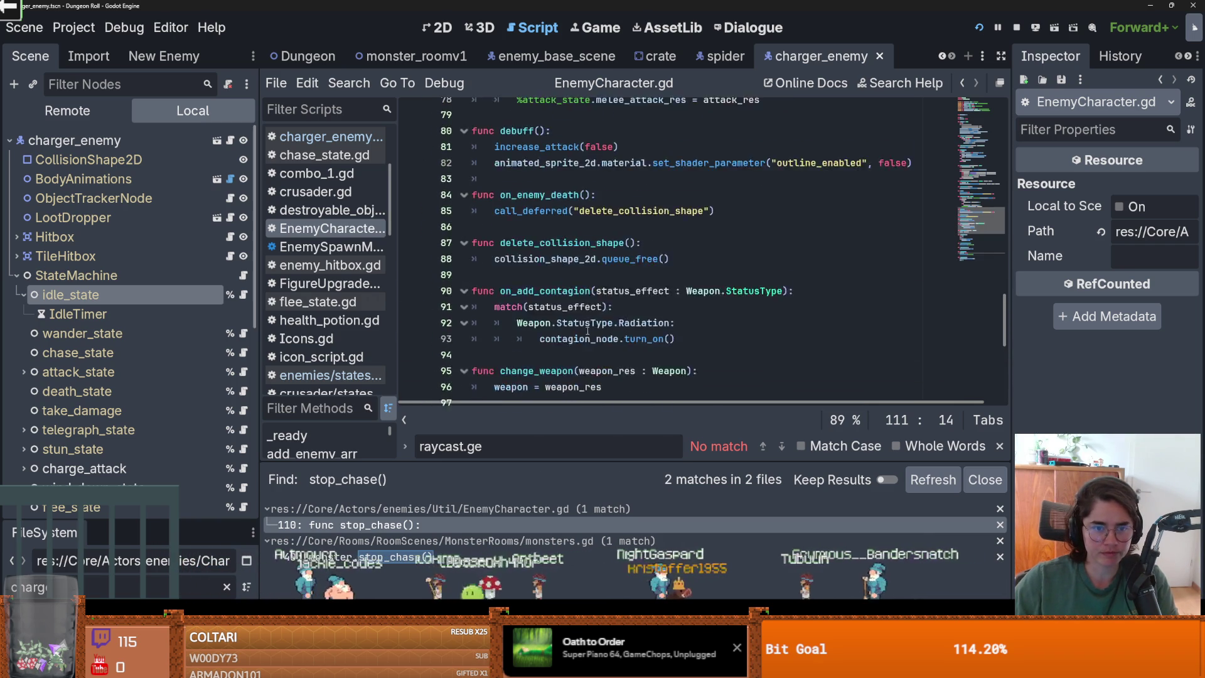
scroll(587, 331, "up", 9)
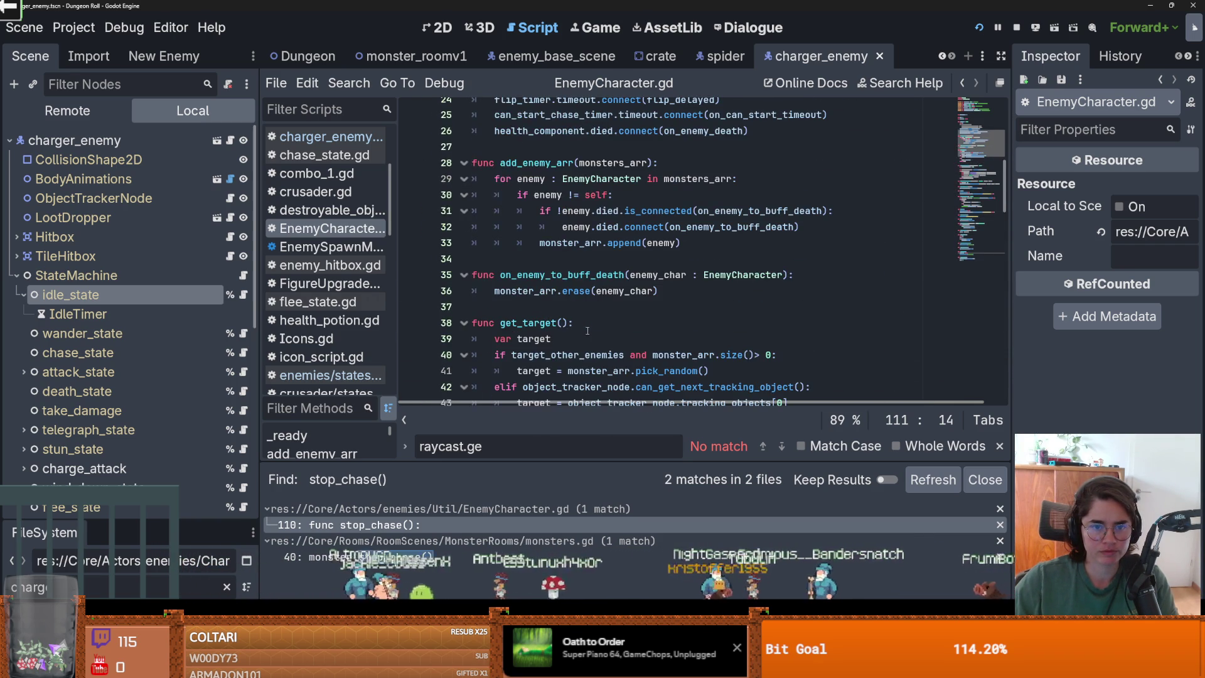
left_click(349, 83)
Search the project for 'can_chase = true'
left_click(385, 190)
type("can_s")
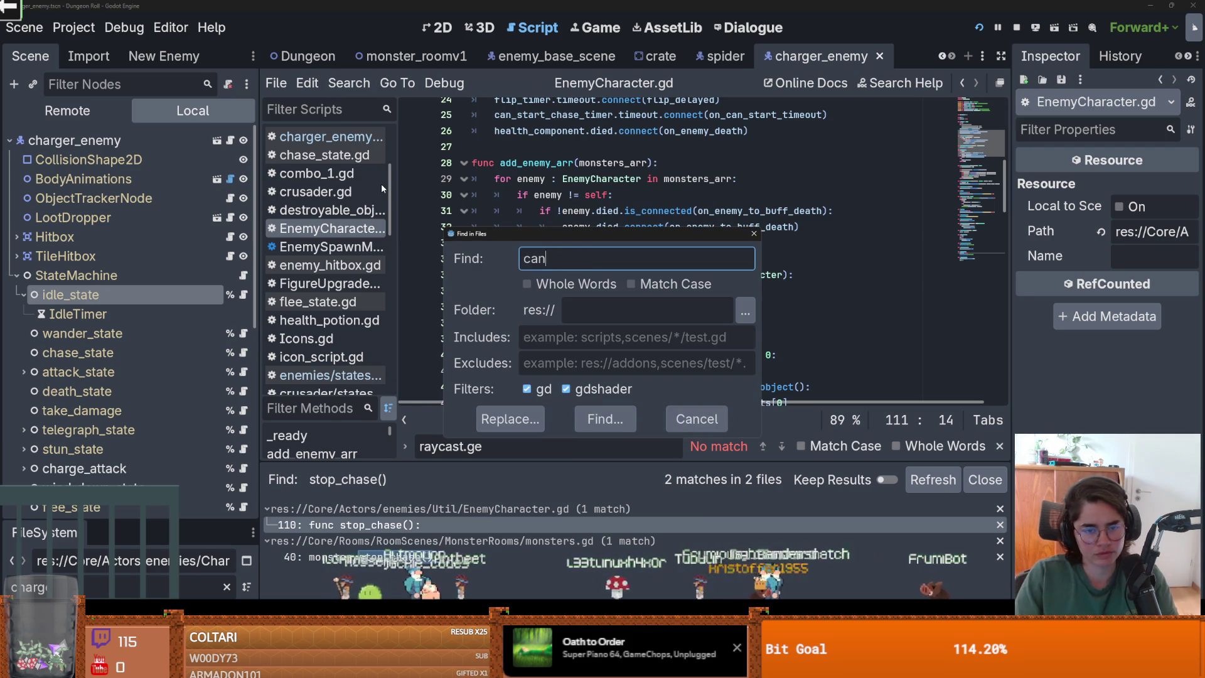
key("BackSpace")
type("chase")
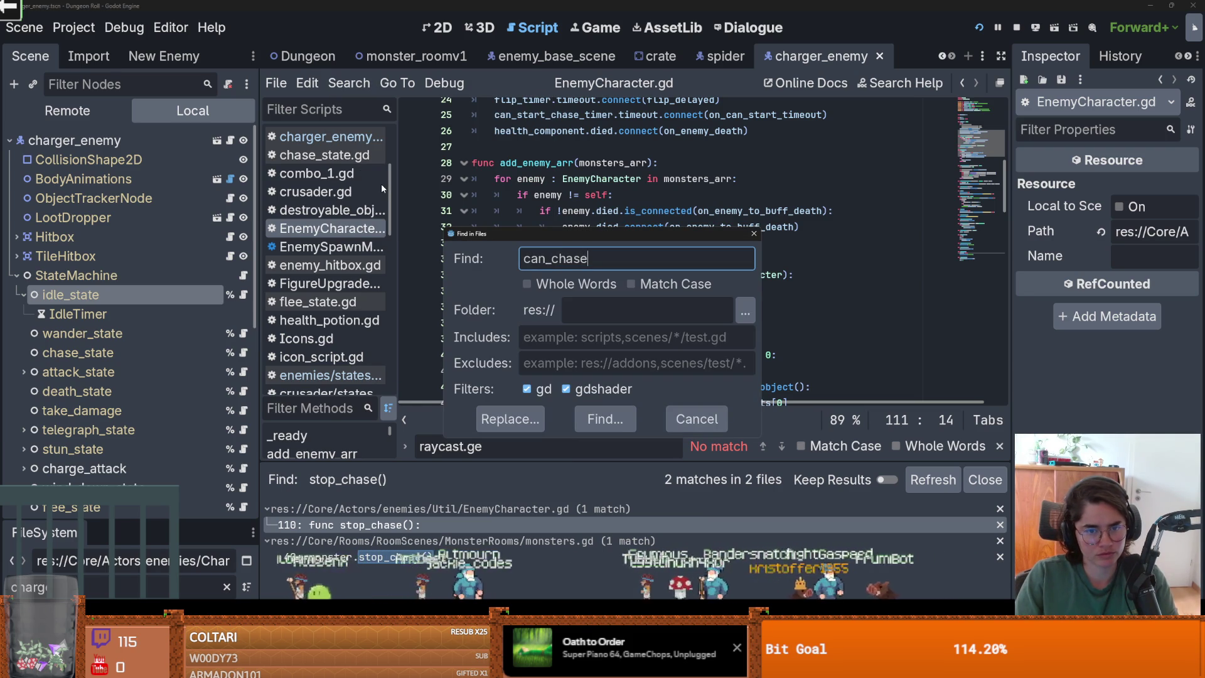
type(" = true")
key("Return")
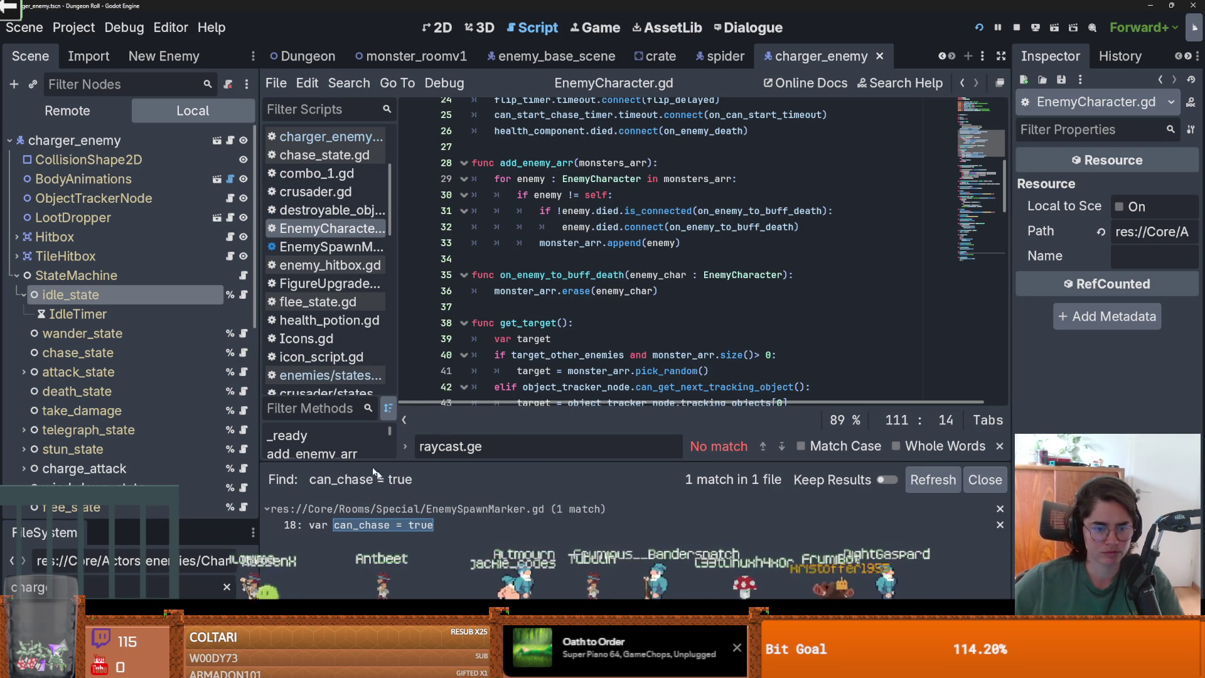
Open the EnemySpawnMarker.gd match and check the can_chase defaults on lines 18 and 26
left_click(416, 523)
scroll(549, 276, "up", 2)
double_click(520, 207)
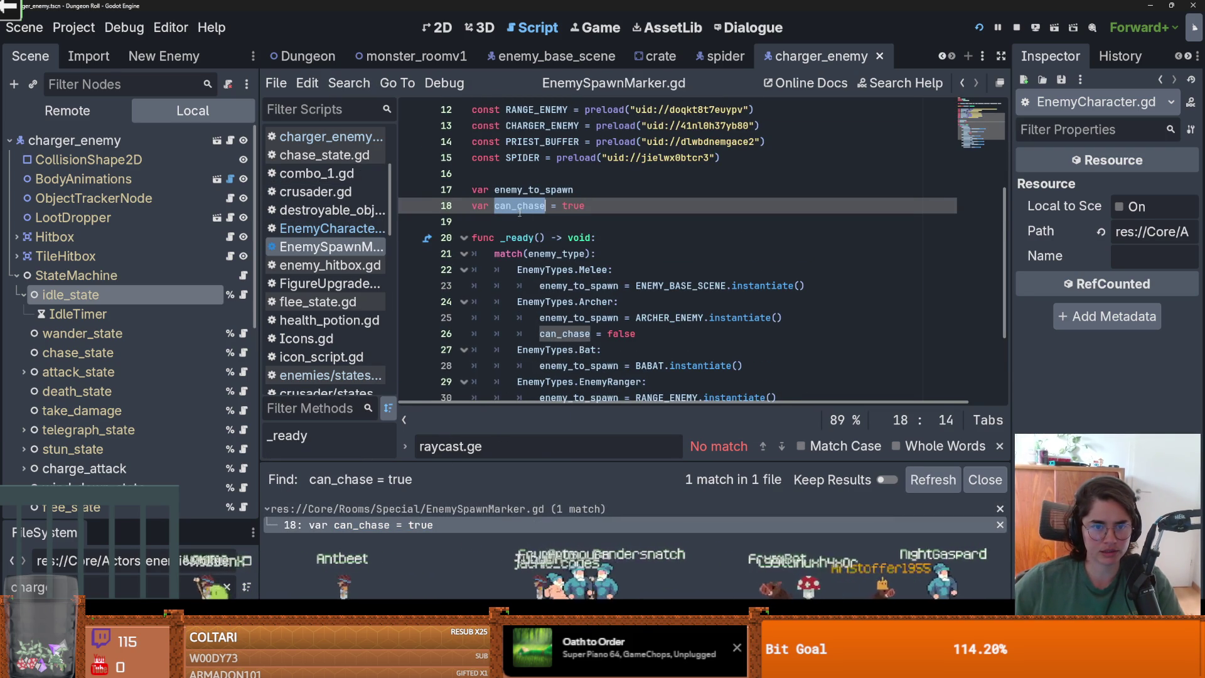
scroll(575, 278, "down", 1)
double_click(565, 285)
key("End")
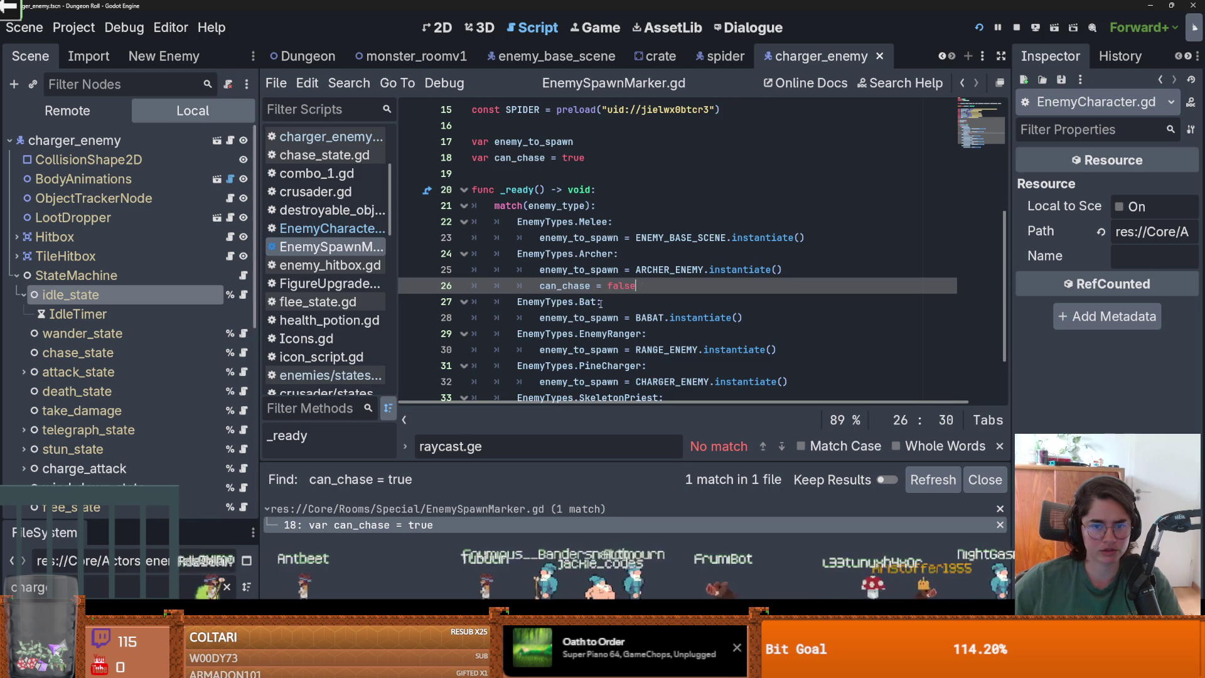
scroll(601, 305, "up", 4)
scroll(601, 304, "down", 5)
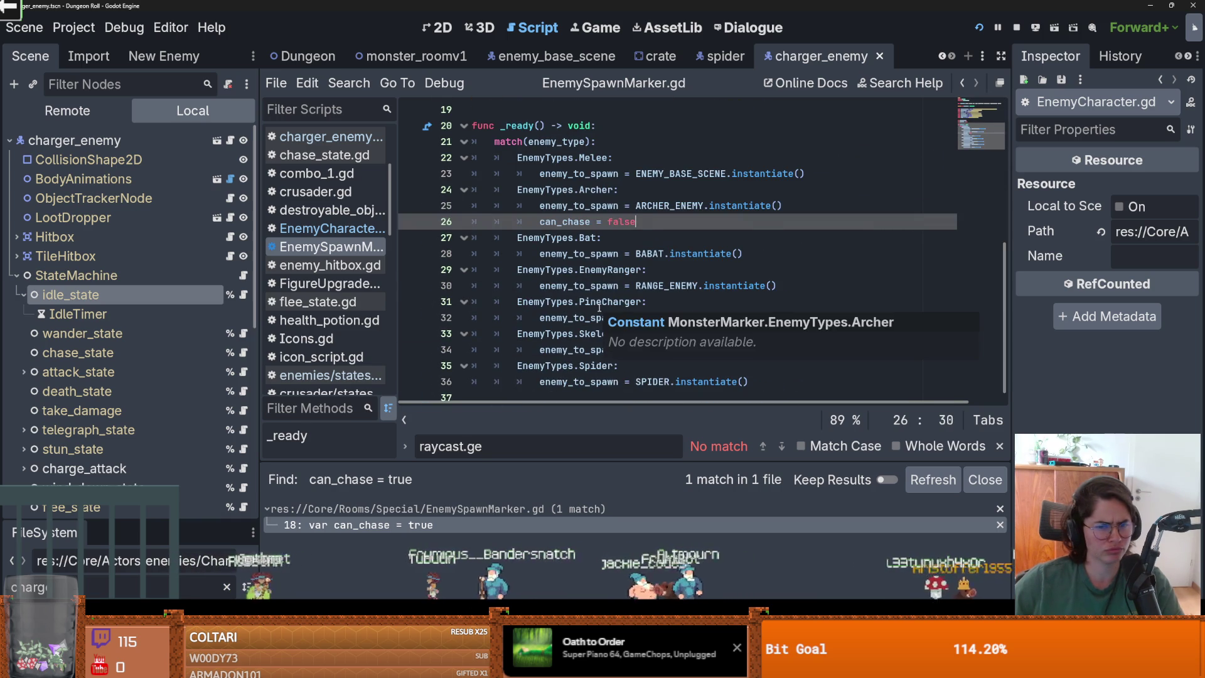
scroll(594, 295, "down", 1)
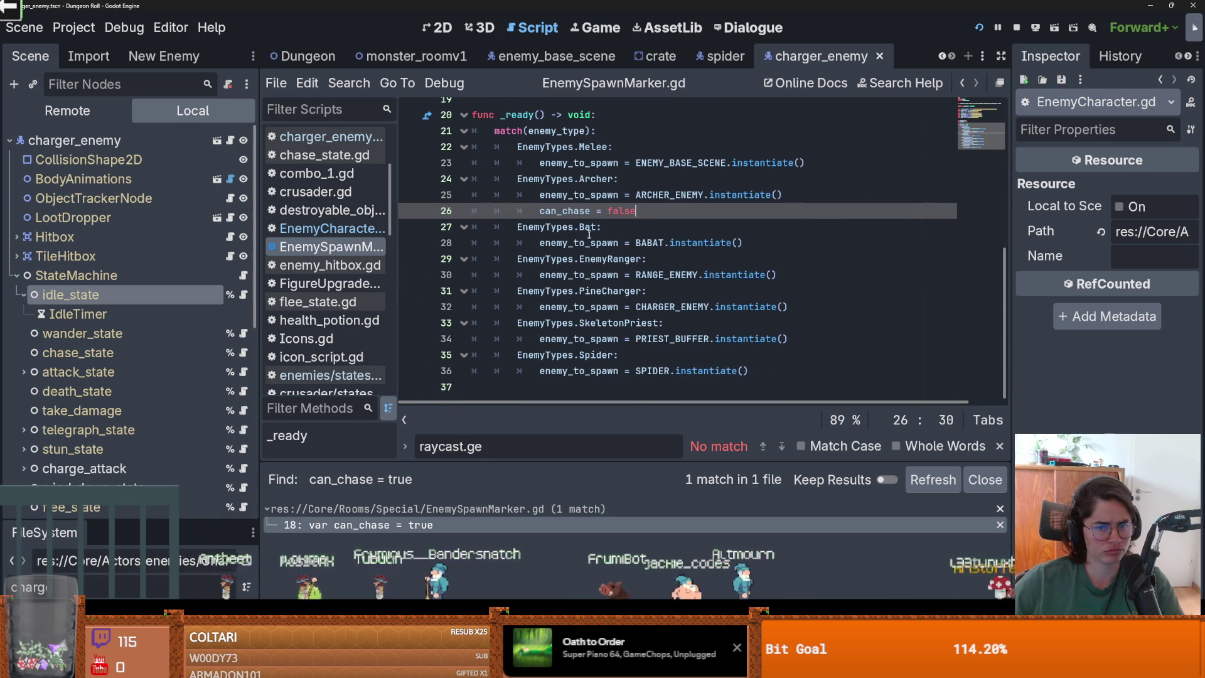
double_click(577, 211)
scroll(589, 300, "up", 3)
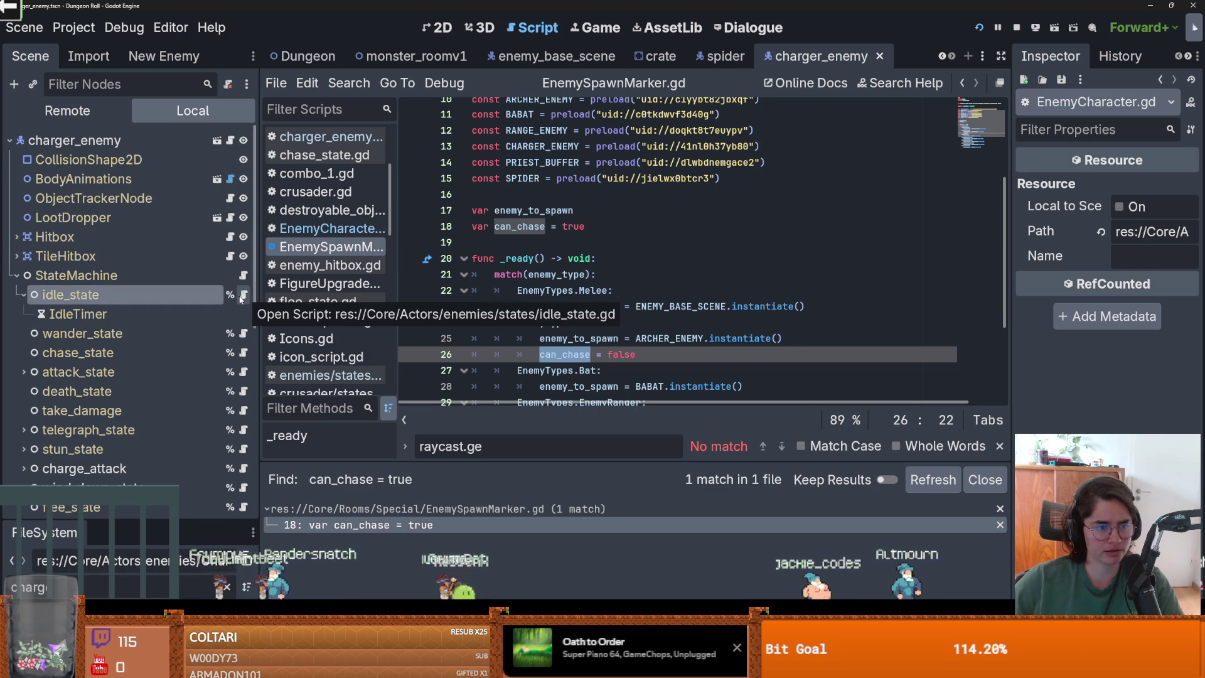
Collapse idle_state in the scene tree and search all scripts for 'can_chase'
left_click(23, 295)
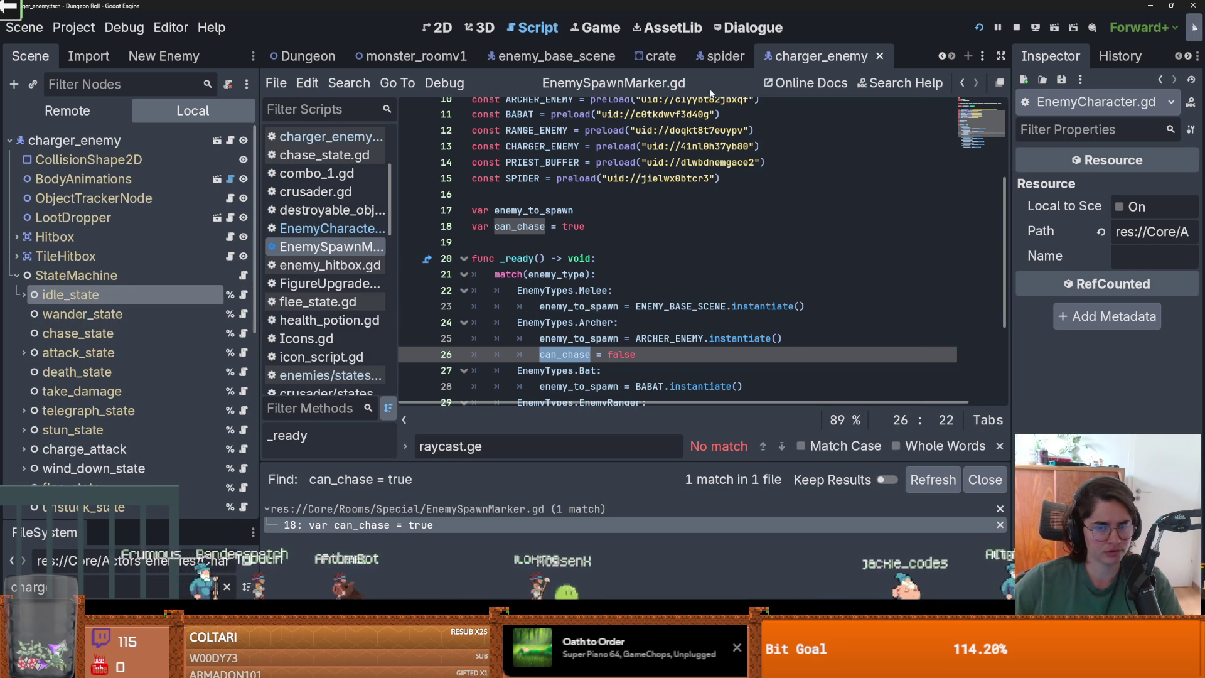
mouse_move(647, 159)
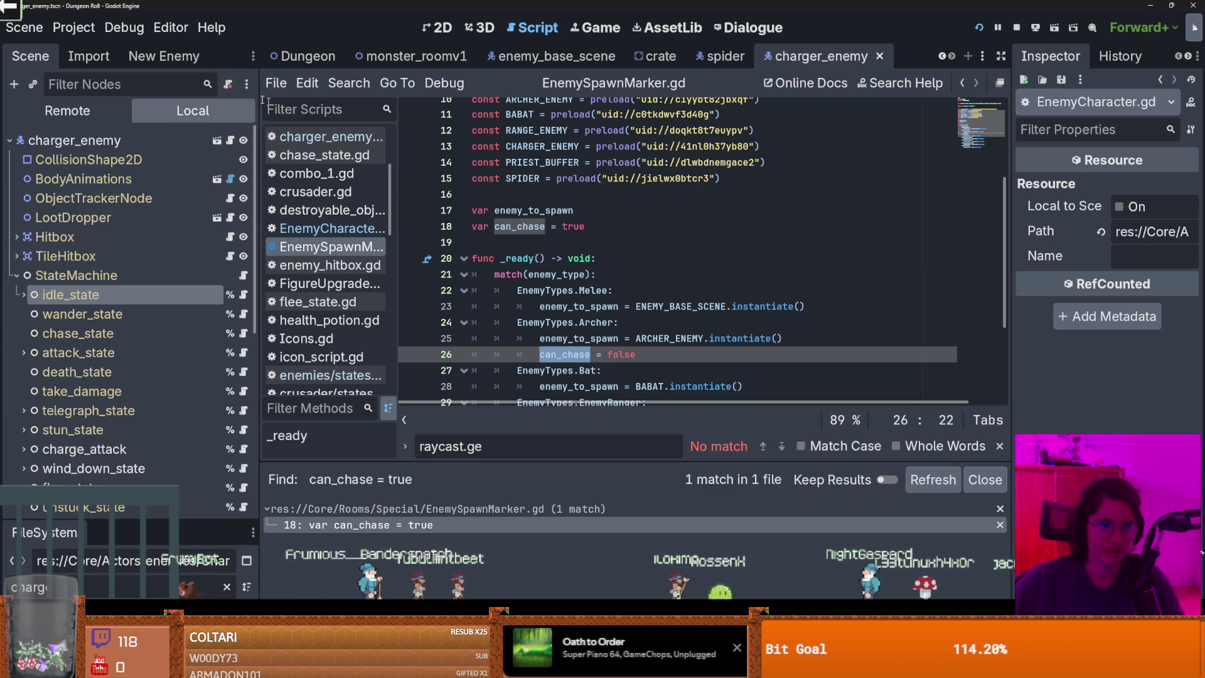
left_click(349, 83)
left_click(364, 200)
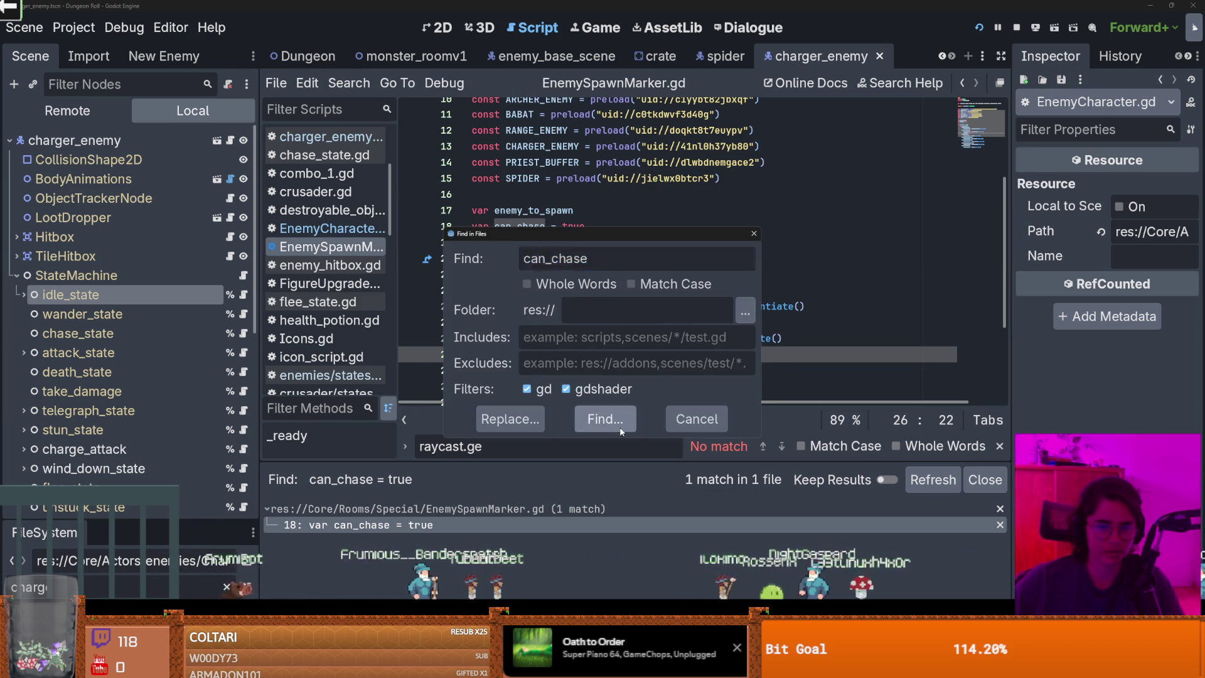
left_click(620, 427)
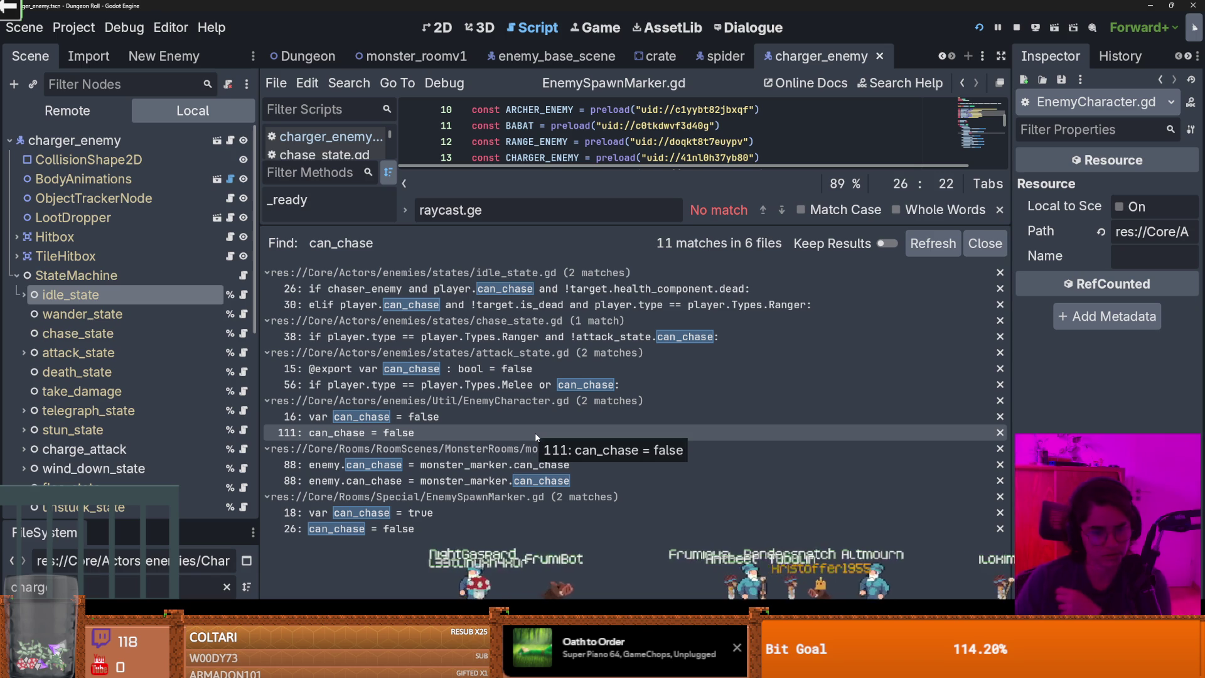
Expand the results to review all 11 can_chase matches, then switch to the spider scene
left_click_drag(639, 224, 639, 501)
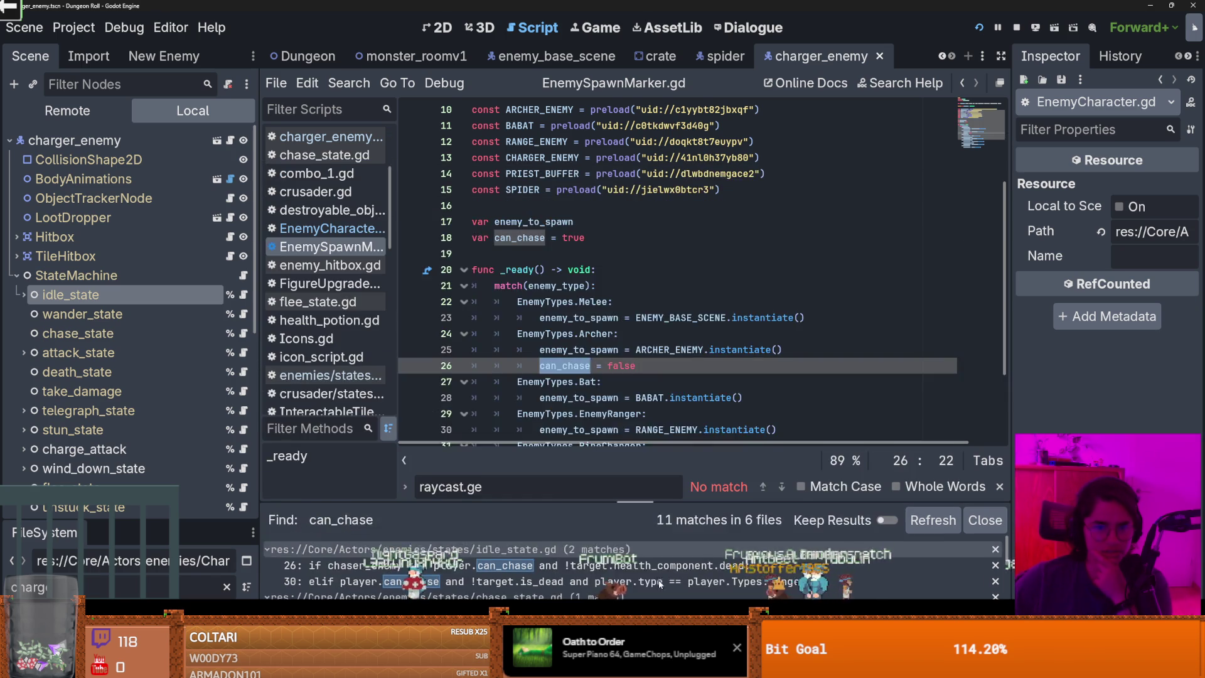
double_click(520, 333)
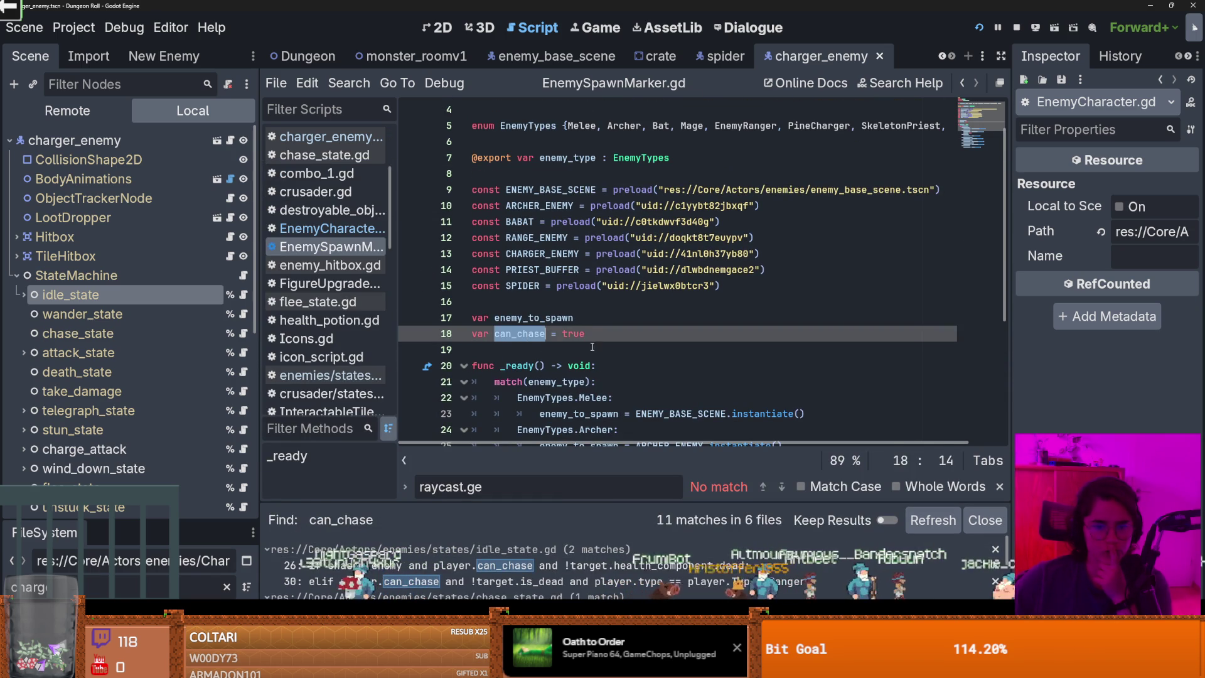
scroll(558, 354, "down", 3)
scroll(559, 364, "down", 2)
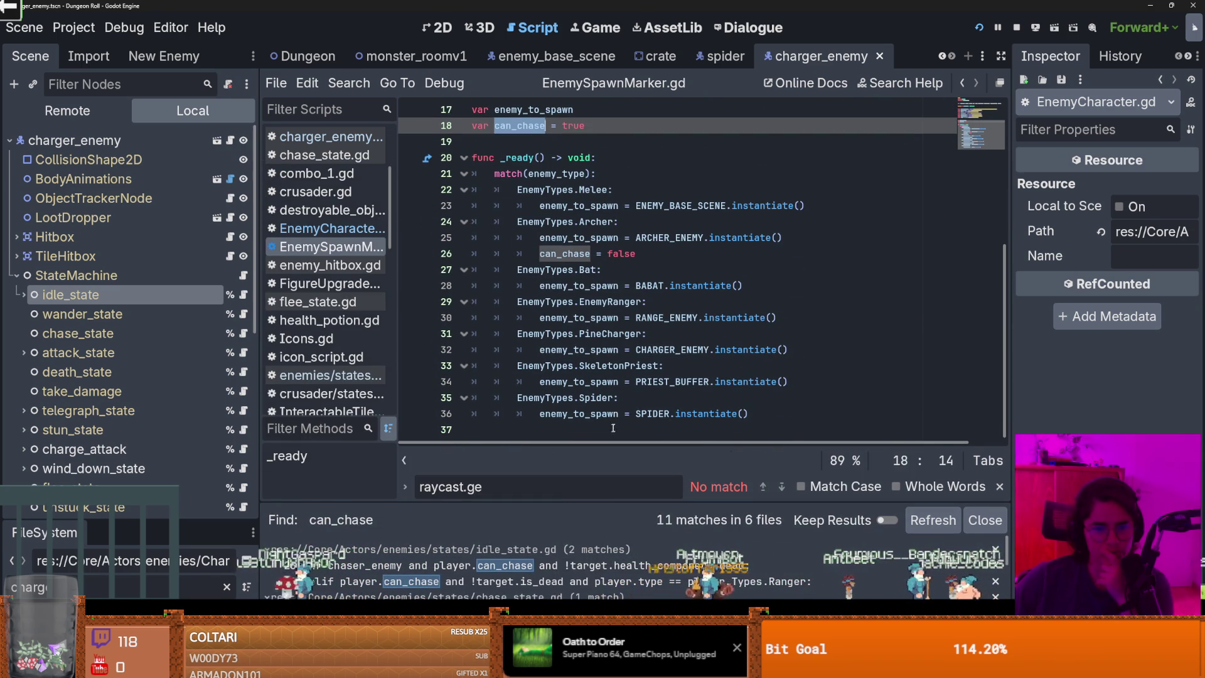
left_click_drag(584, 502, 565, 249)
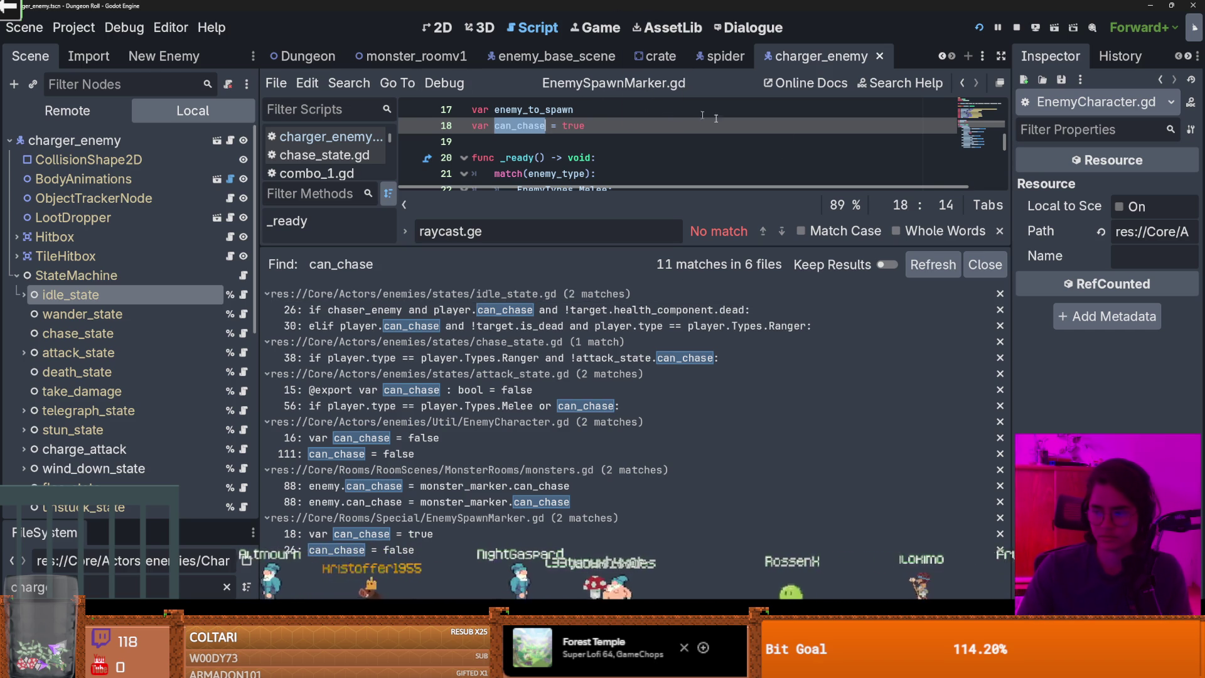
left_click_drag(560, 250, 560, 503)
scroll(628, 251, "up", 5)
left_click(720, 57)
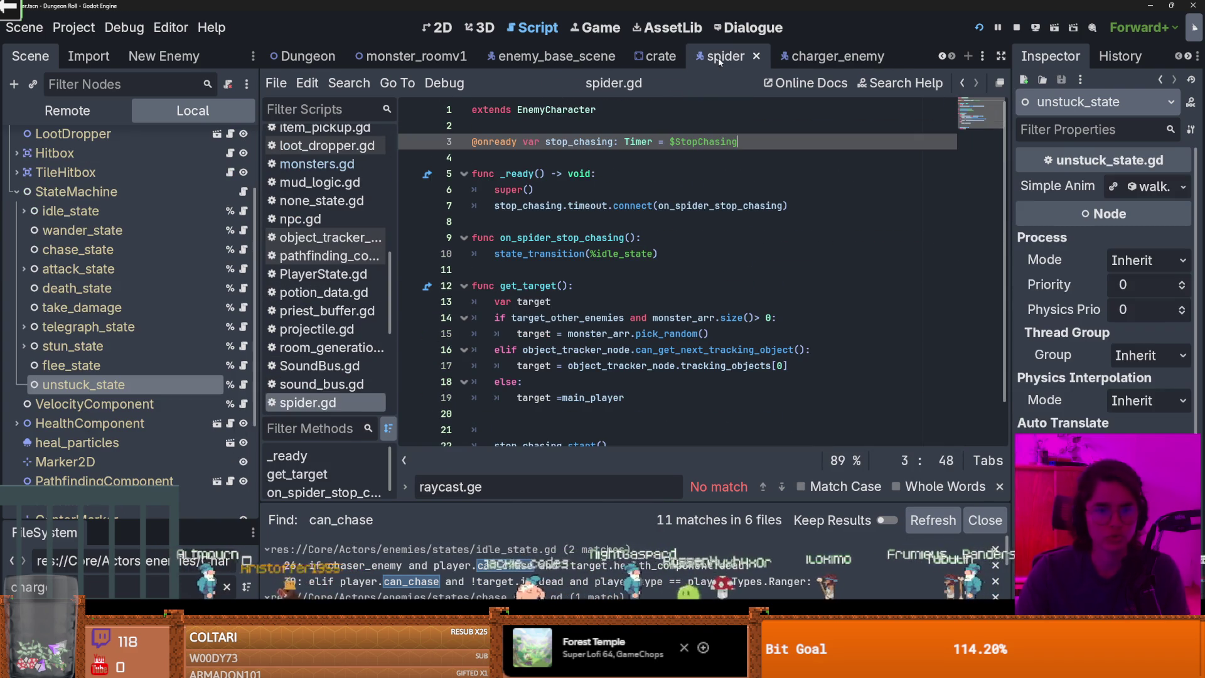
Select on_can_start_timeout and jump to where state_transition is defined
scroll(594, 382, "down", 15)
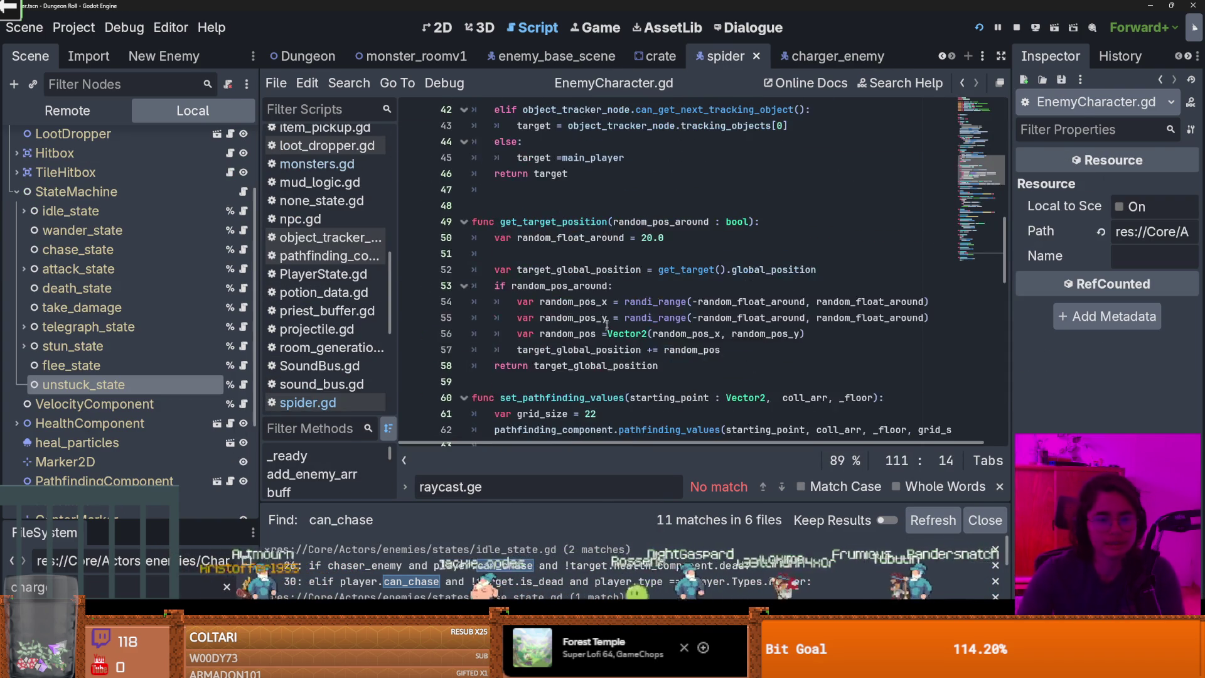
scroll(581, 300, "down", 8)
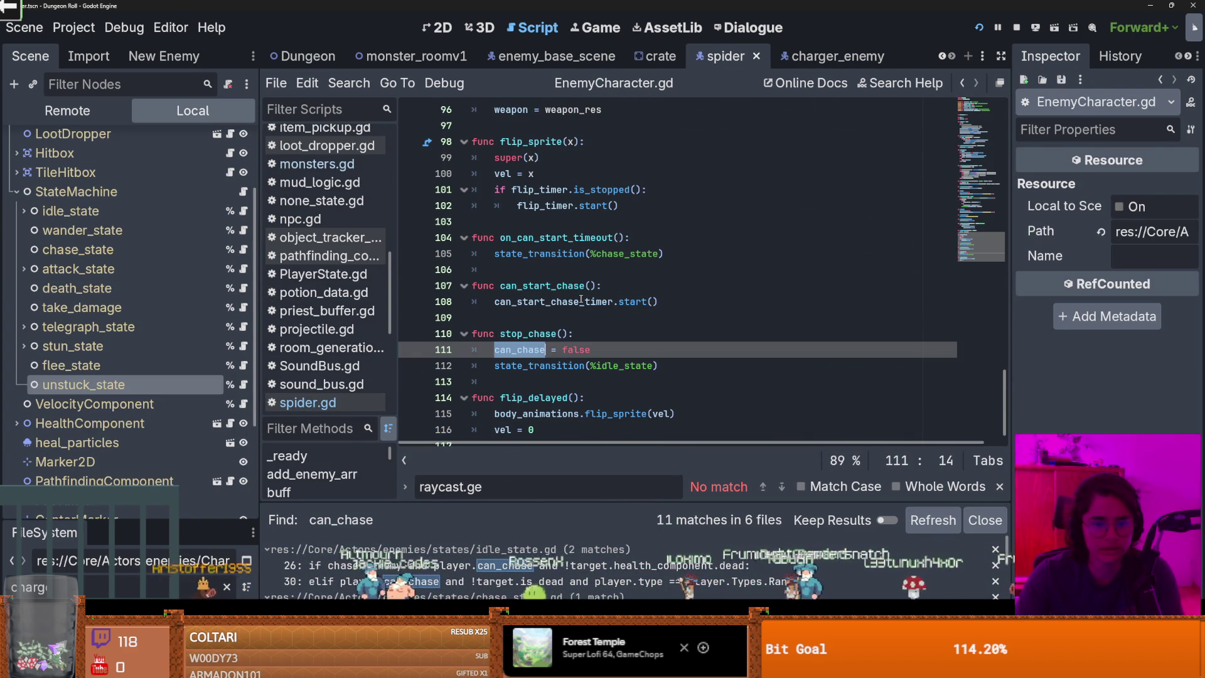
double_click(574, 239)
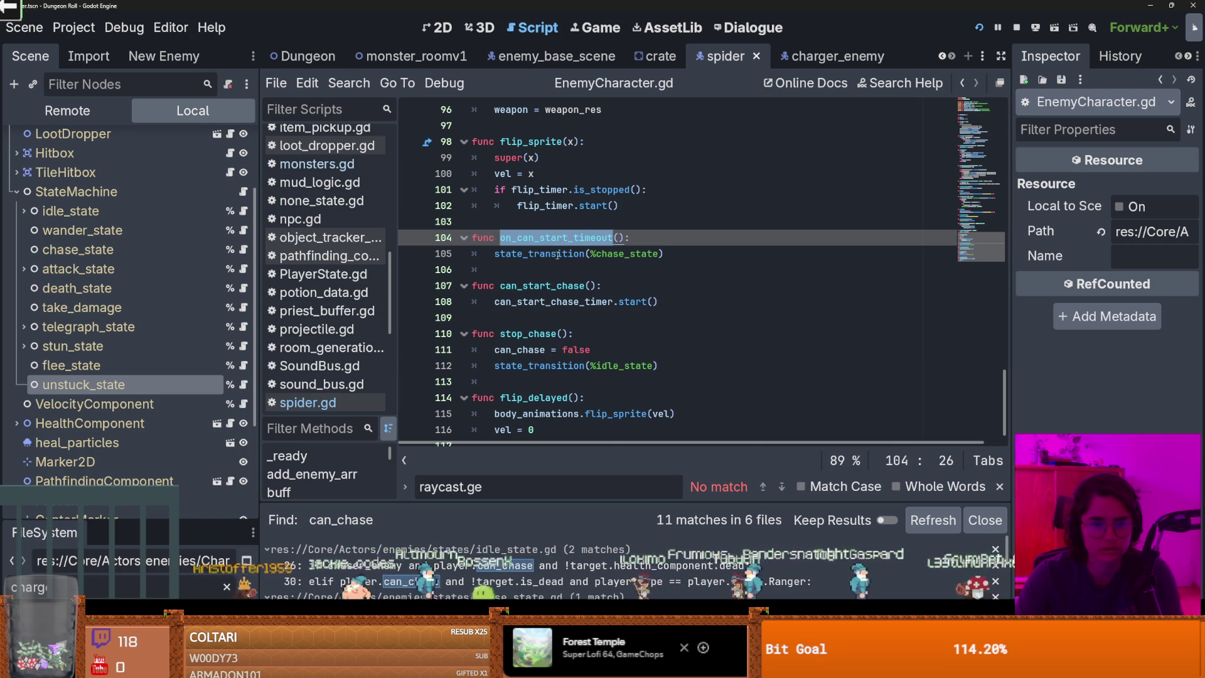
left_click(558, 253, "ctrl")
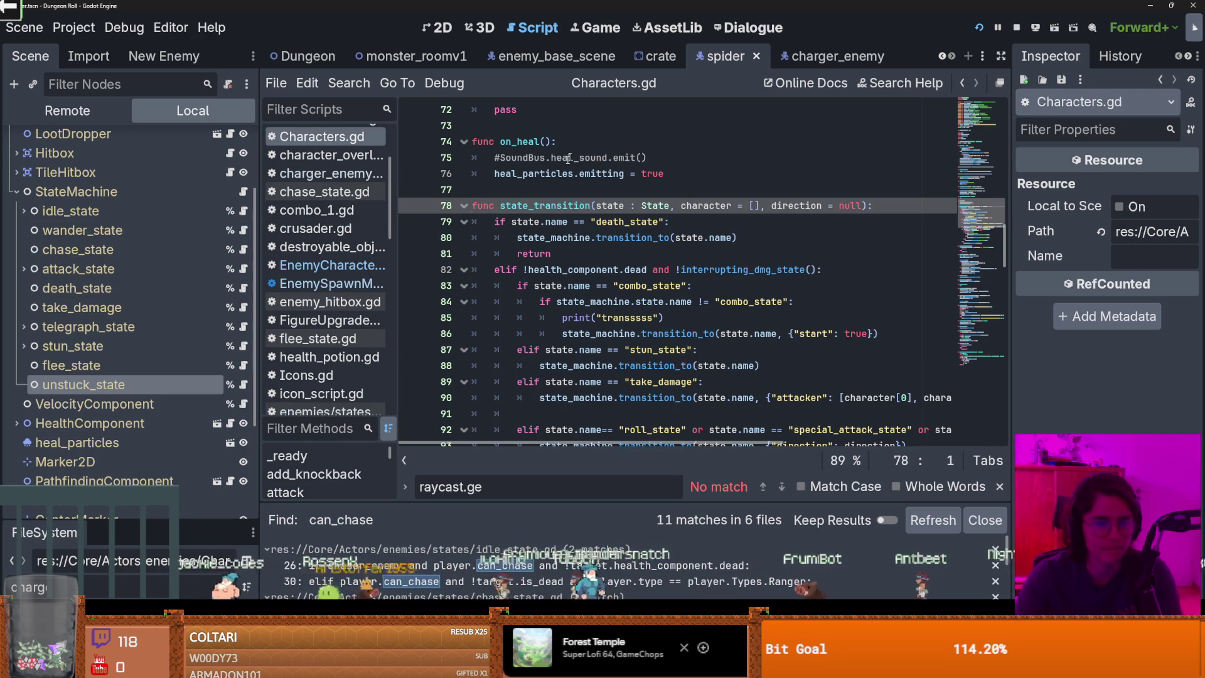
scroll(737, 334, "up", 10)
scroll(738, 334, "up", 8)
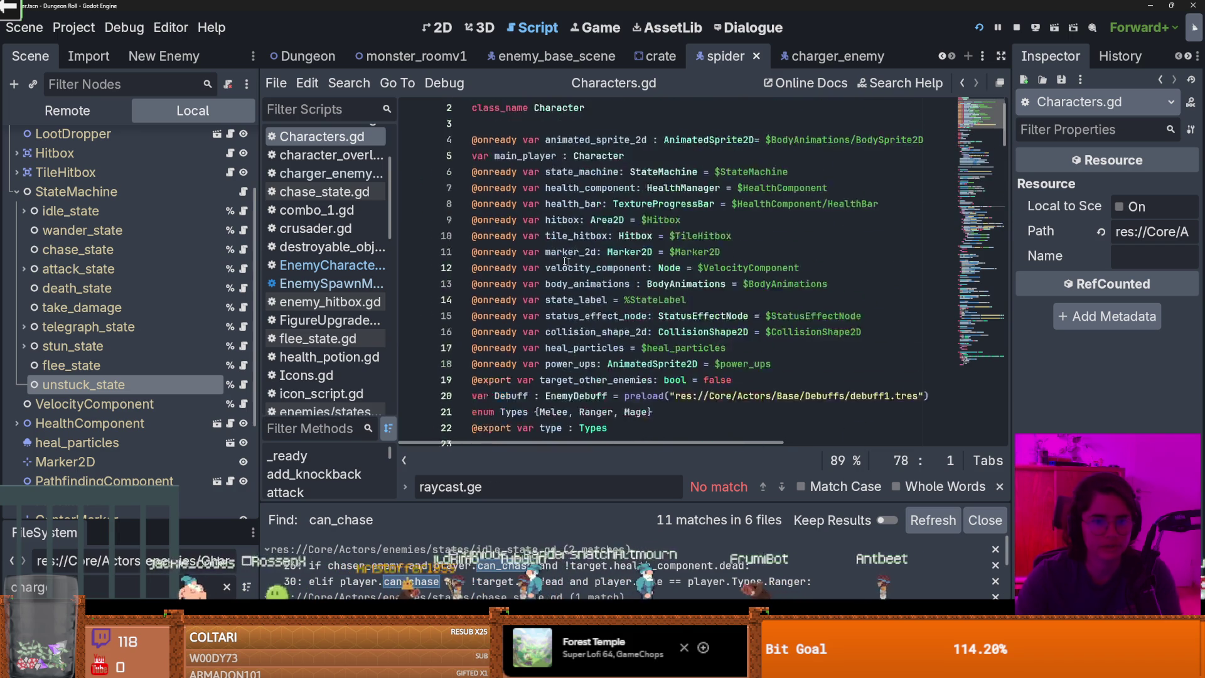
scroll(213, 187, "up", 3)
Look over spider.gd, then return to EnemyCharacter.gd
left_click(230, 140)
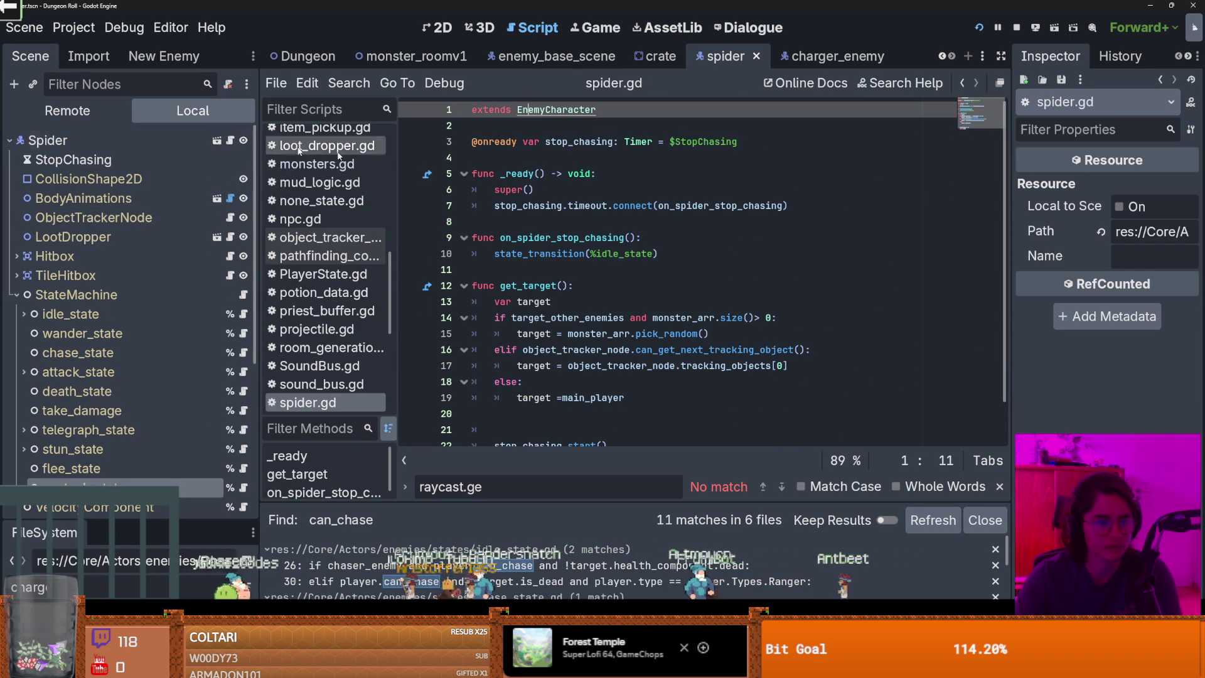
scroll(682, 243, "down", 1)
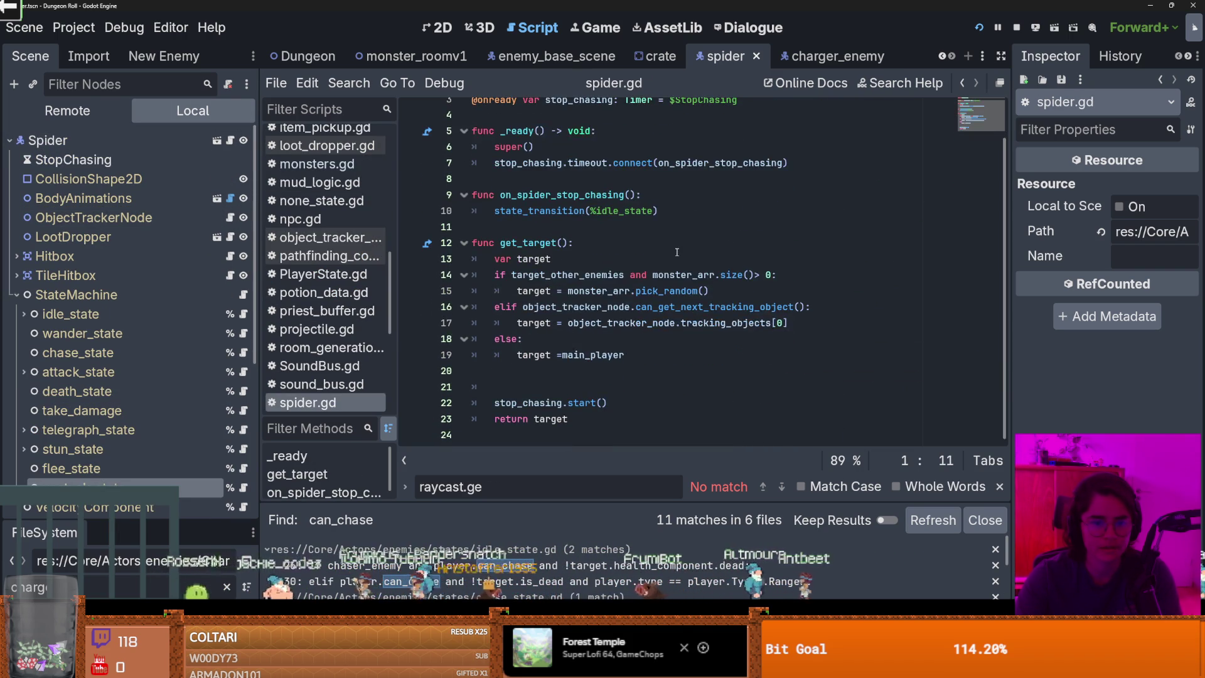
scroll(581, 238, "up", 1)
left_click(556, 112, "ctrl")
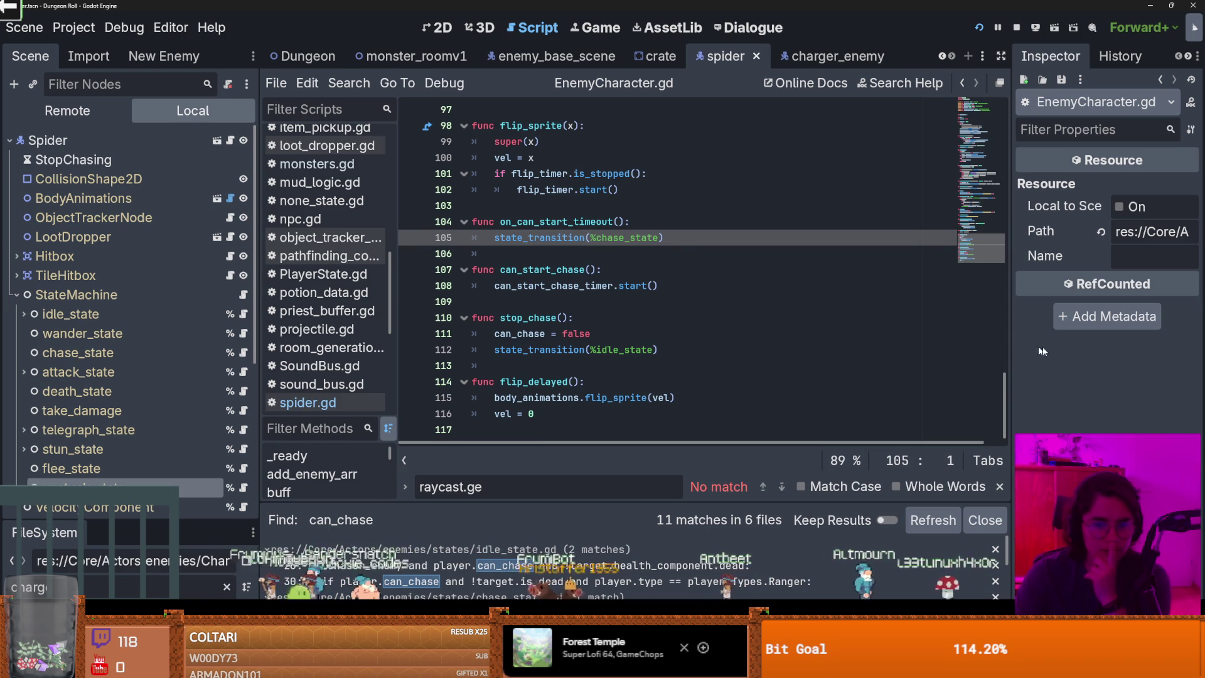
left_click_drag(1005, 389, 1005, 353)
scroll(995, 387, "down", 5)
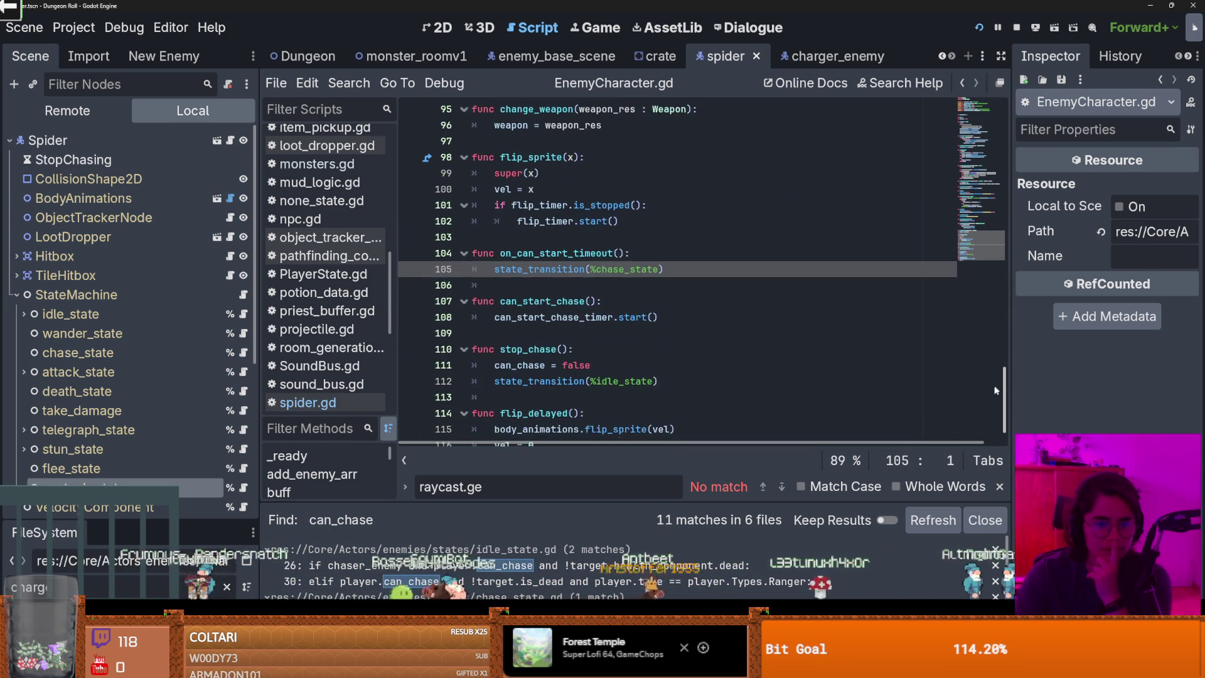
scroll(995, 393, "down", 1)
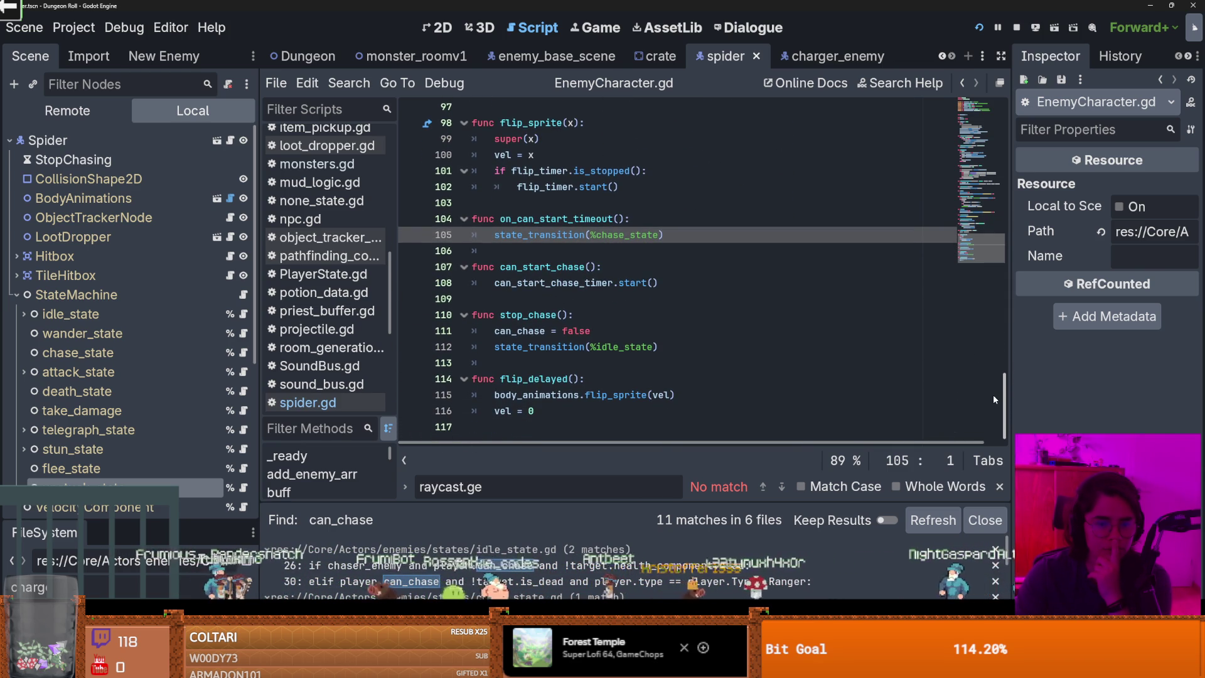
Inspect can_start_chase and its timer property, enlarge the results, then open monster_roomv1
double_click(555, 272)
double_click(540, 284)
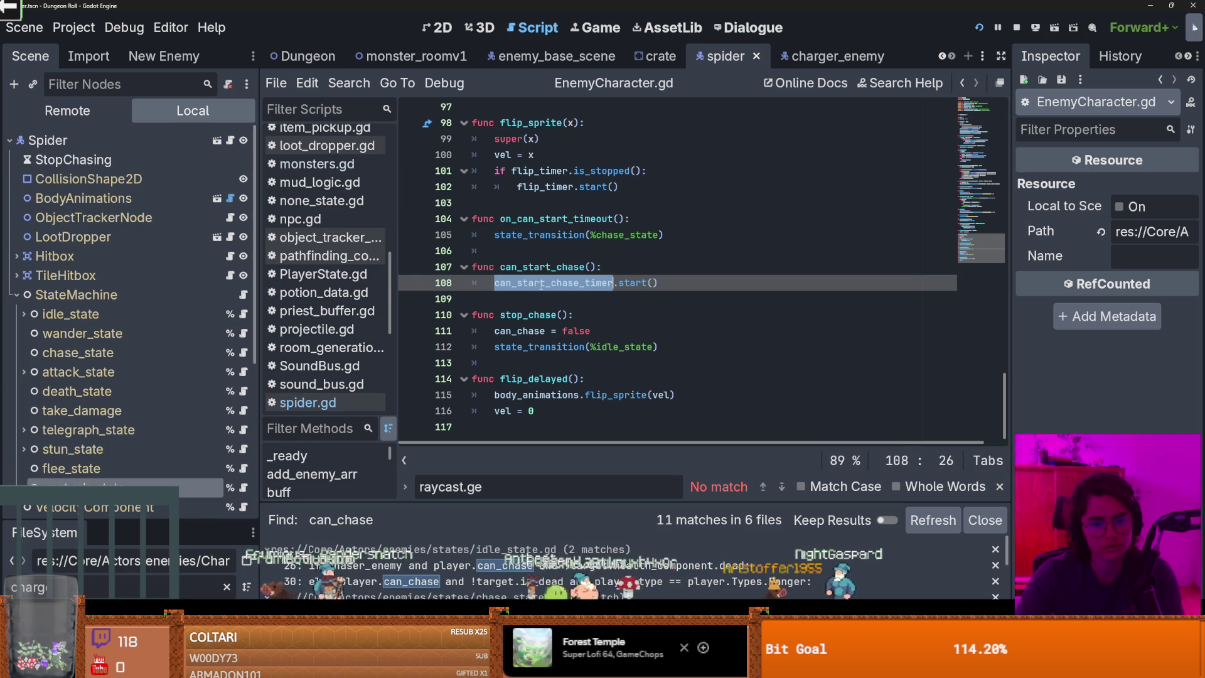
left_click(568, 257)
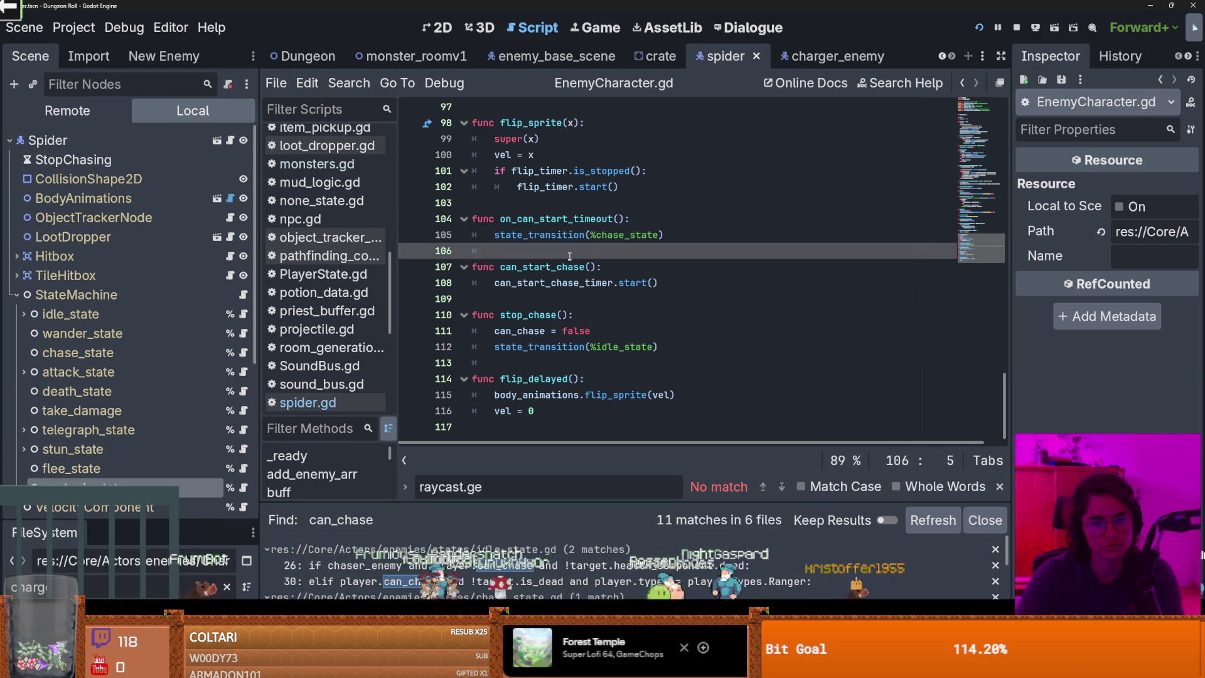
double_click(564, 220)
mouse_move(565, 234)
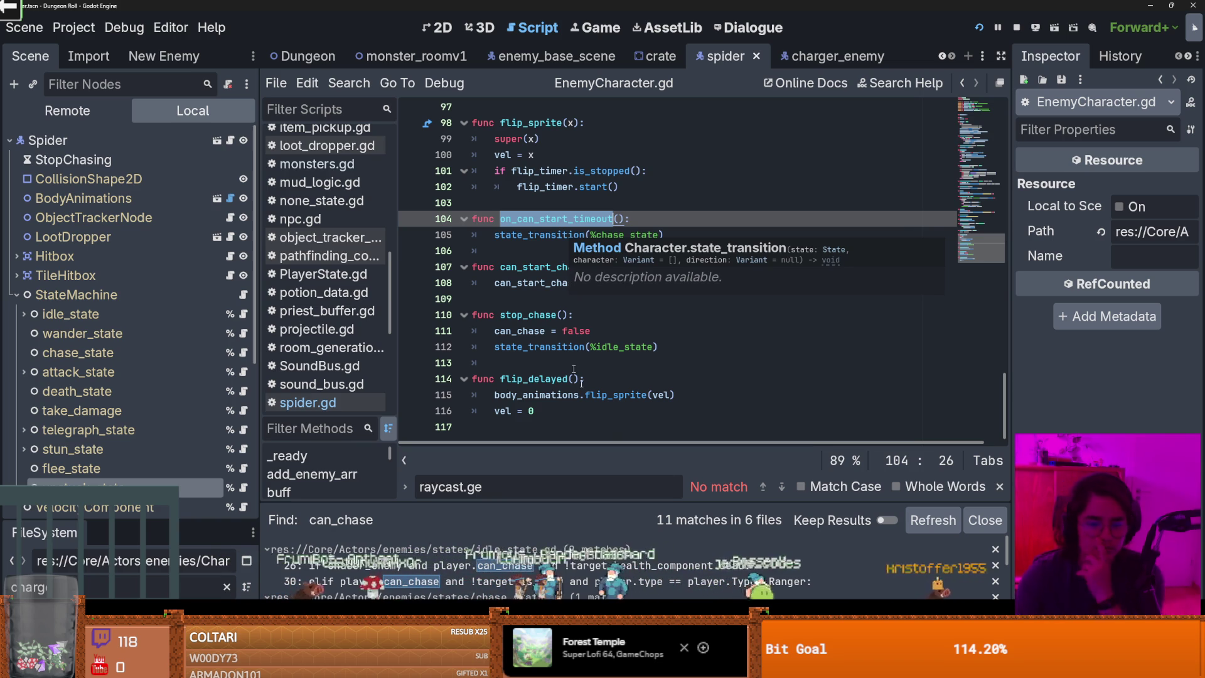
left_click_drag(610, 498, 611, 230)
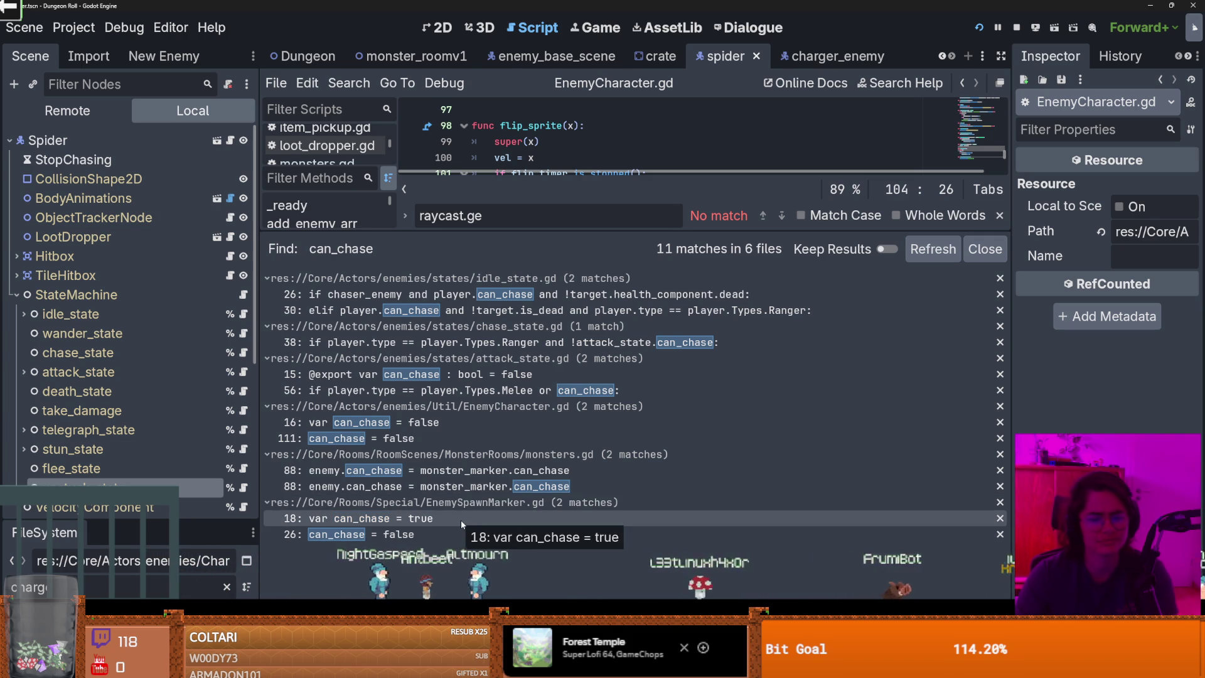
left_click(411, 55)
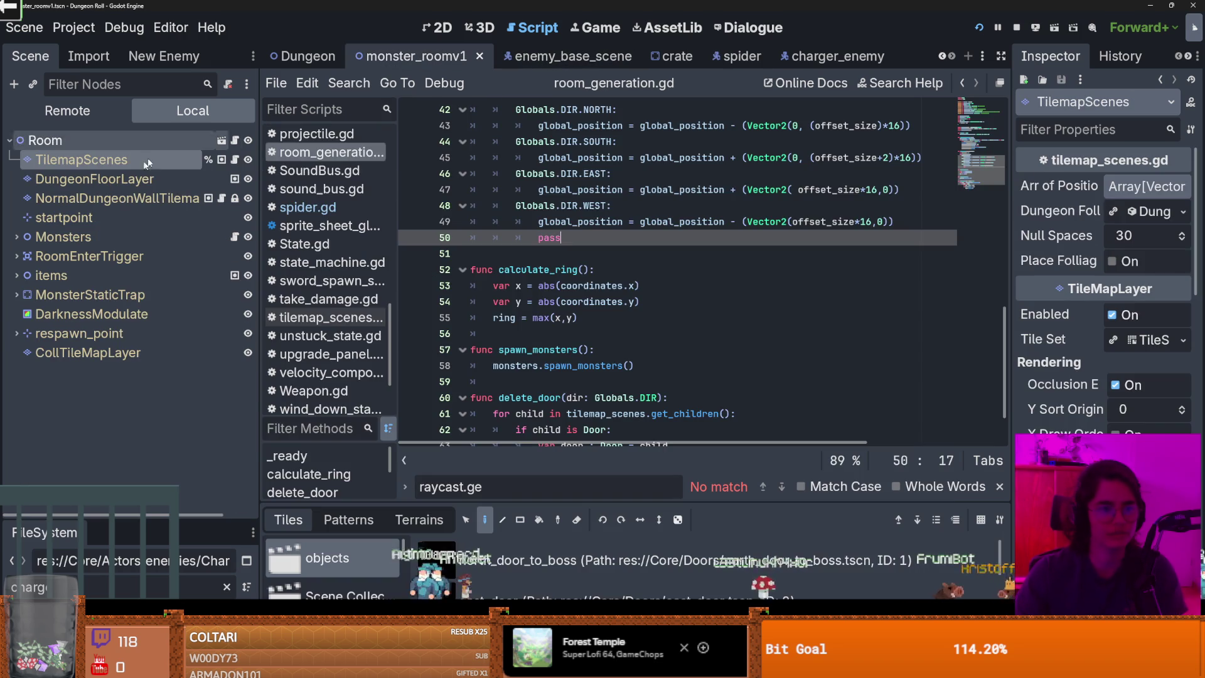
Open monsters.gd and search for 'can_ch' to reach line 88
left_click(235, 237)
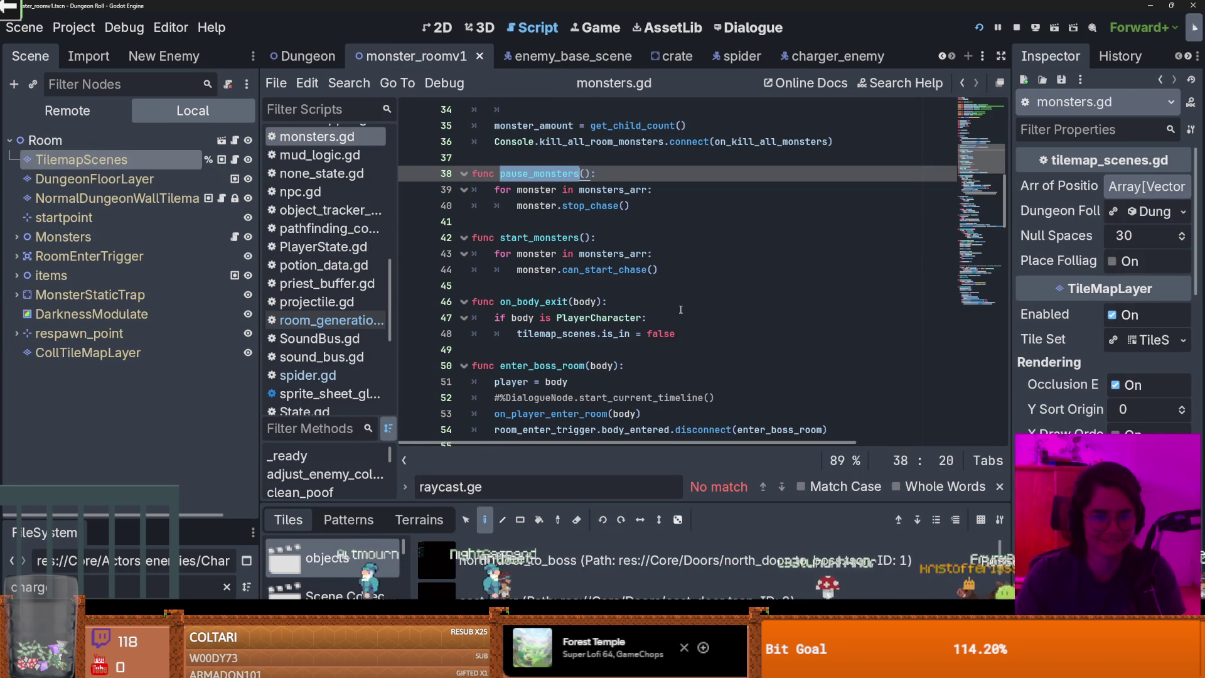
key("ctrl+f")
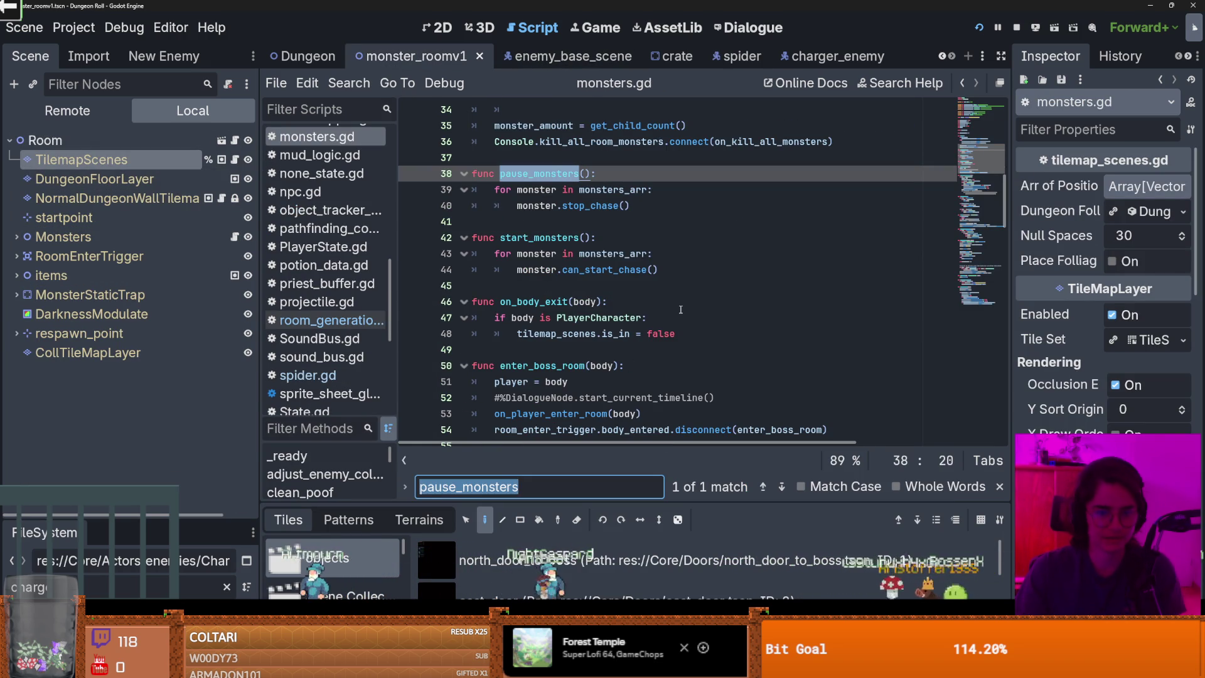
type("can_ch")
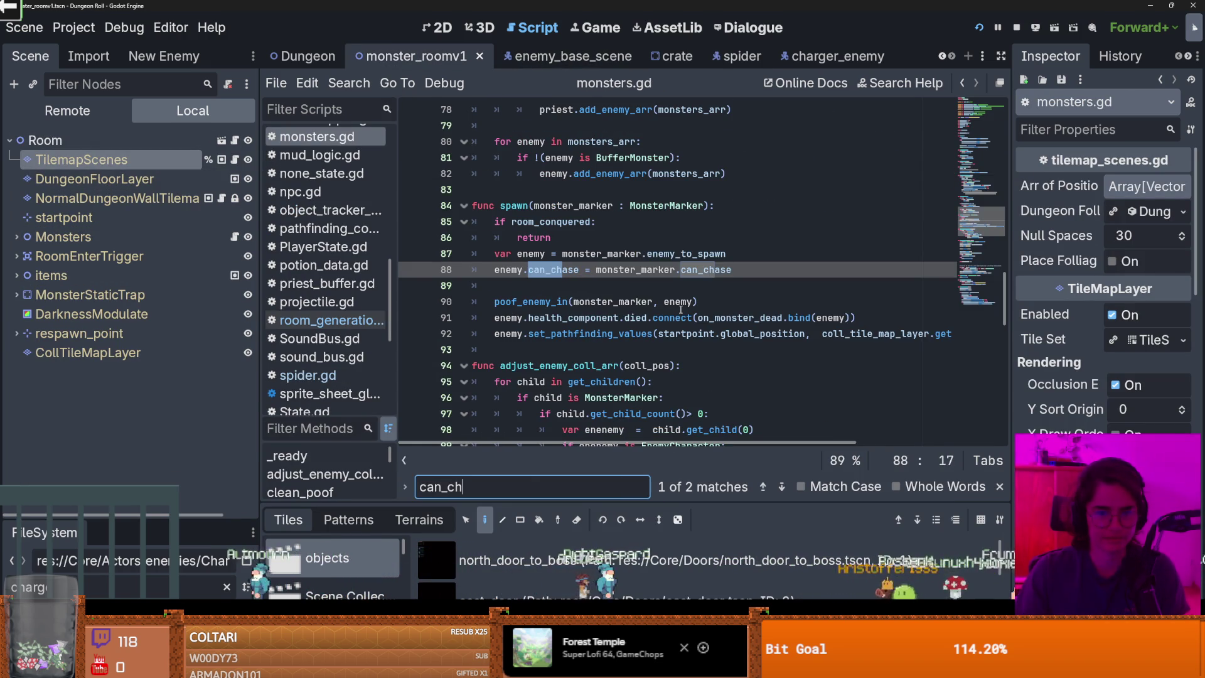
left_click(506, 270)
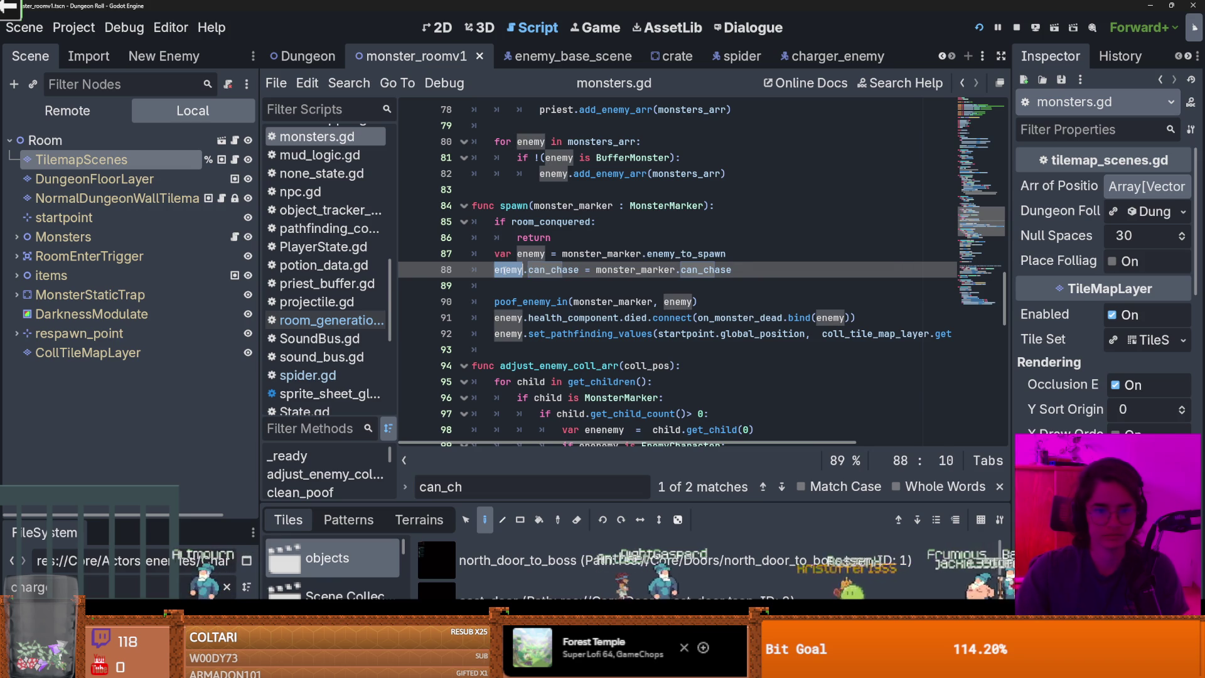
Inspect line 88, where the enemy's can_chase is copied from monster_marker's can_chase
left_click(613, 279)
double_click(649, 276)
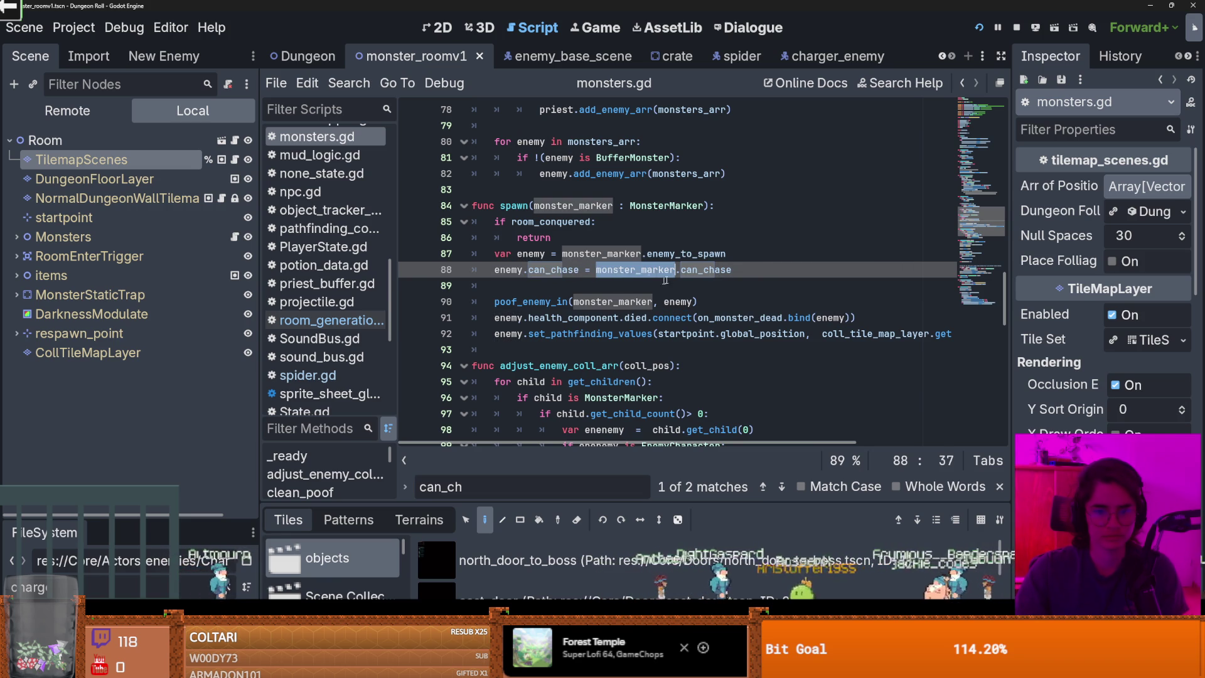
left_click(551, 270)
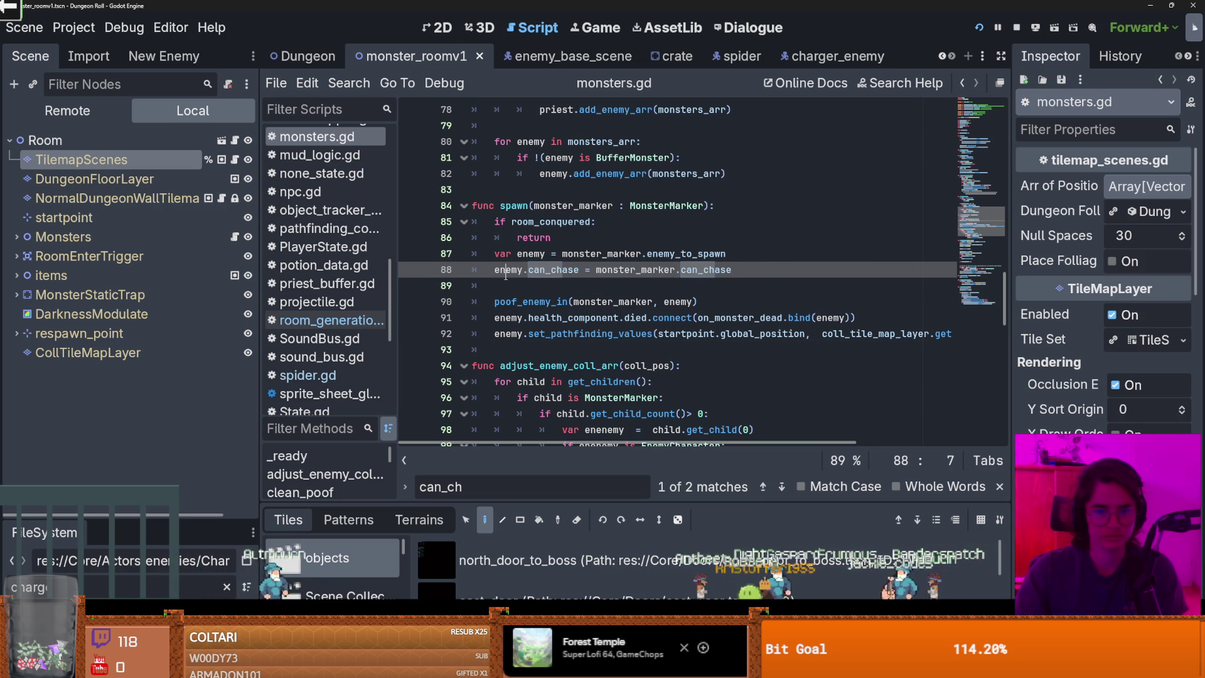
left_click(713, 277)
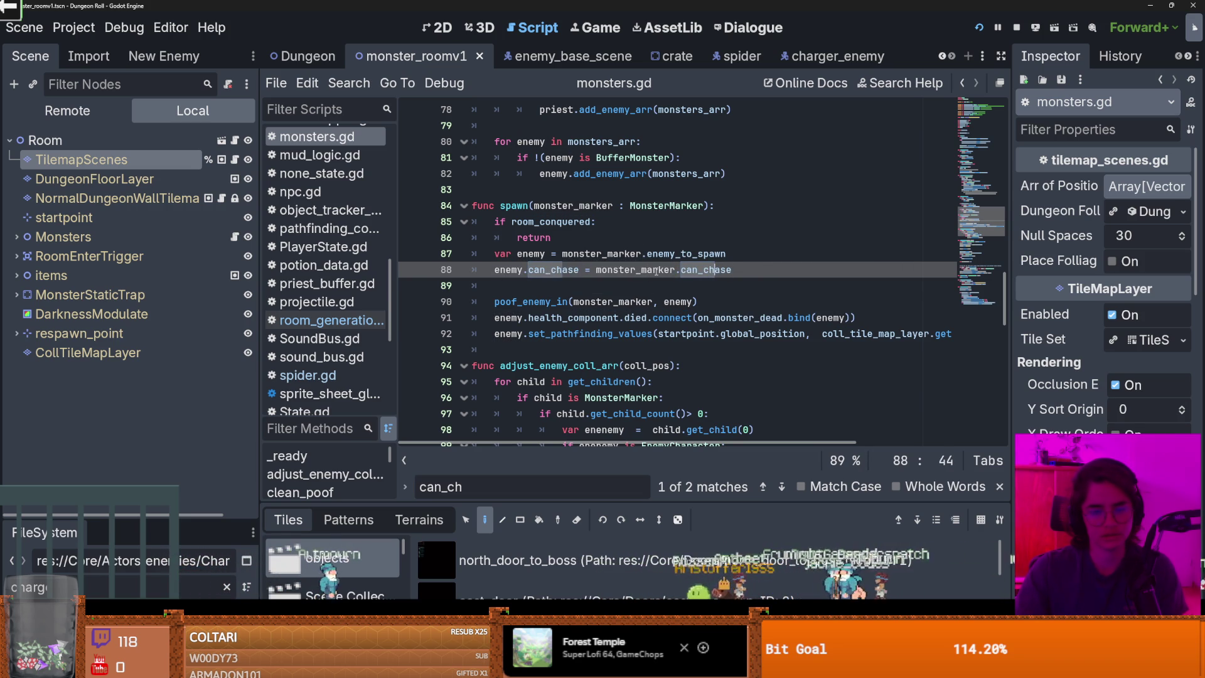
double_click(562, 269)
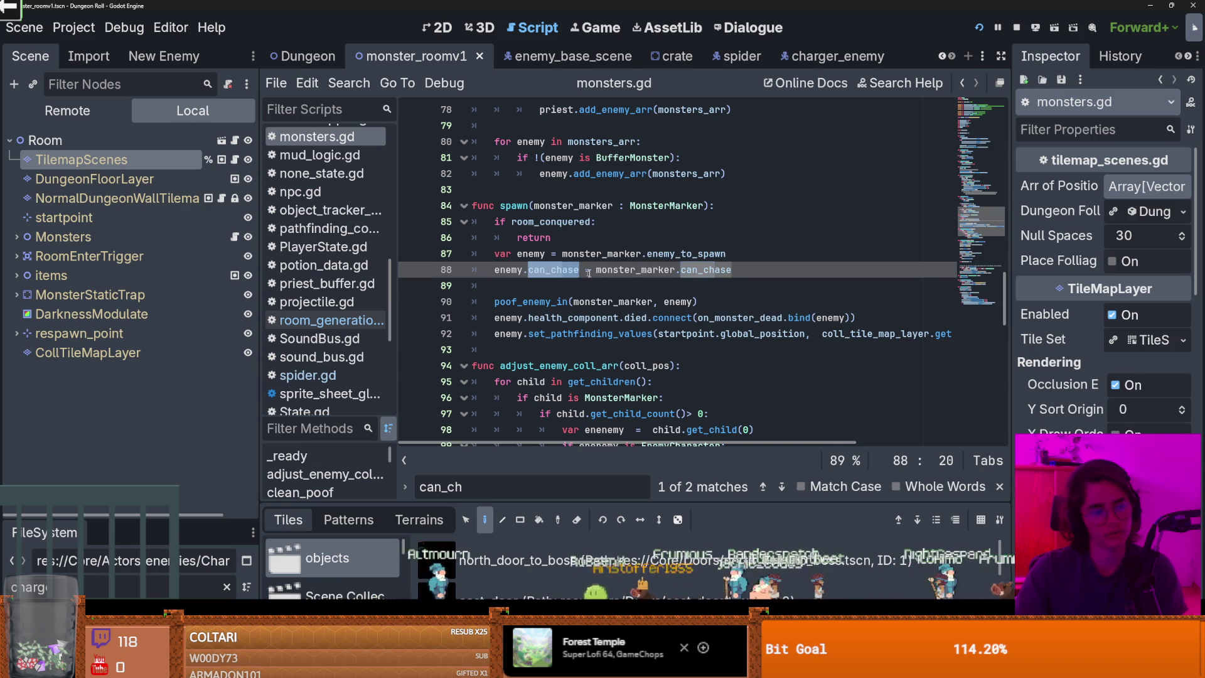
double_click(697, 270)
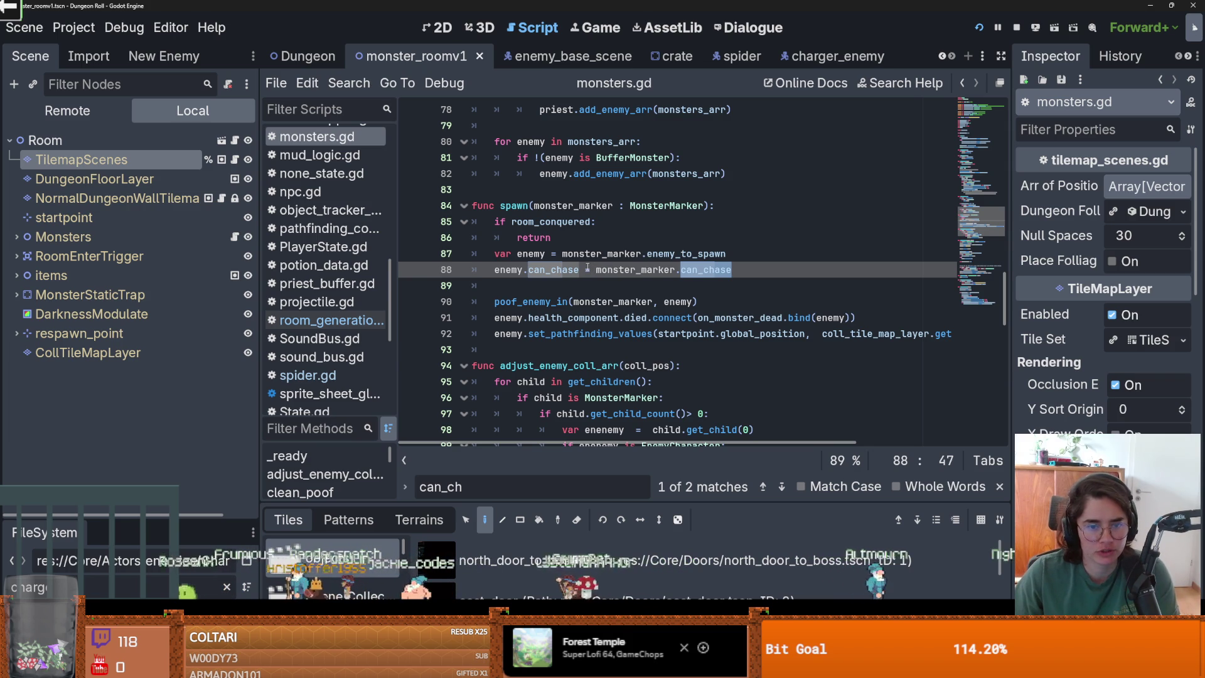
double_click(553, 270)
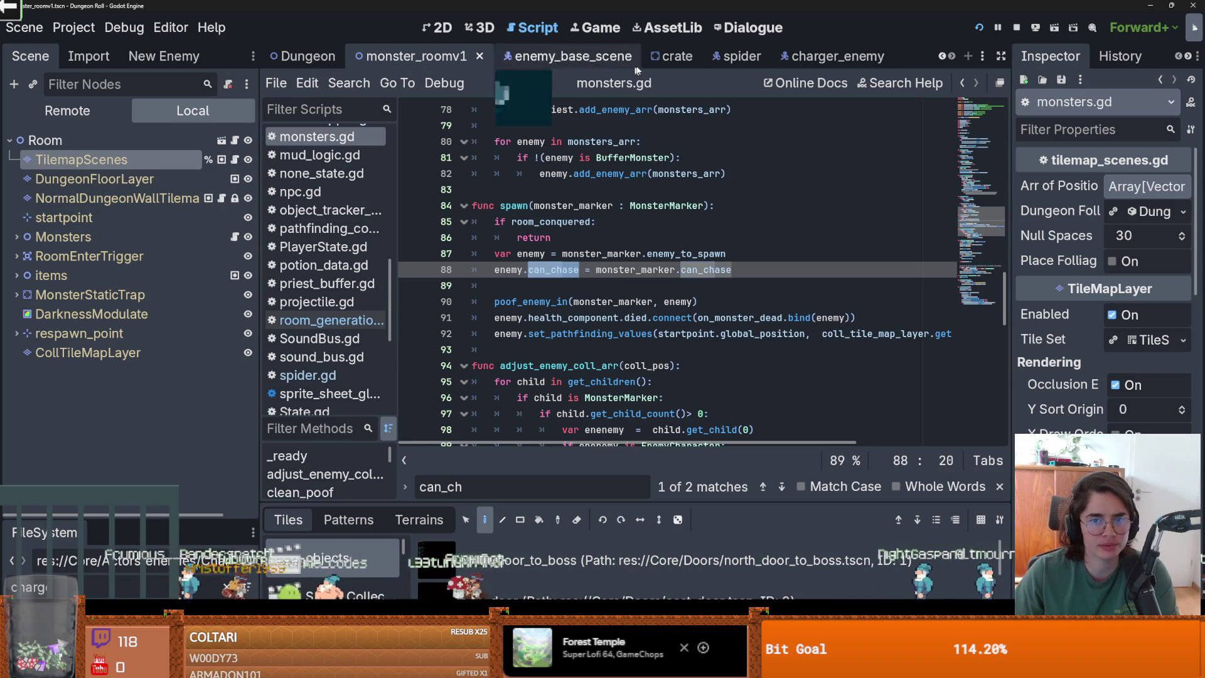
Look through the open scene tabs and return to the charger_enemy scene
left_click(943, 59)
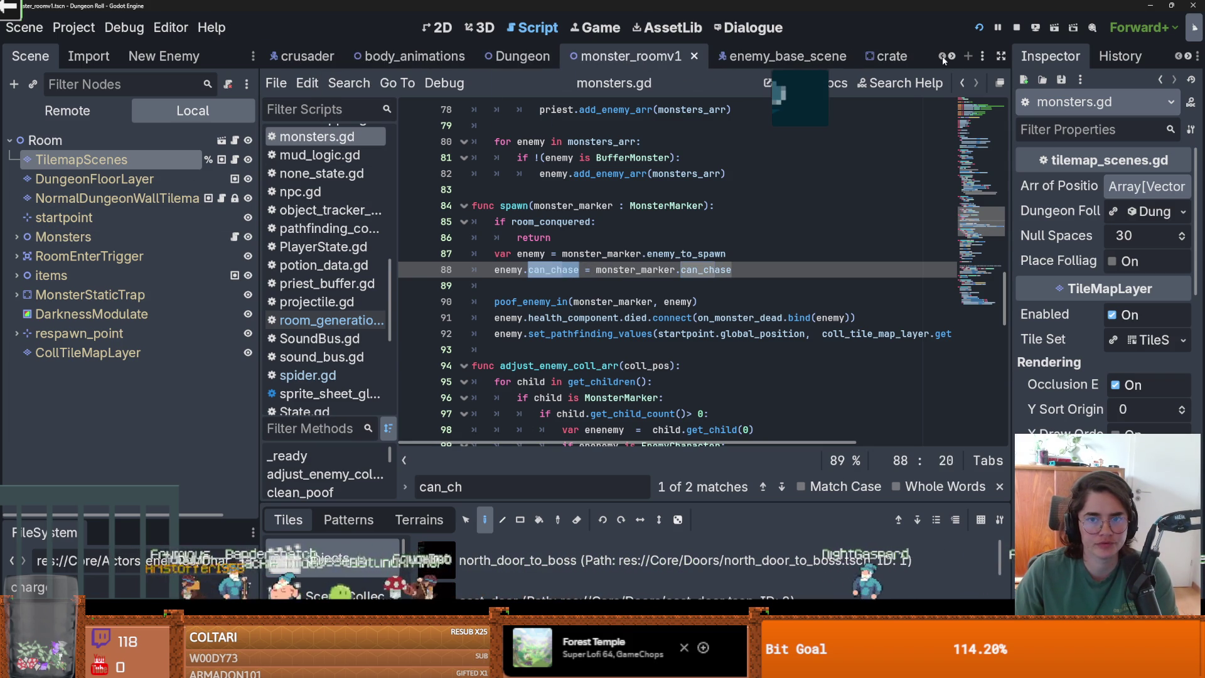
left_click(953, 58)
left_click(838, 56)
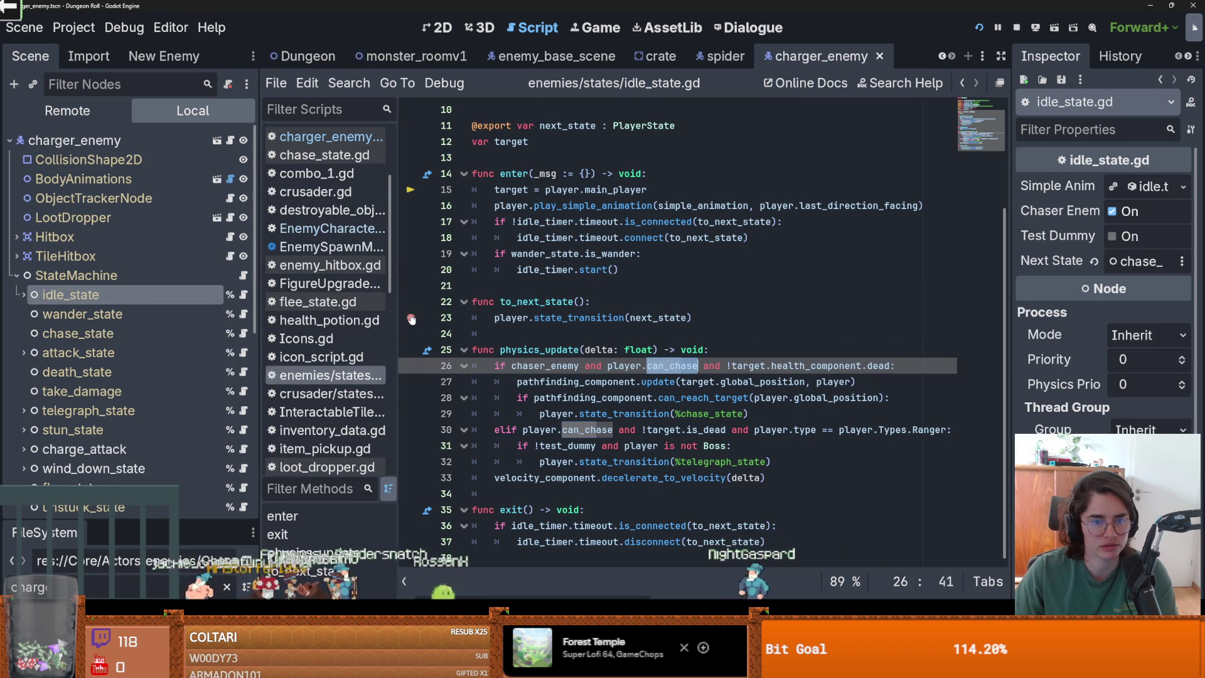
Add print("onwer: ", owner.name, " can_chase: ", player.can_chase) as line 26 in physics_update
left_click(715, 349)
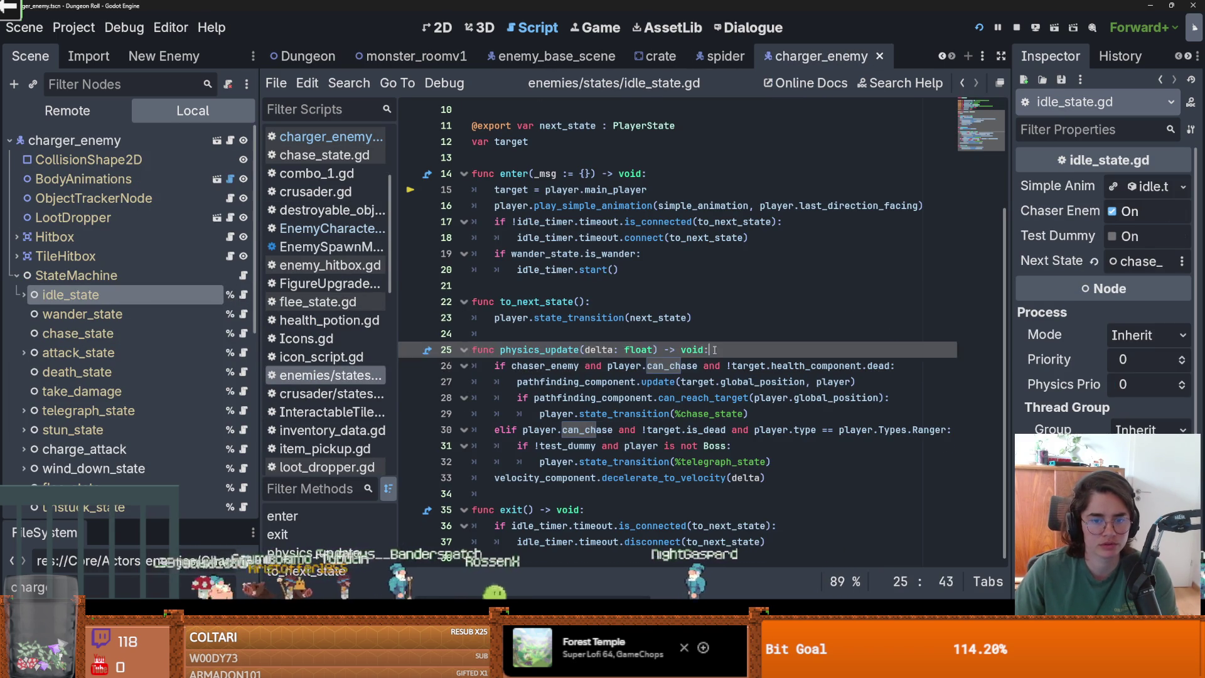
key("Return")
type("print(\"onwer:")
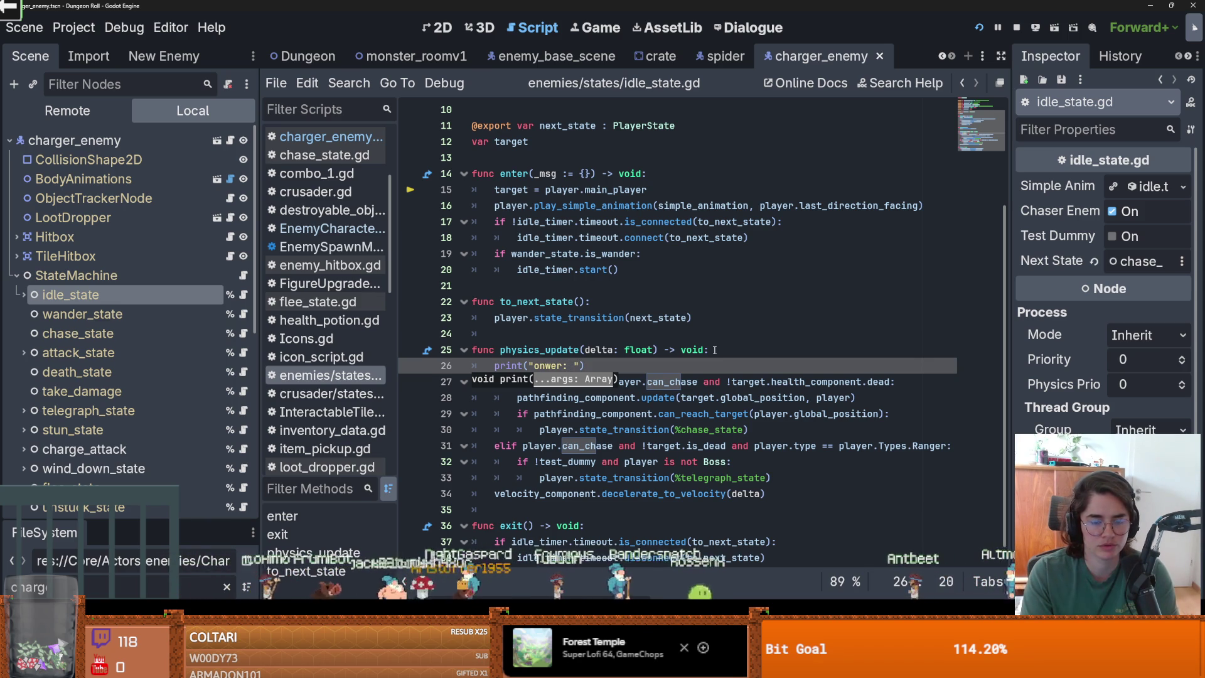
type("nwer: \", owner.")
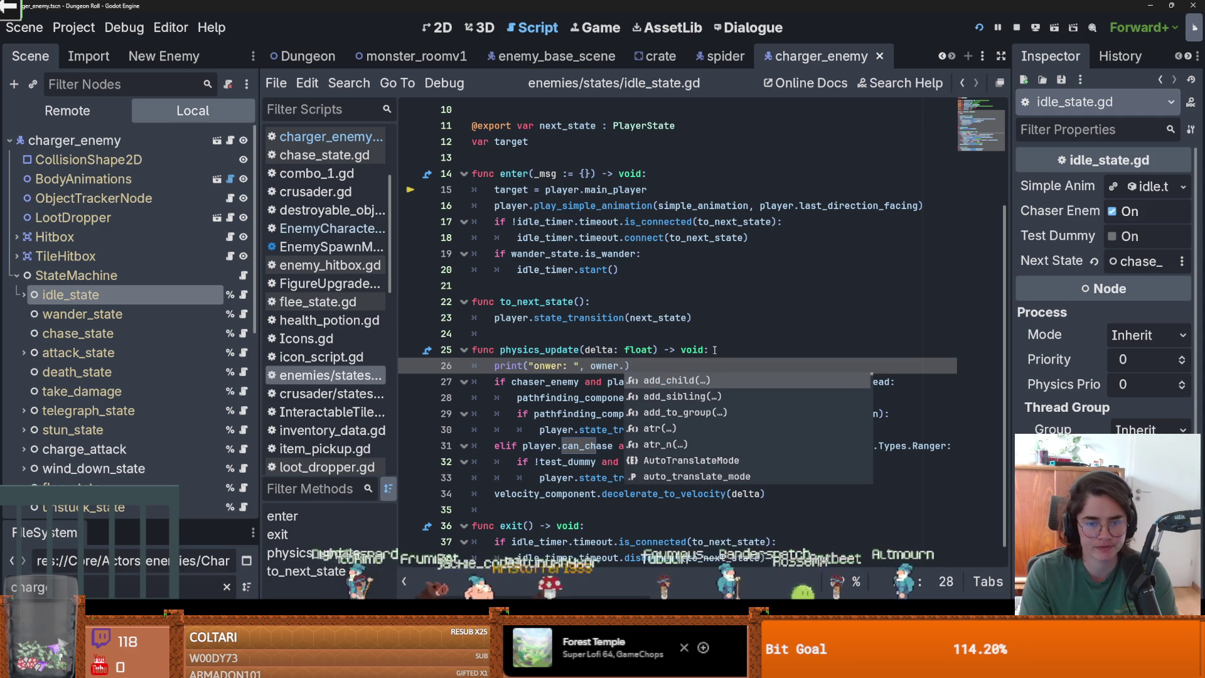
type("name , \"")
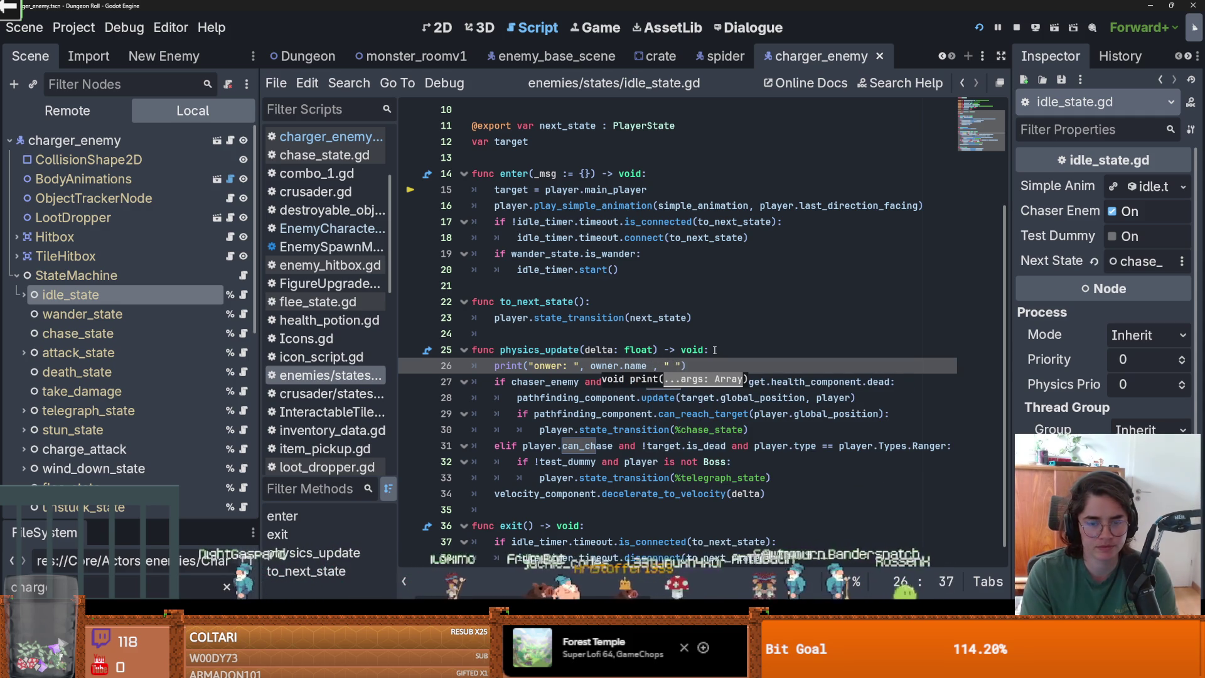
type(" can:")
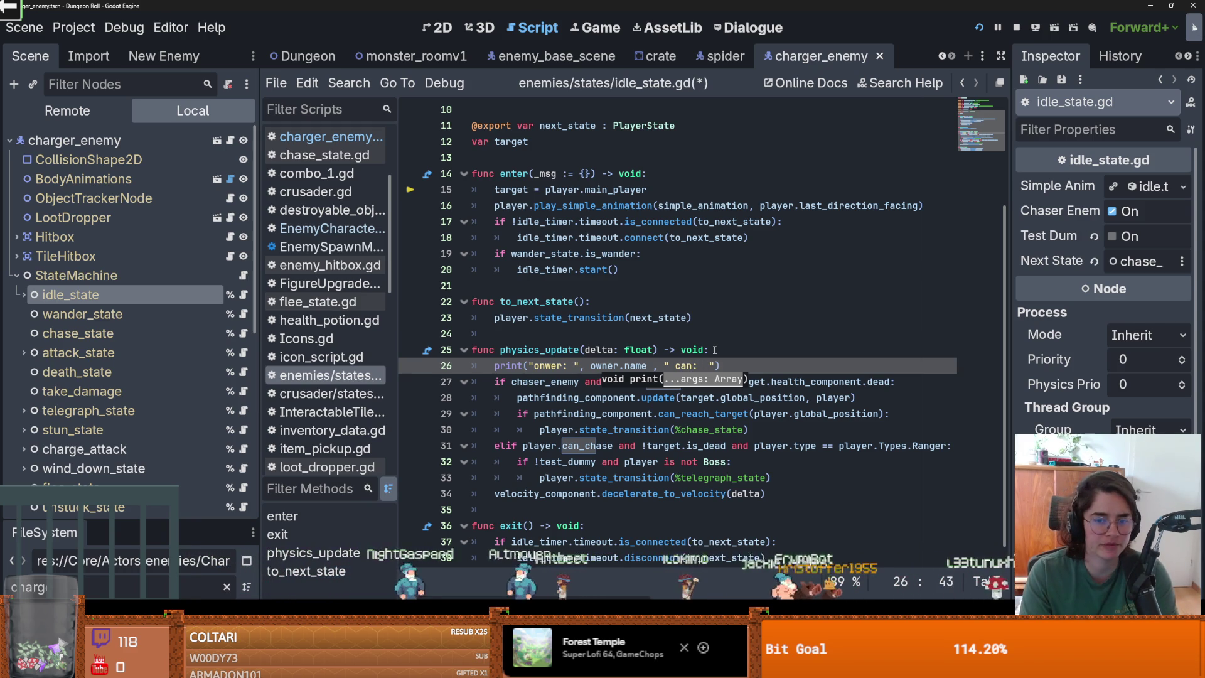
key("Left")
key("Left")
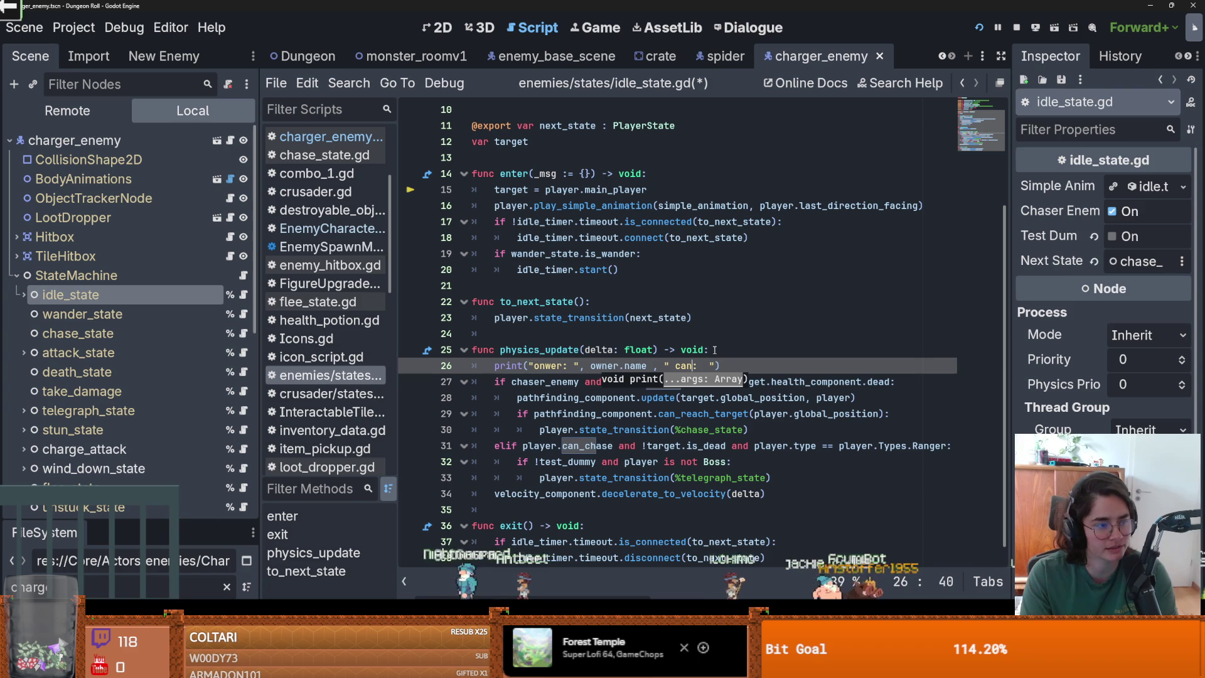
key("Left")
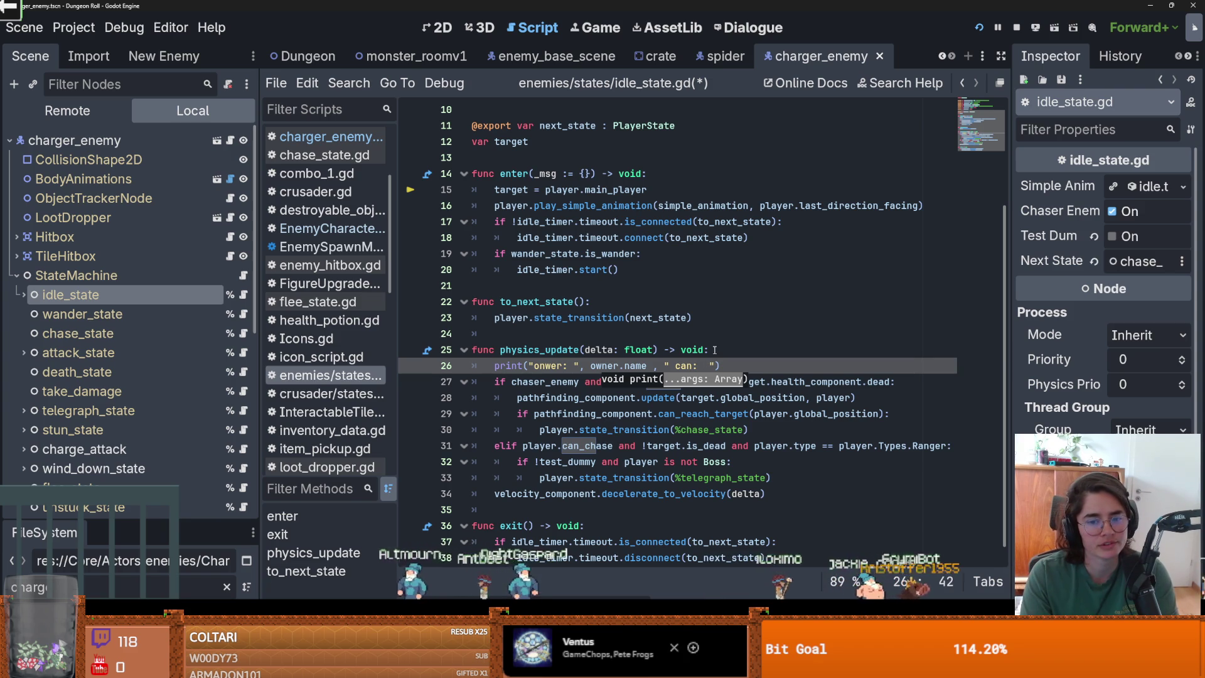
type("_chase")
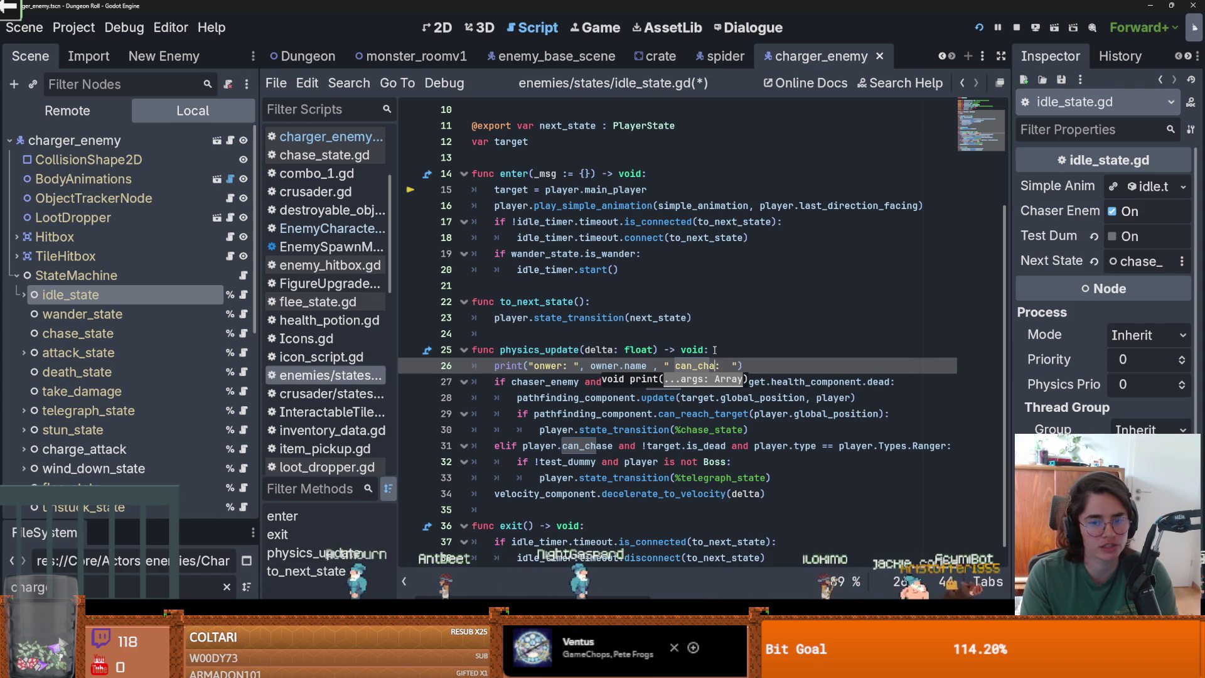
key("Right")
key("Right")
key("Right")
type("\", ")
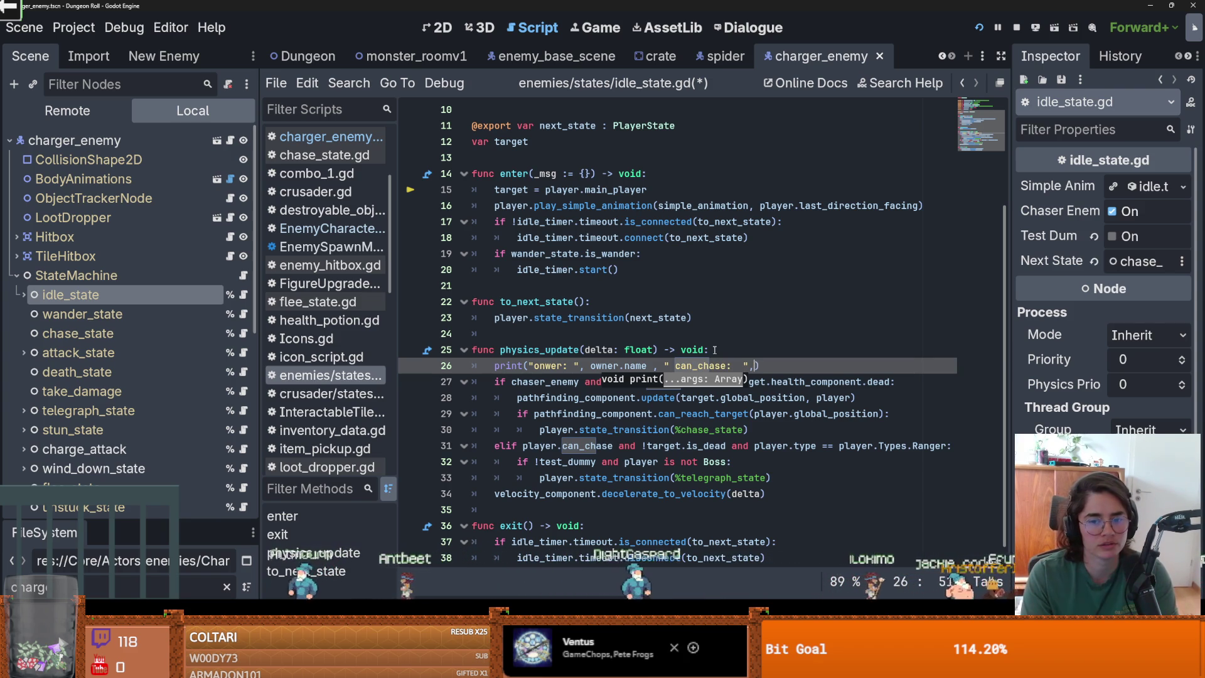
type("player.")
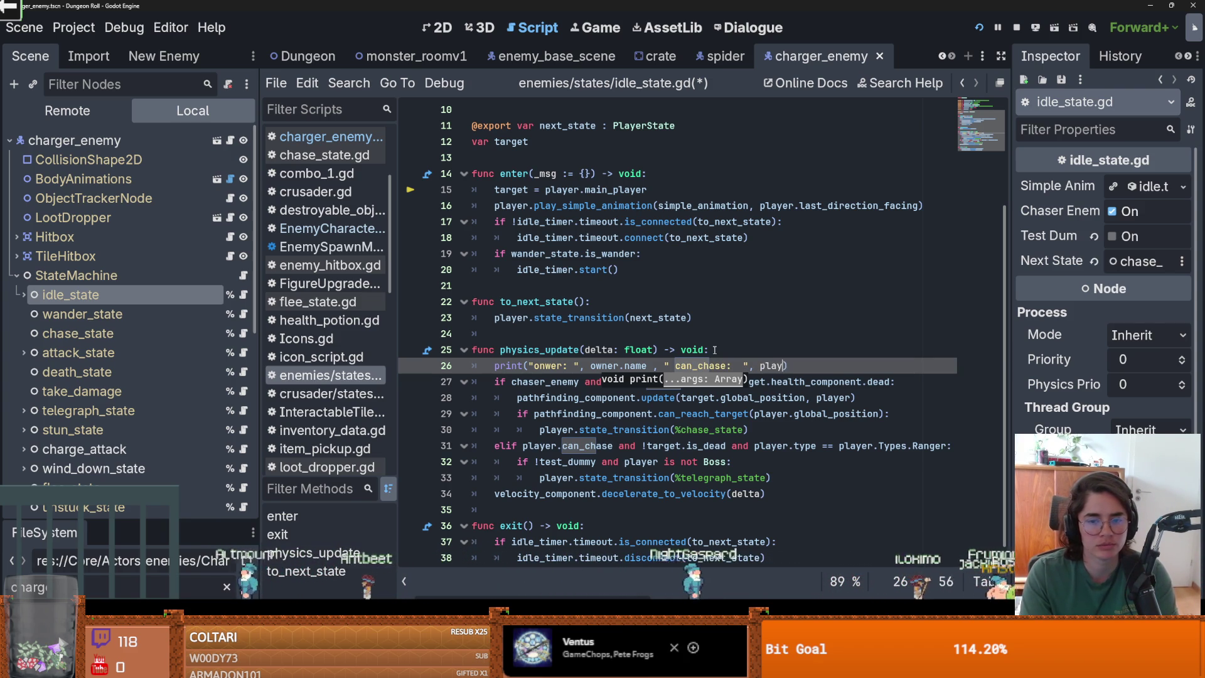
type("can_chase")
Accept the can_chase completion and save idle_state.gd
key("ctrl+s")
left_click(715, 350)
key("ctrl+s")
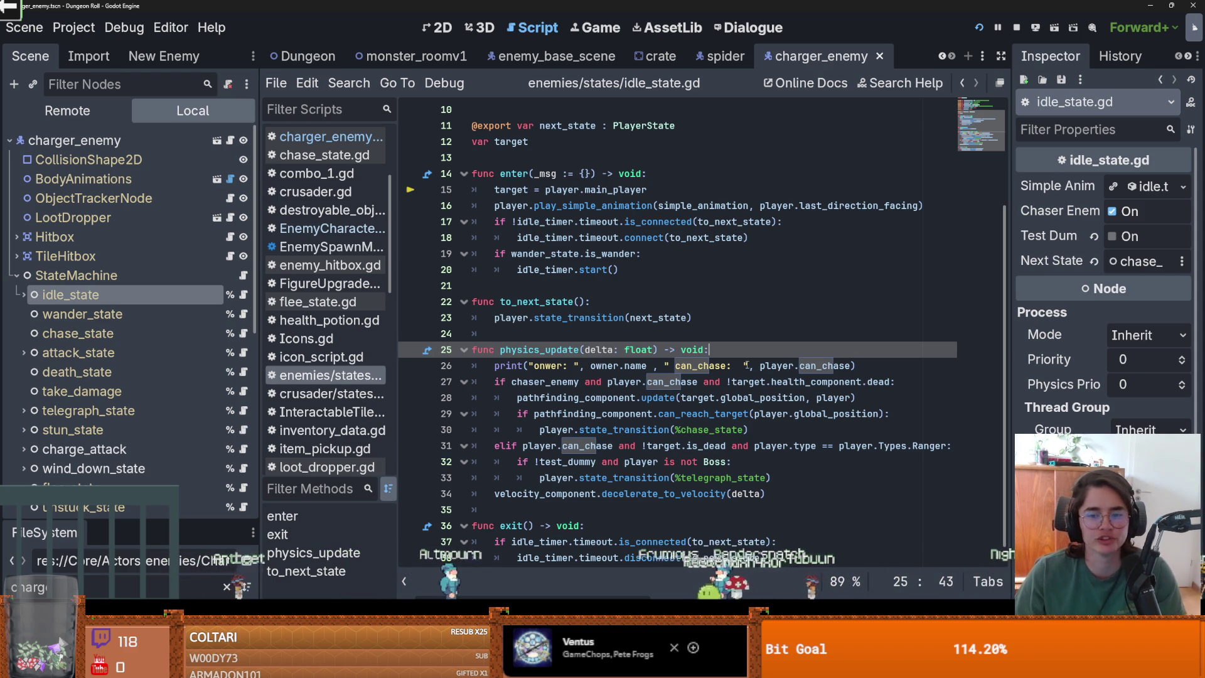
left_click(766, 366)
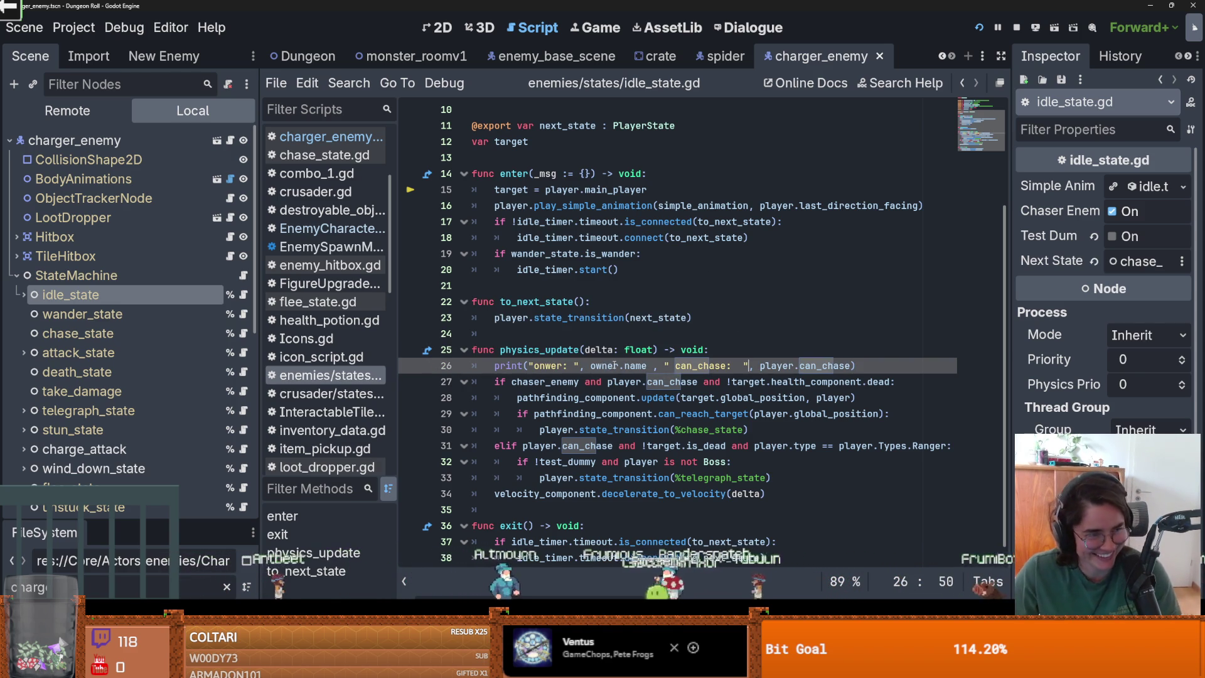
key("Up")
key("ctrl+s")
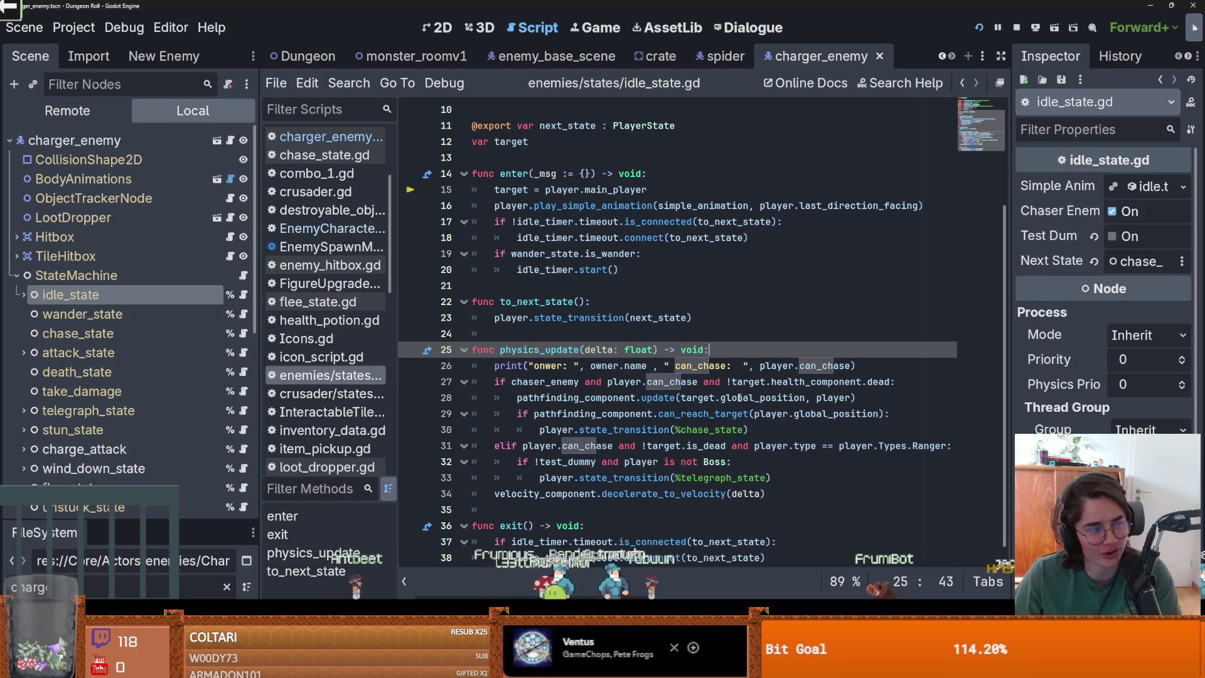
Save, launch Dungeon Roll full screen, and choose the zombie room from the debug choices
key("ctrl+s")
left_click(977, 28)
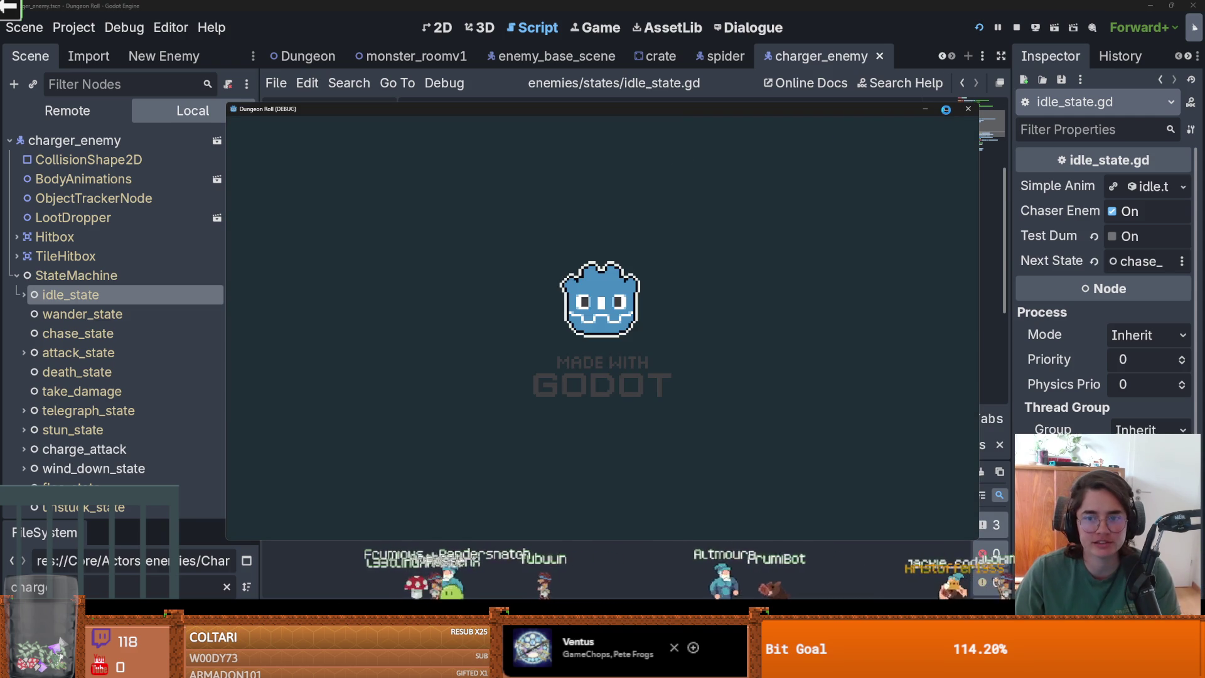
left_click(946, 110)
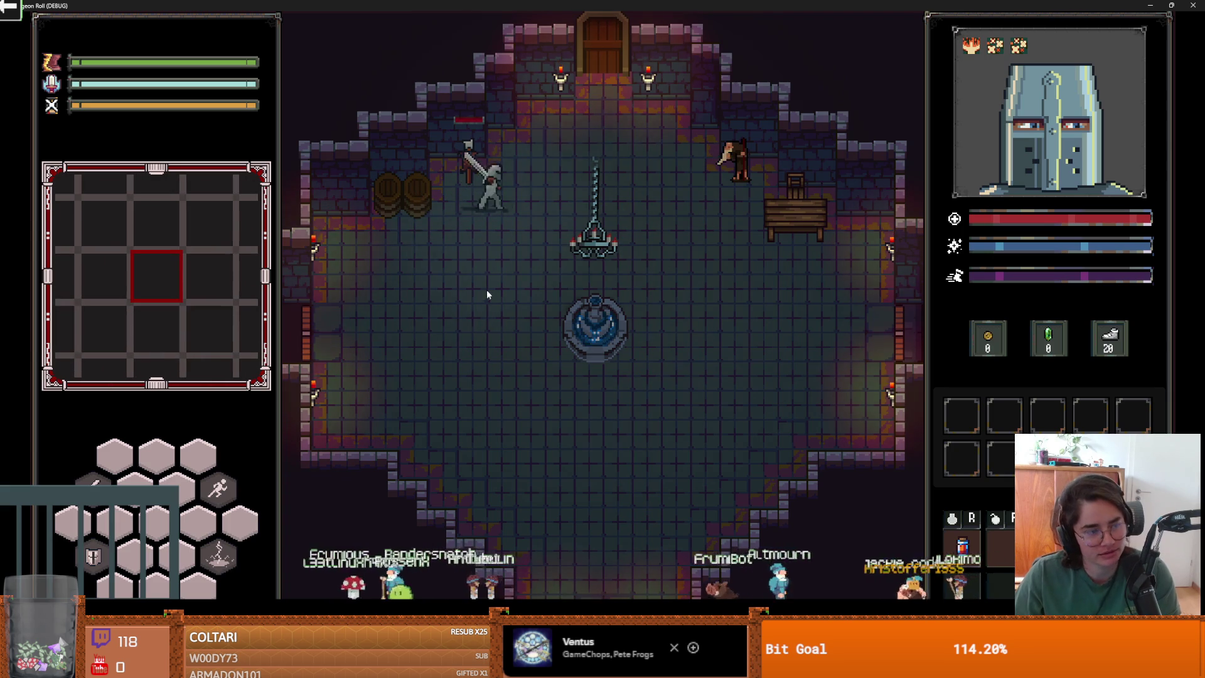
key("w")
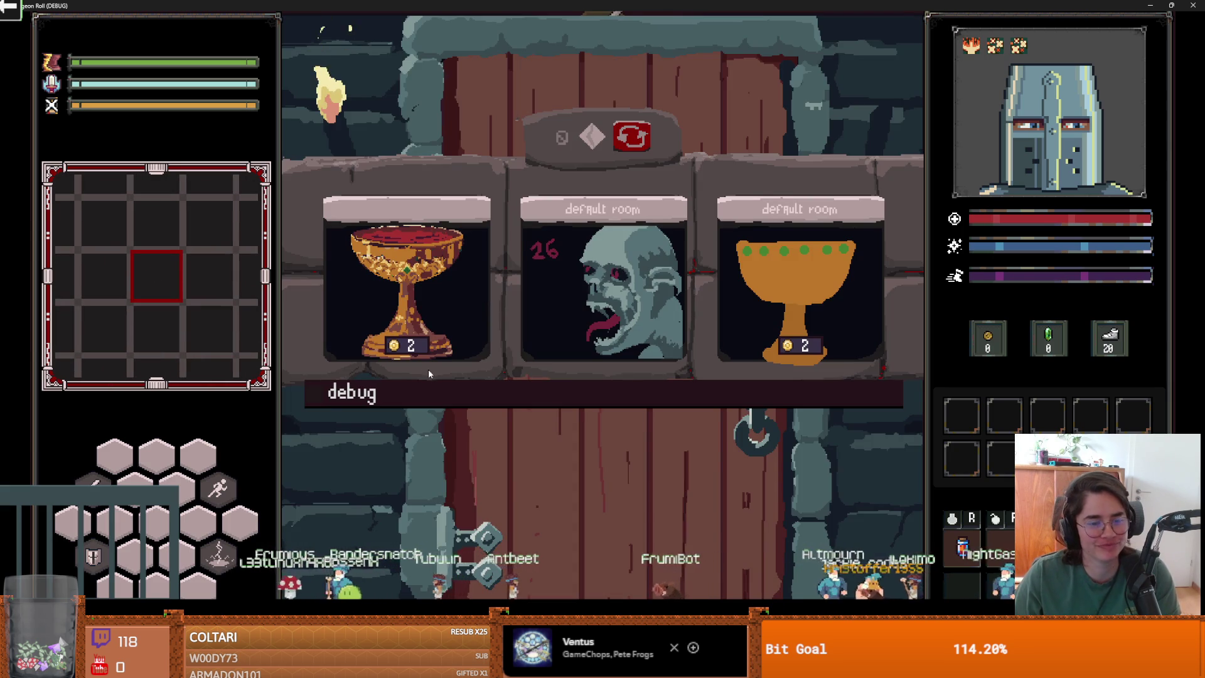
left_click(411, 494)
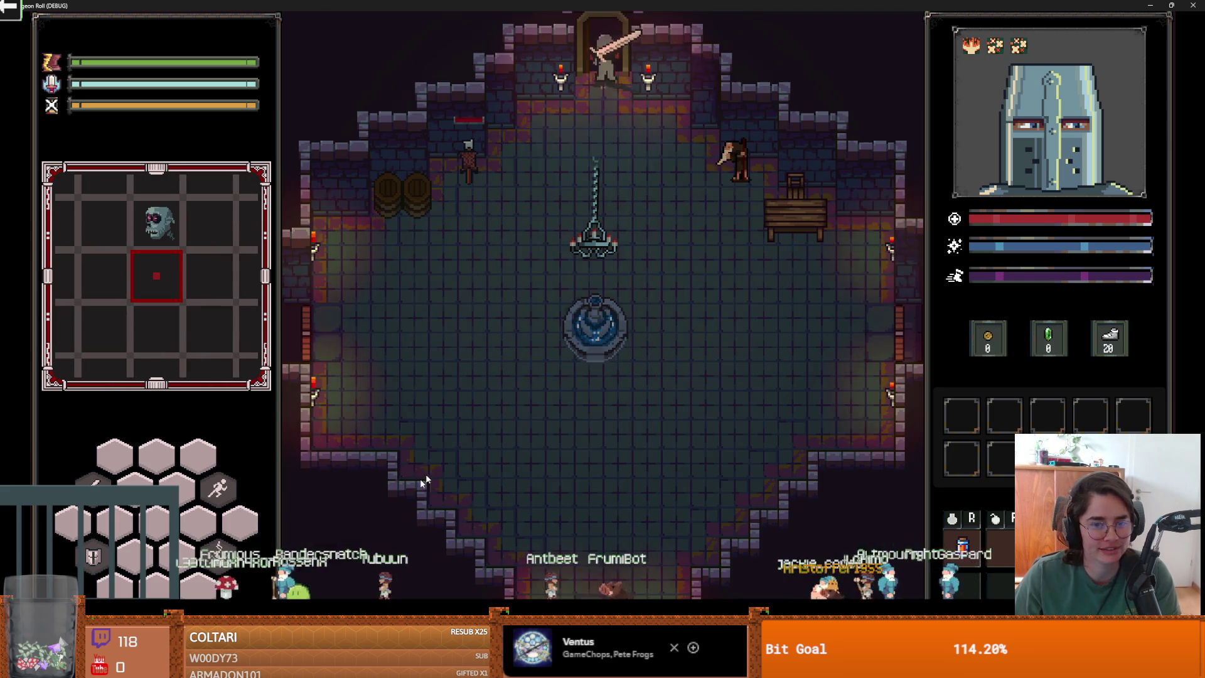
Walk the knight around the zombie room and attack enemies while the output logs each can_chase value
key("w")
key("a")
key("d")
key("d")
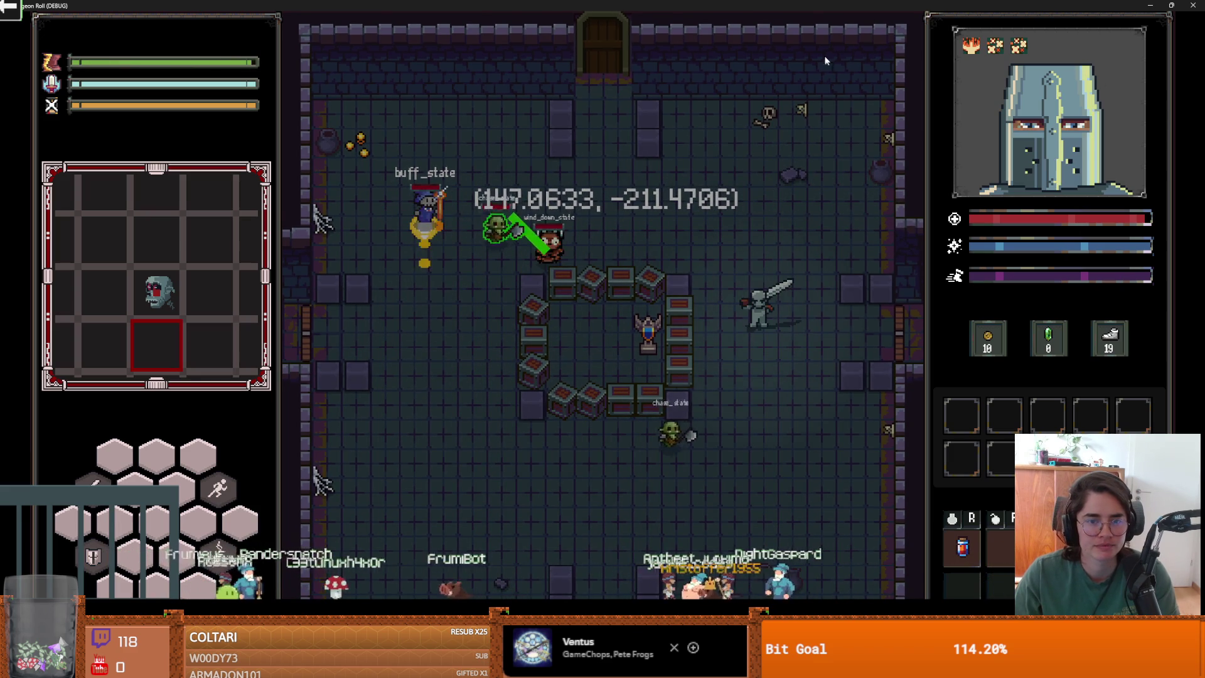
key("s")
key("a")
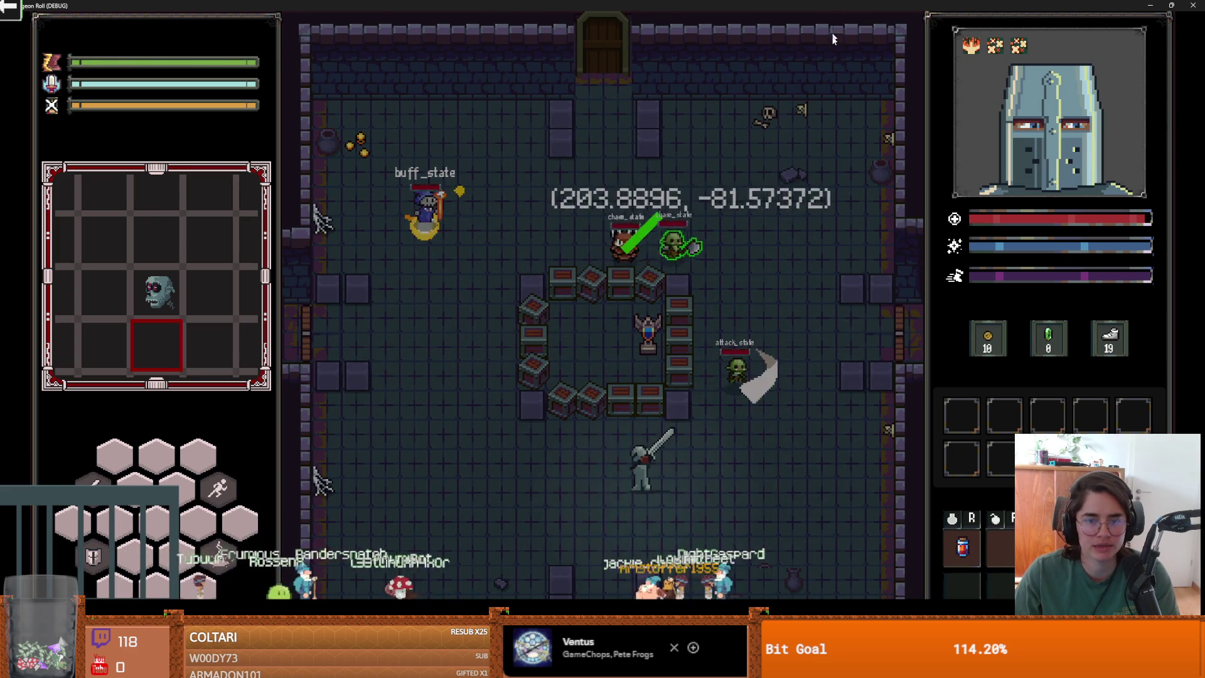
left_click_drag(834, 6, 824, 81)
key("w")
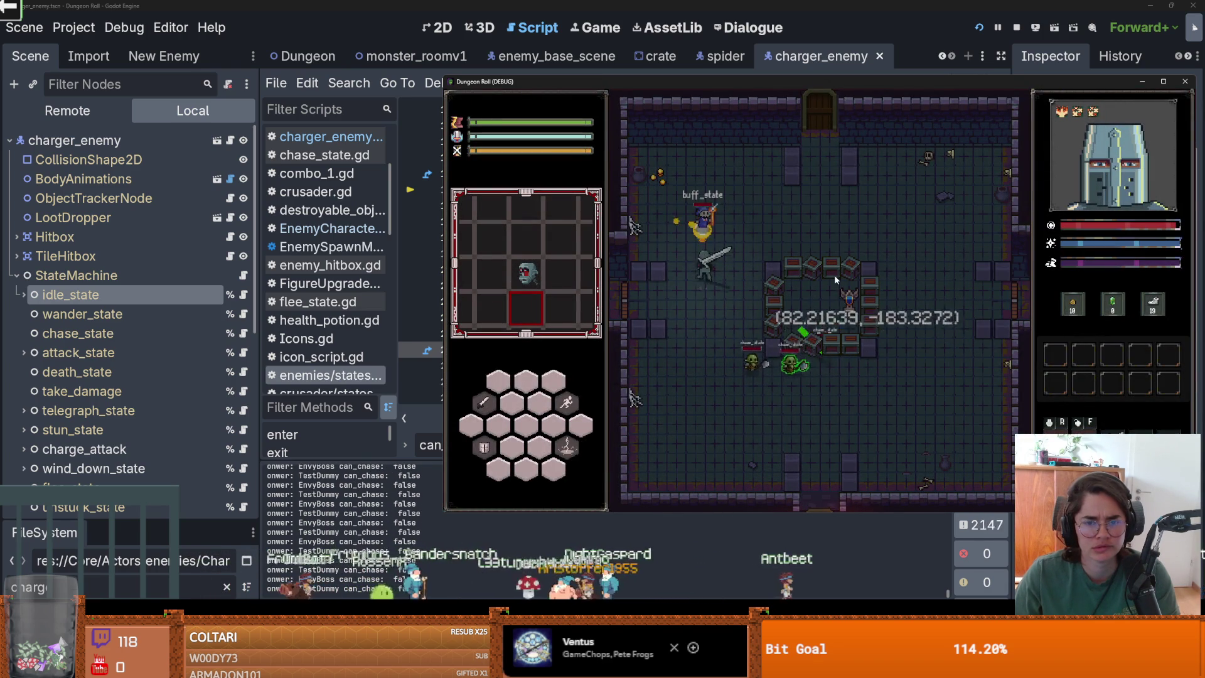
key("w")
key("d")
key("s")
key("a")
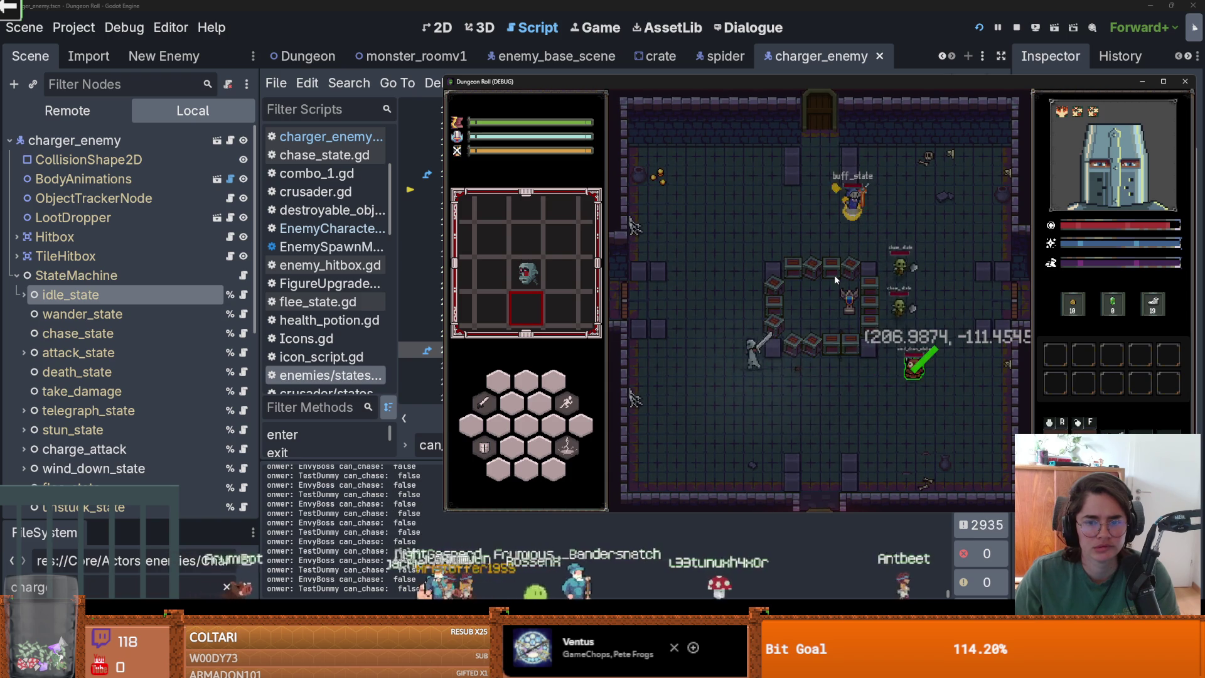
key("w")
key("d")
key("d")
key("s")
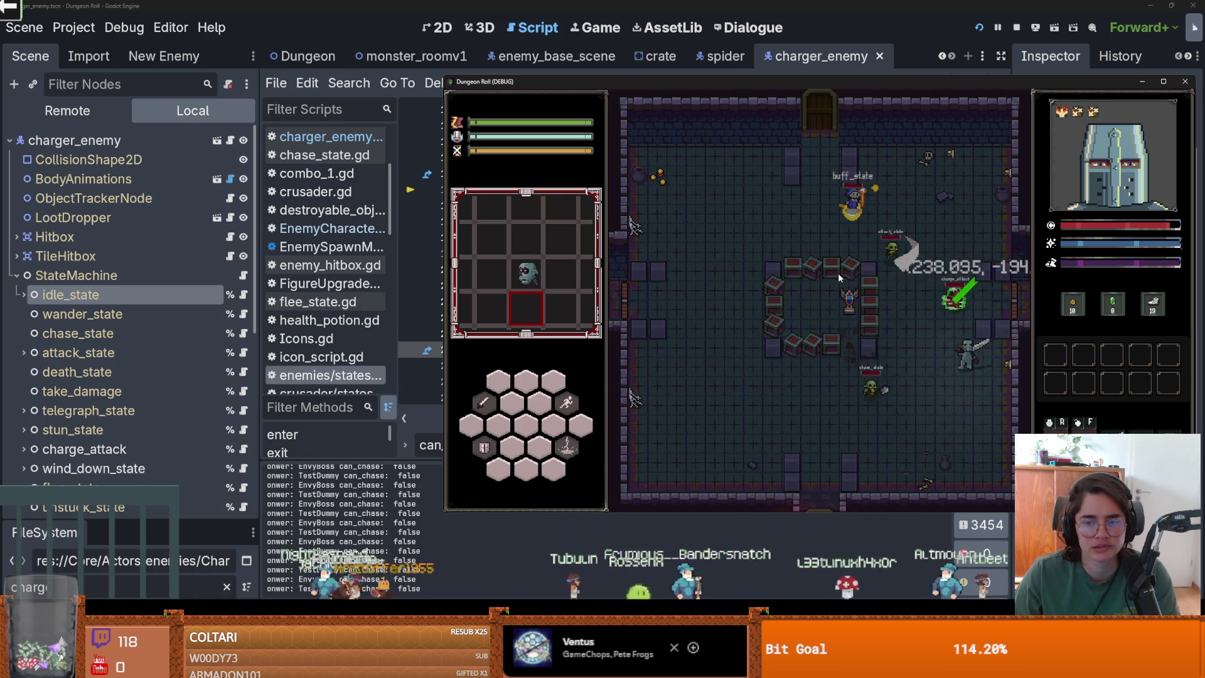
key("a")
key("w")
key("d")
key("w")
key("s")
key("a")
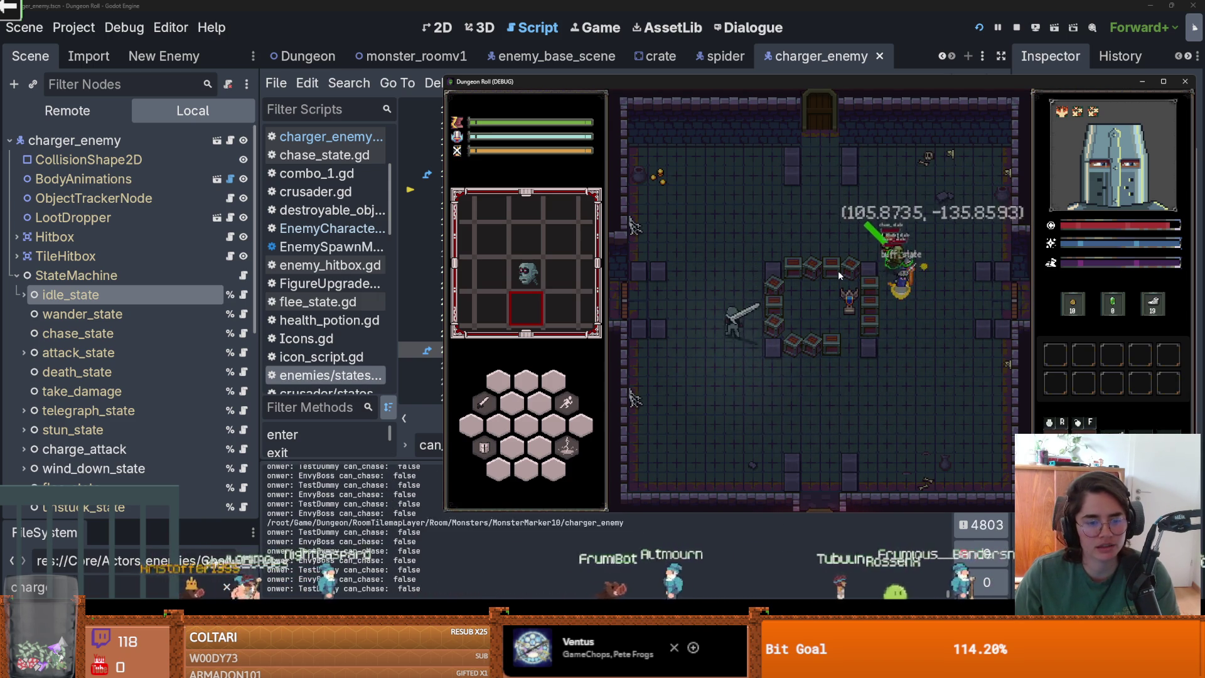
key("d")
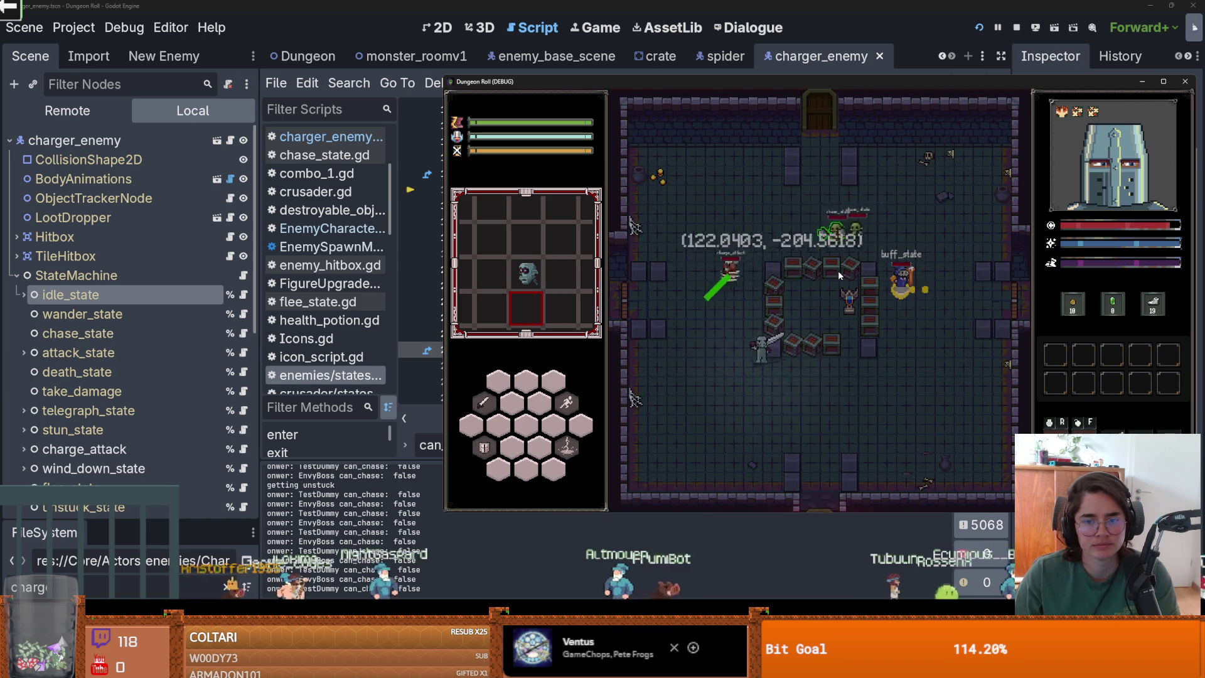
key("d")
key("a")
key("a")
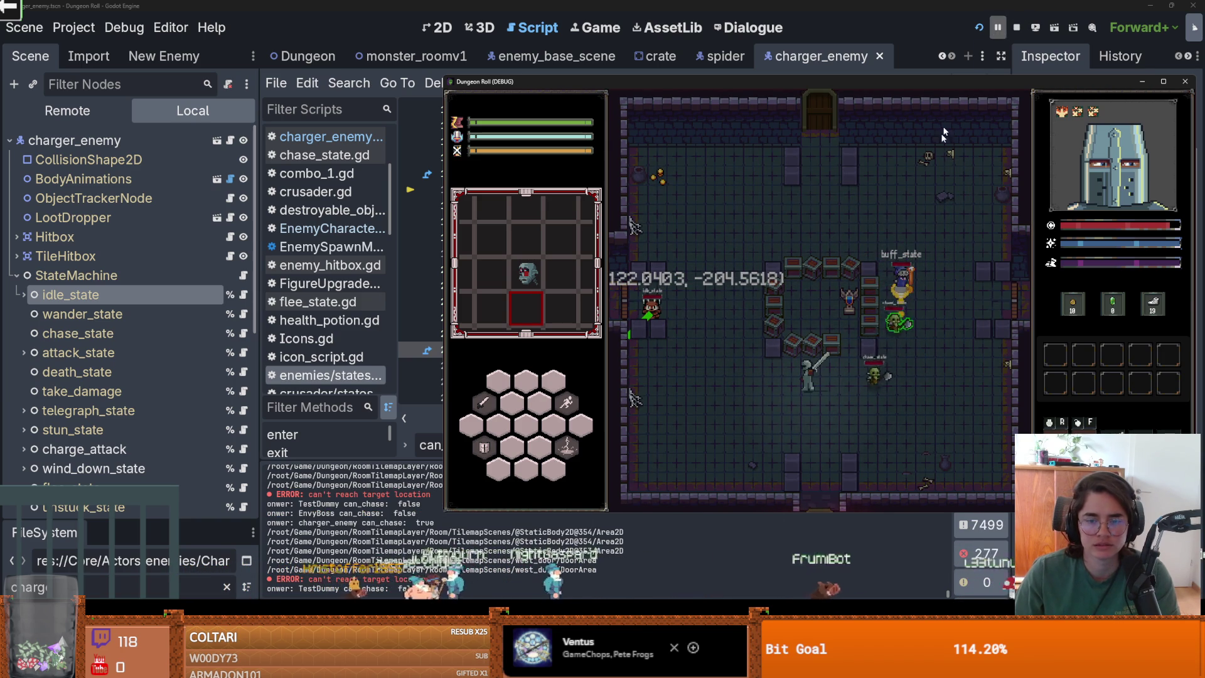
key("grave")
left_click(338, 529)
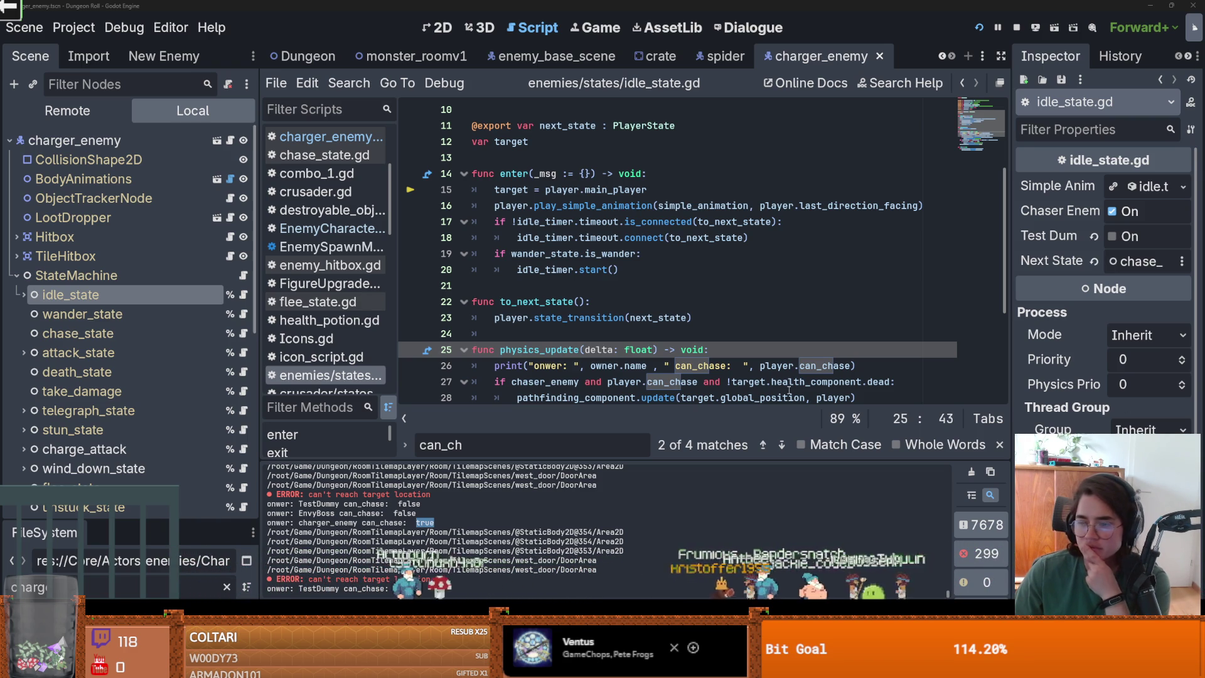
Open wind_down_state.gd at line 15, then switch to the 'freestyle beat' YouTube results
scroll(164, 413, "down", 2)
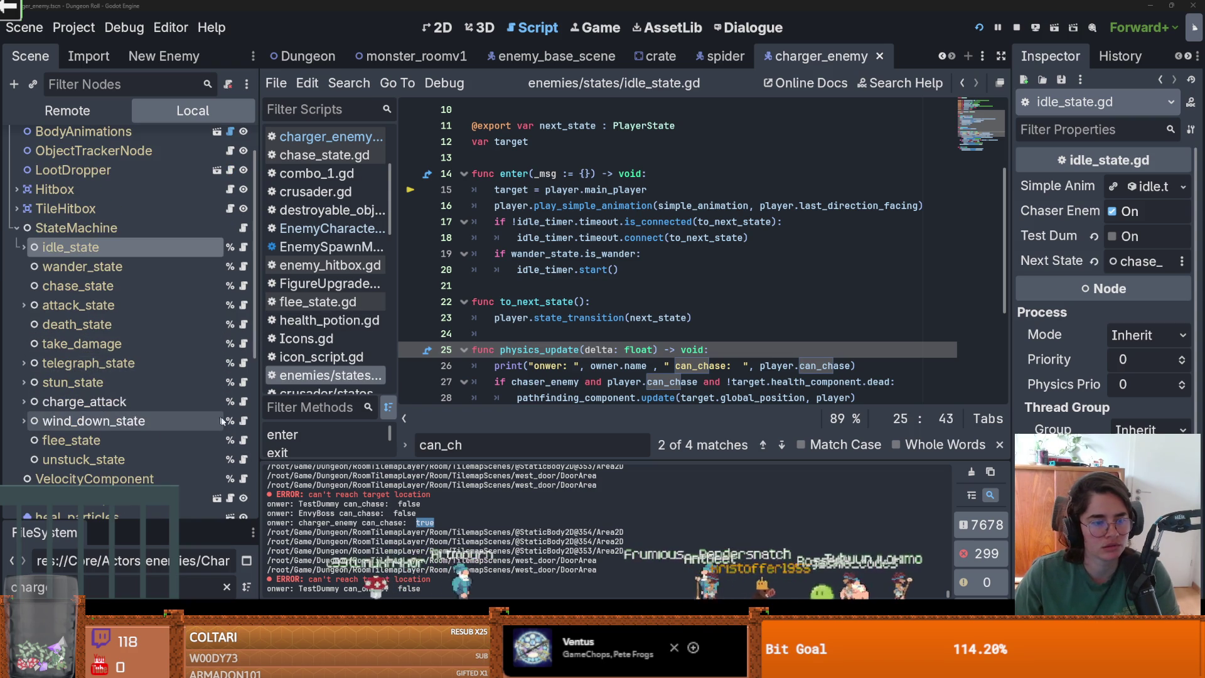
left_click(243, 423)
left_click(588, 339)
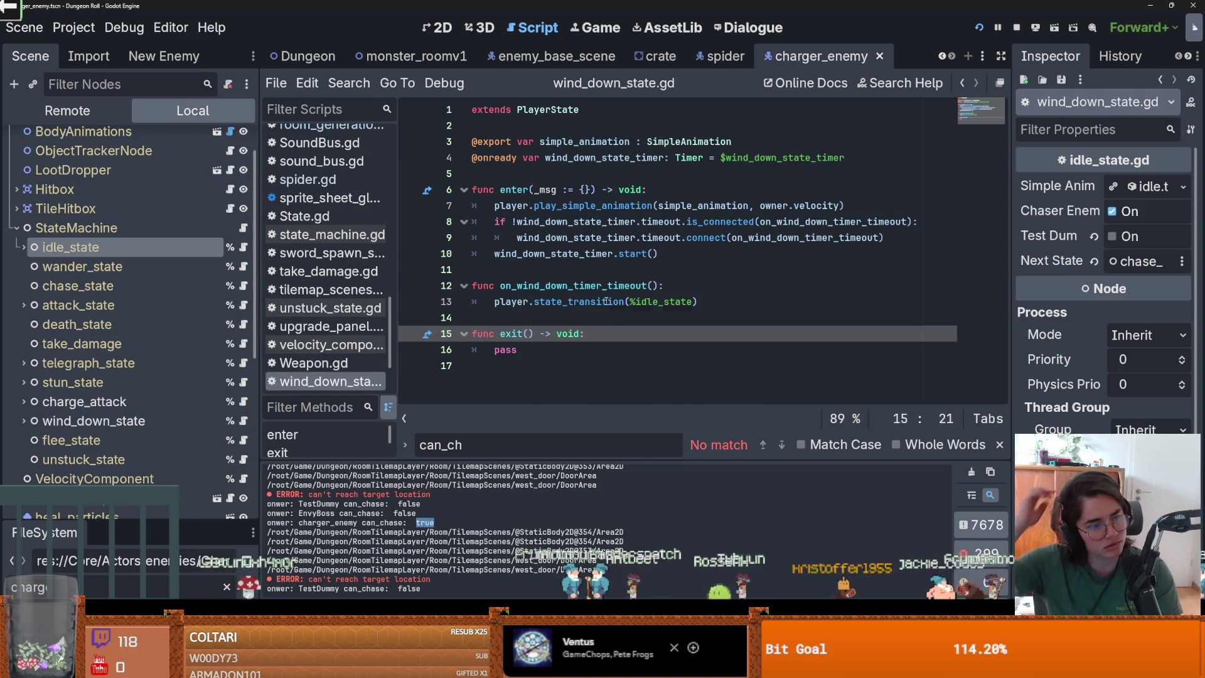
mouse_move(607, 301)
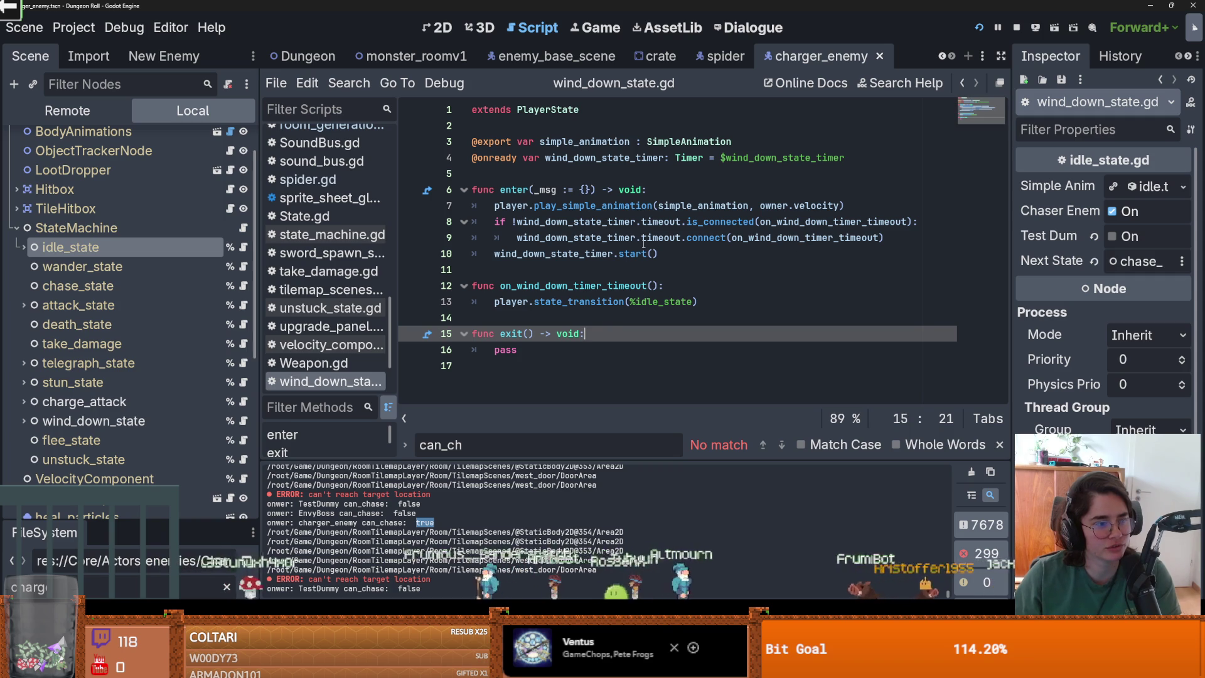
mouse_move(652, 239)
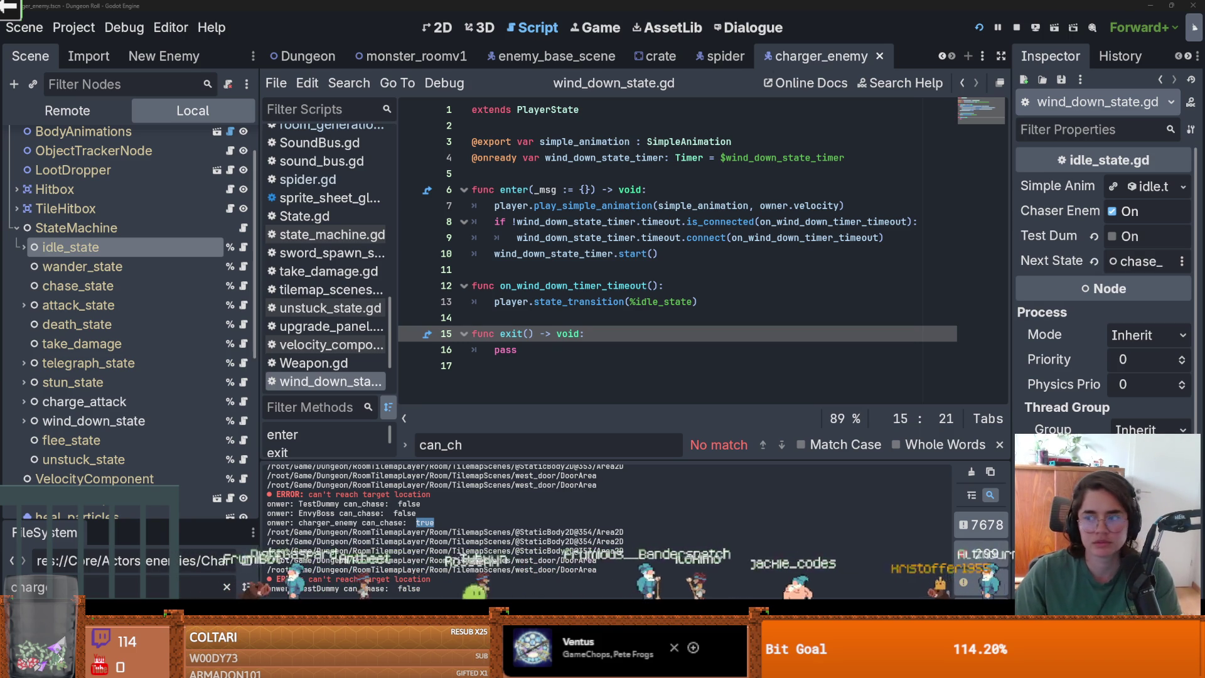
key("alt+Tab")
scroll(691, 378, "down", 2)
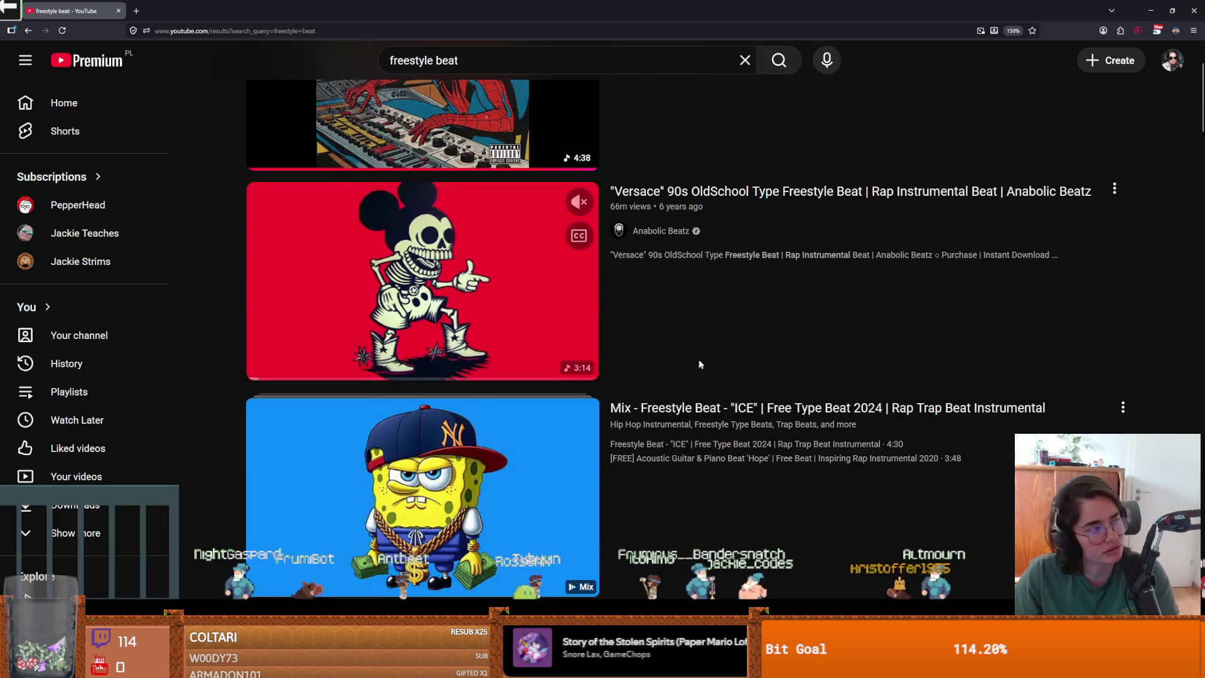
scroll(702, 360, "up", 3)
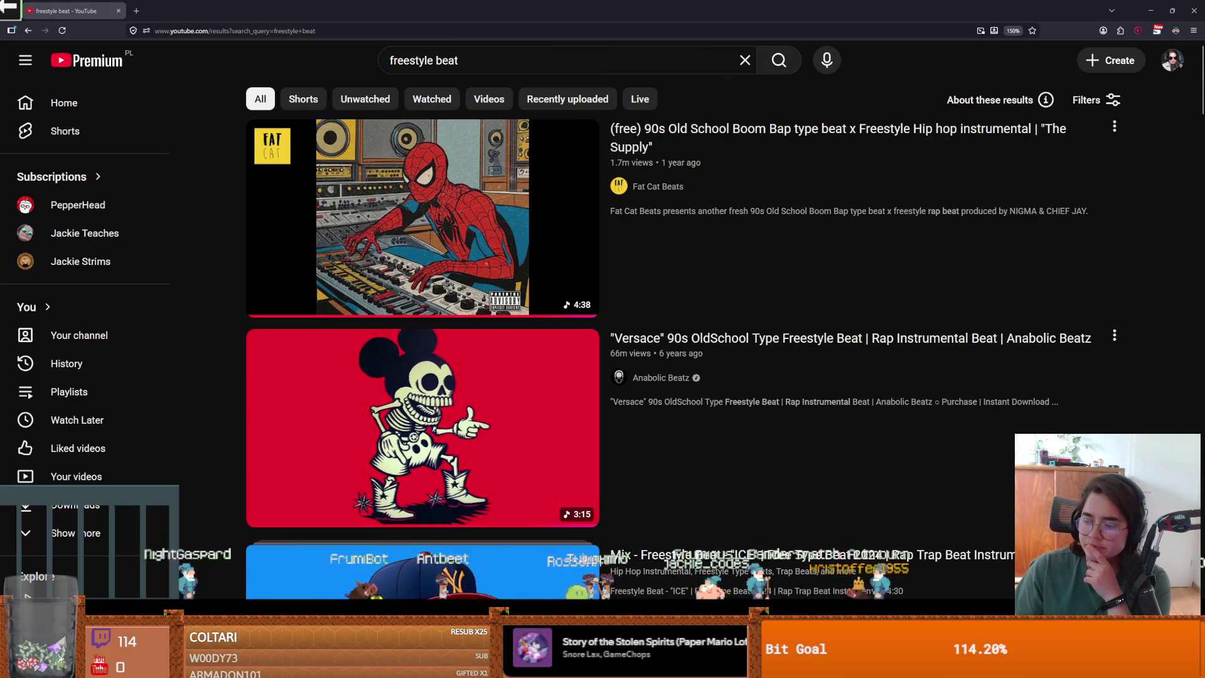
scroll(574, 416, "down", 1)
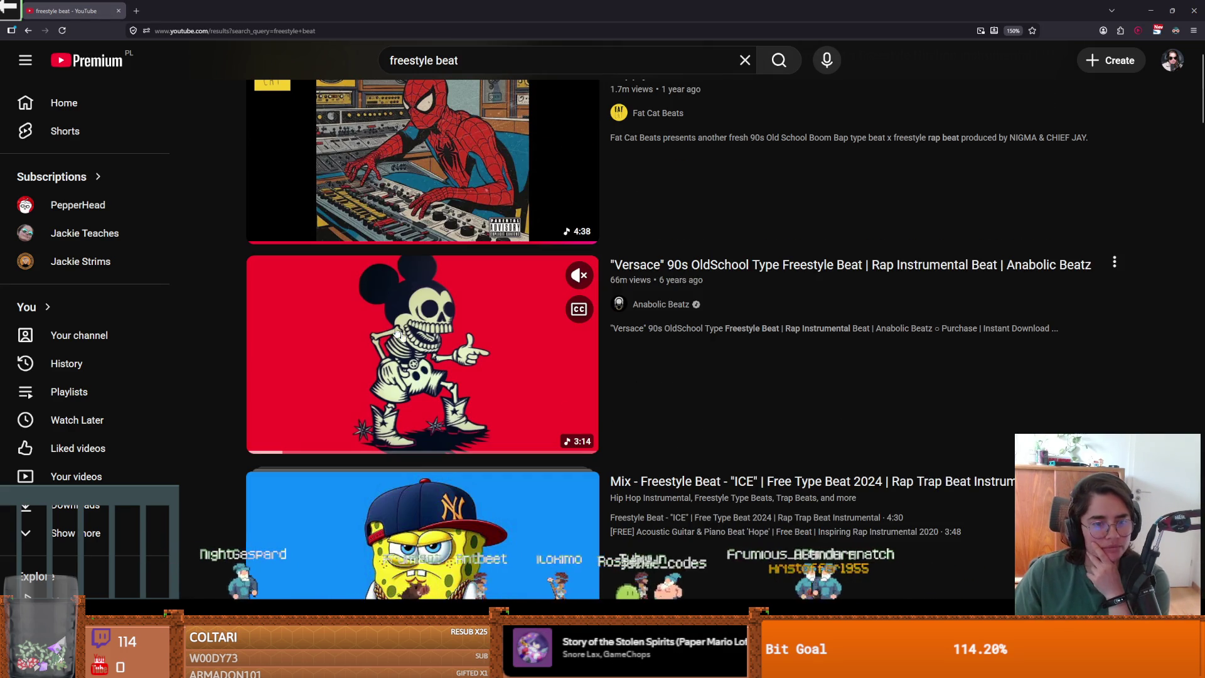
scroll(647, 371, "down", 4)
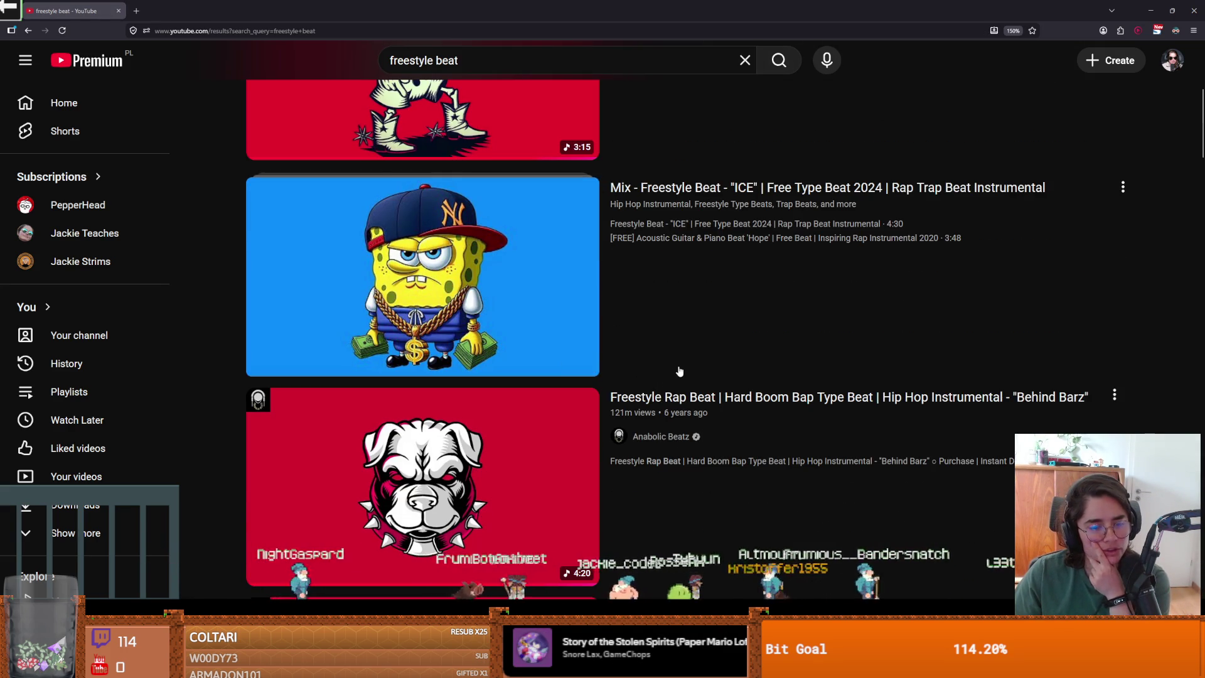
scroll(678, 371, "down", 2)
scroll(678, 370, "down", 3)
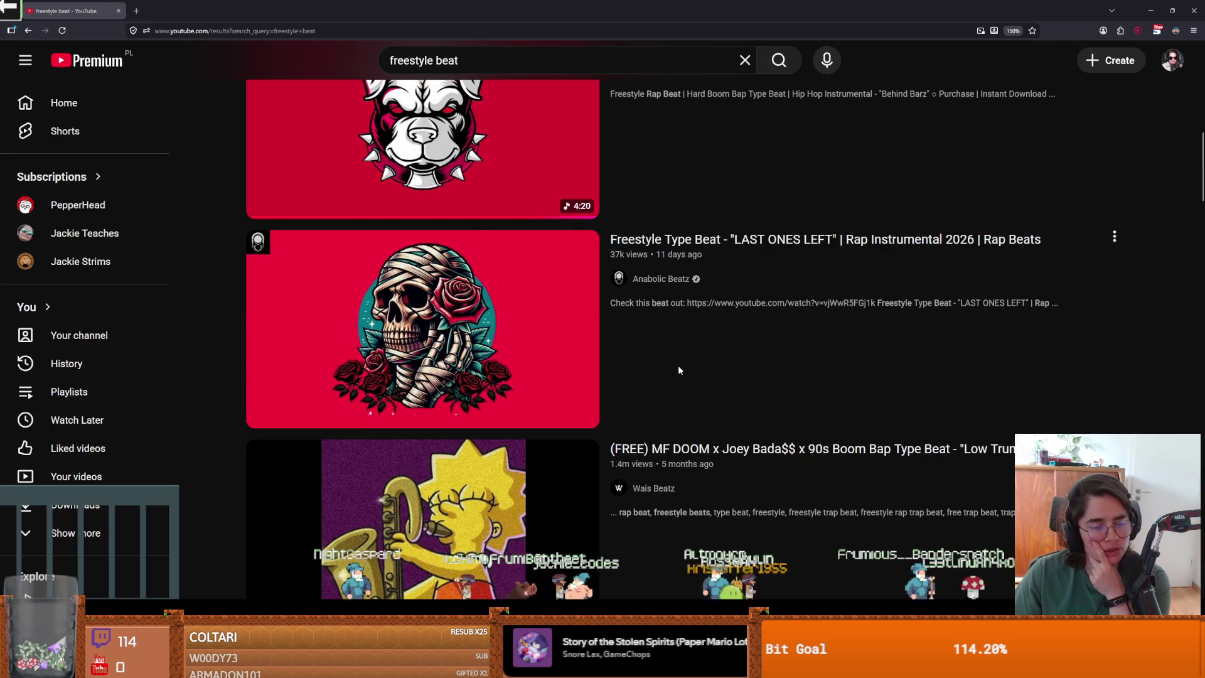
scroll(678, 371, "down", 2)
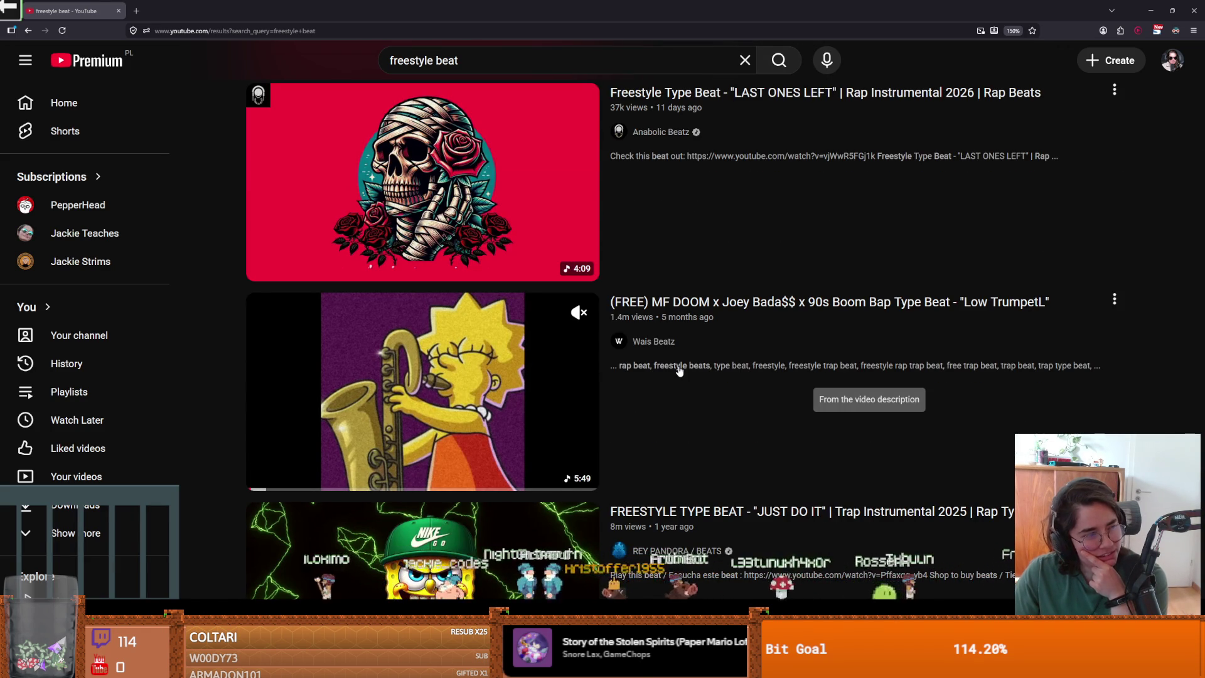
scroll(679, 370, "down", 3)
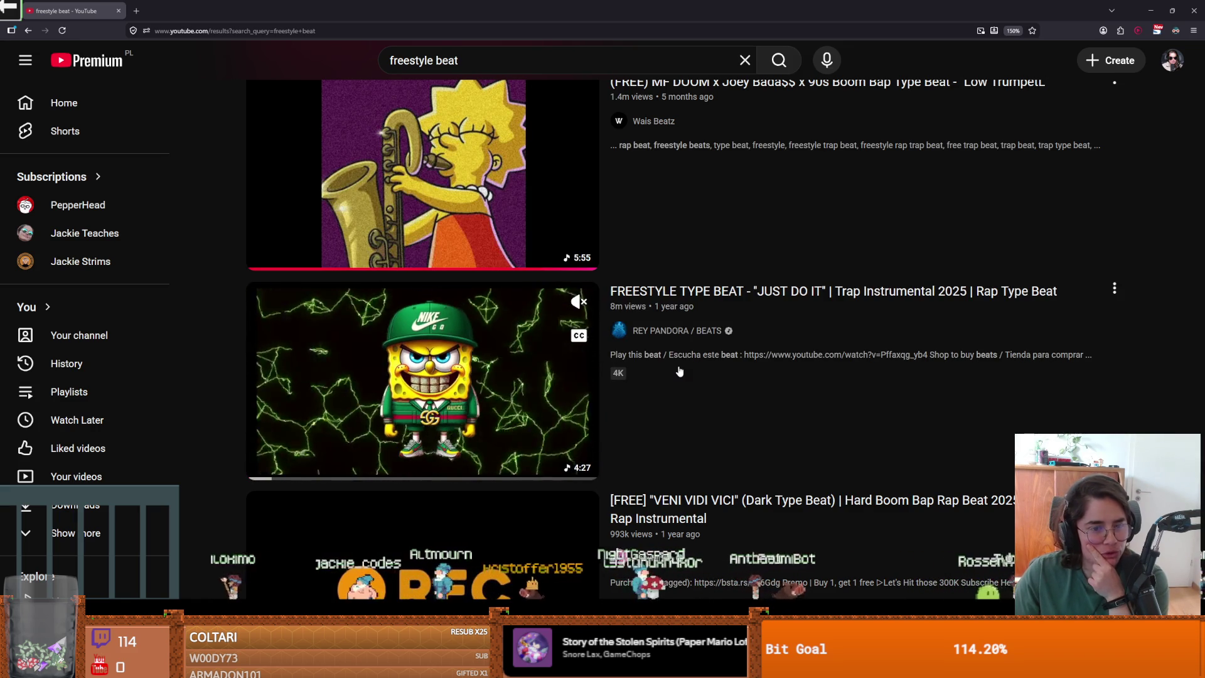
scroll(679, 371, "down", 1)
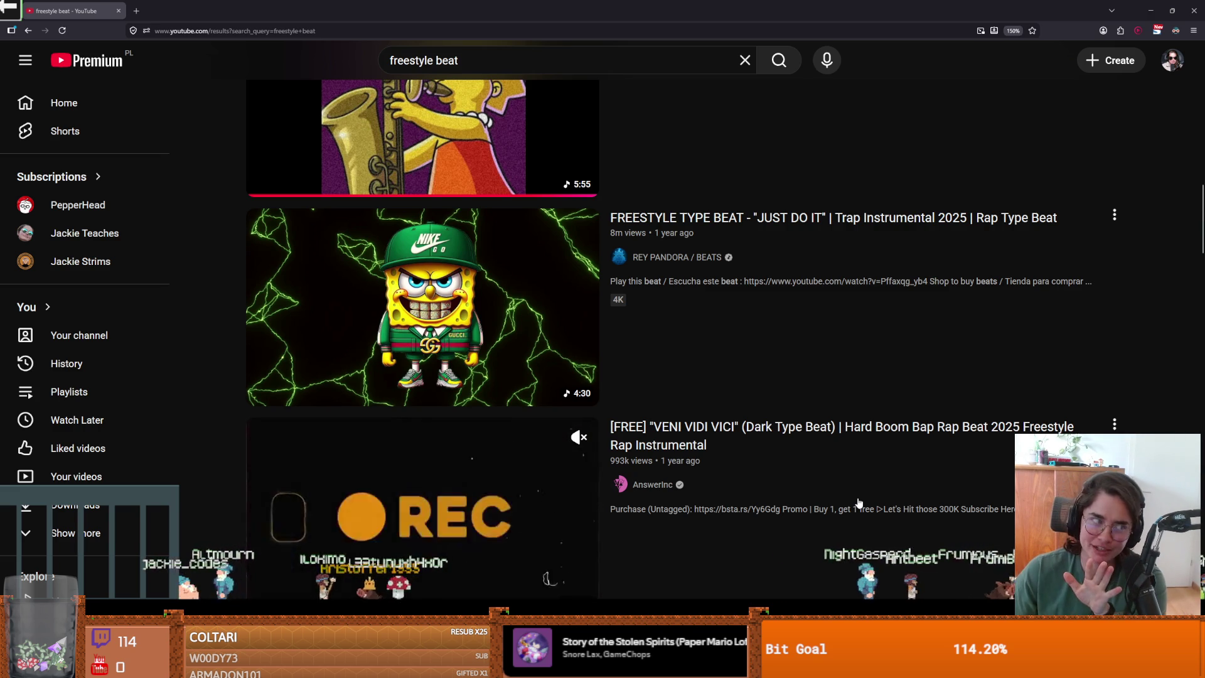
scroll(859, 502, "down", 5)
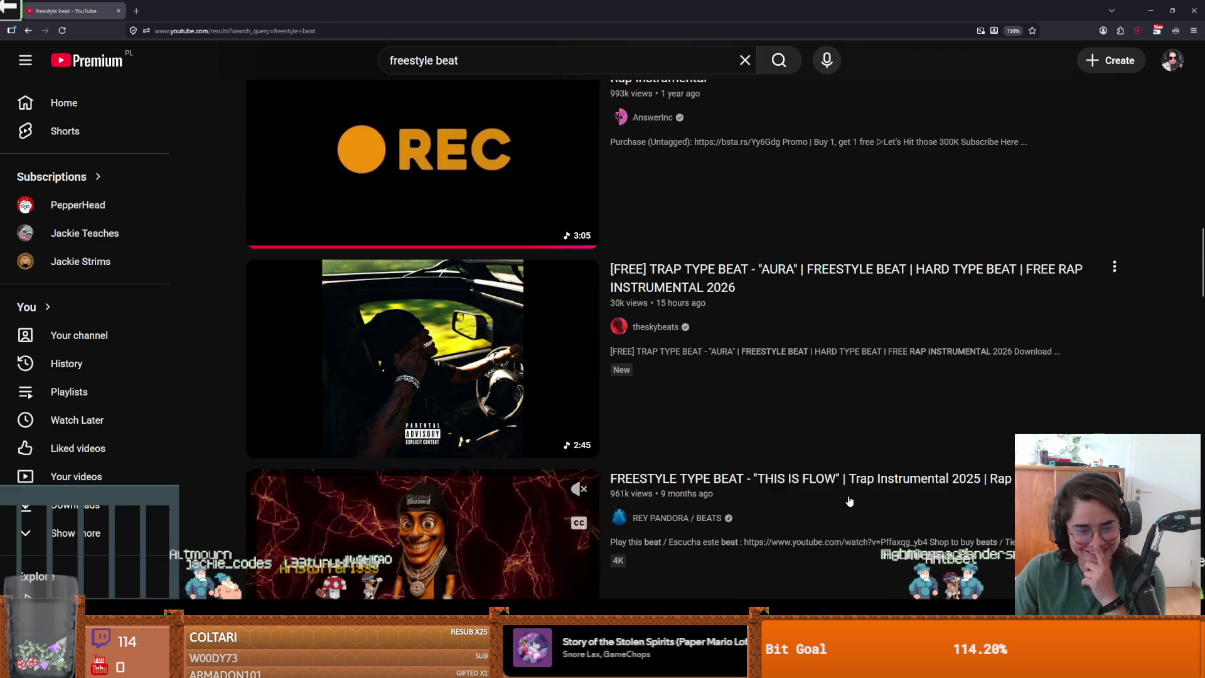
scroll(820, 492, "down", 4)
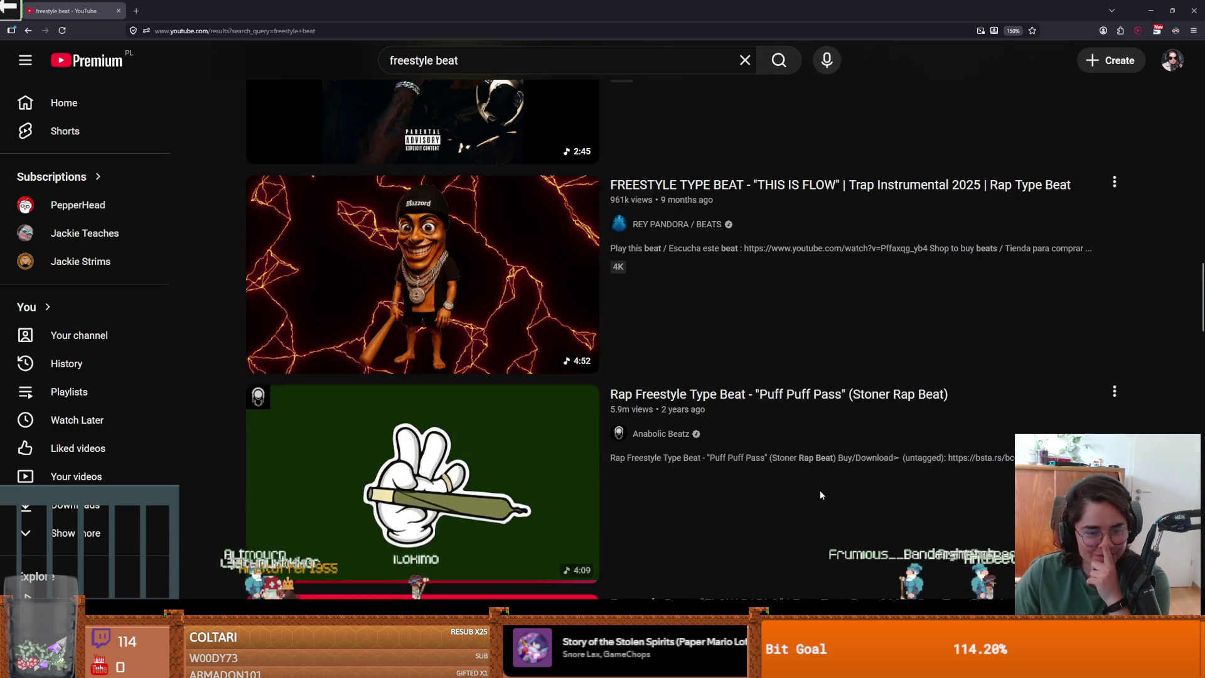
scroll(820, 495, "down", 2)
scroll(821, 495, "down", 1)
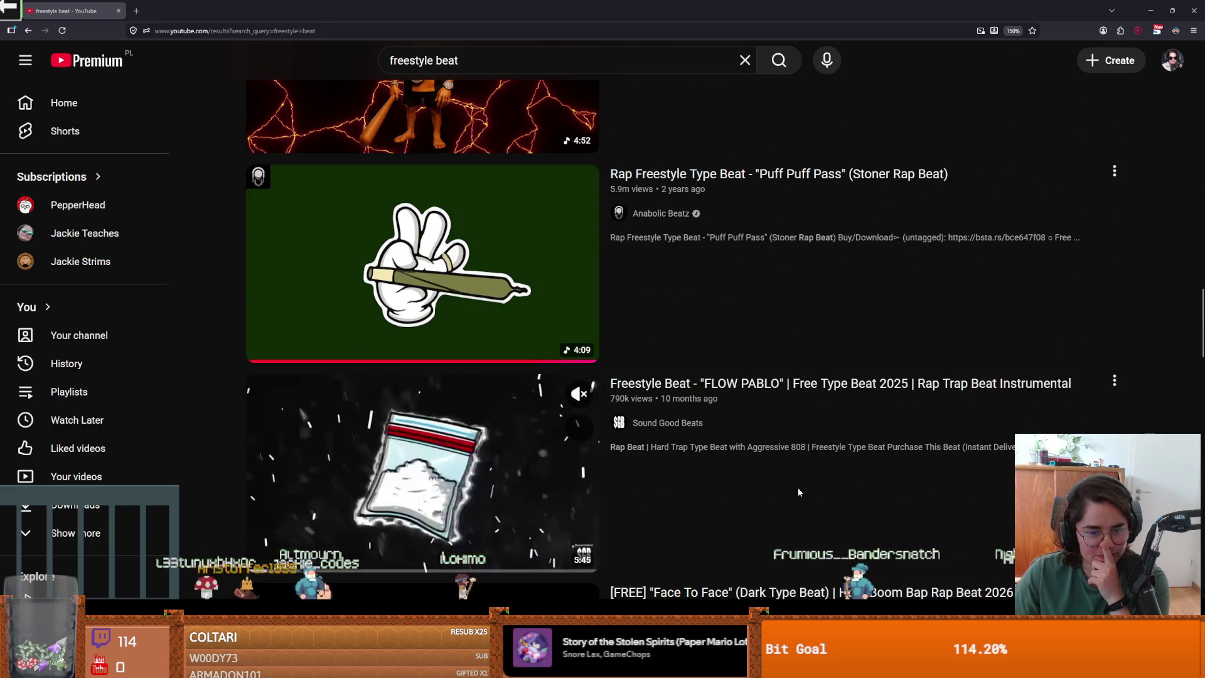
scroll(799, 492, "down", 1)
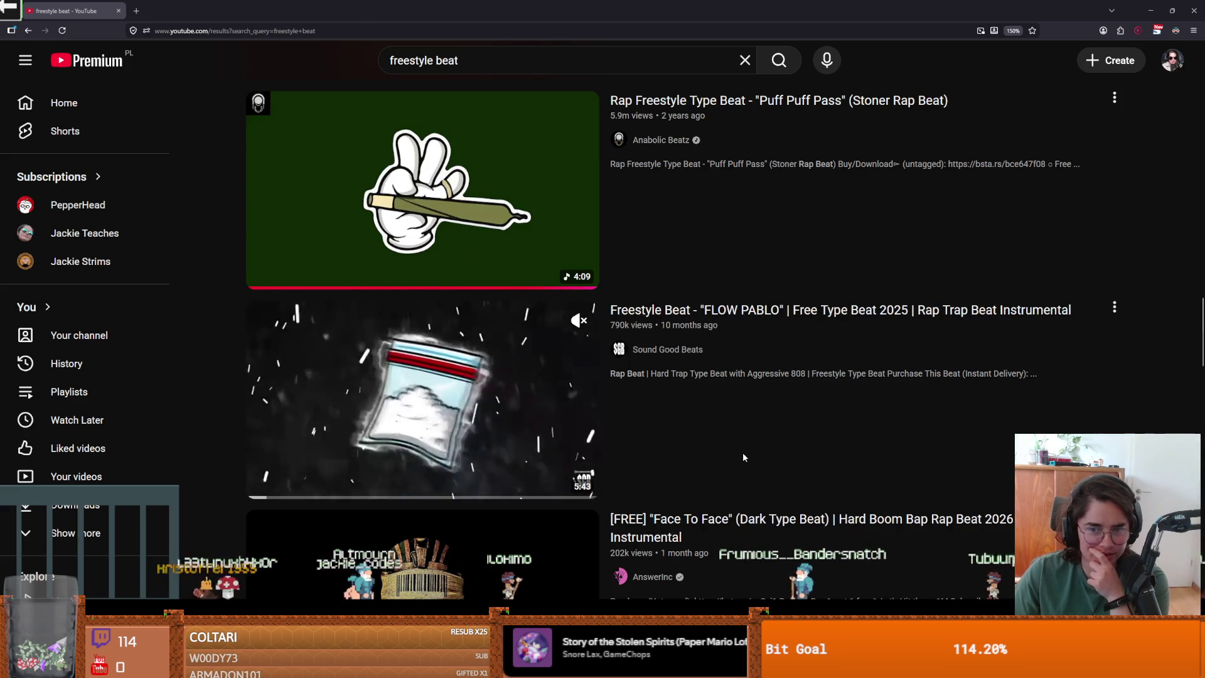
scroll(688, 444, "down", 1)
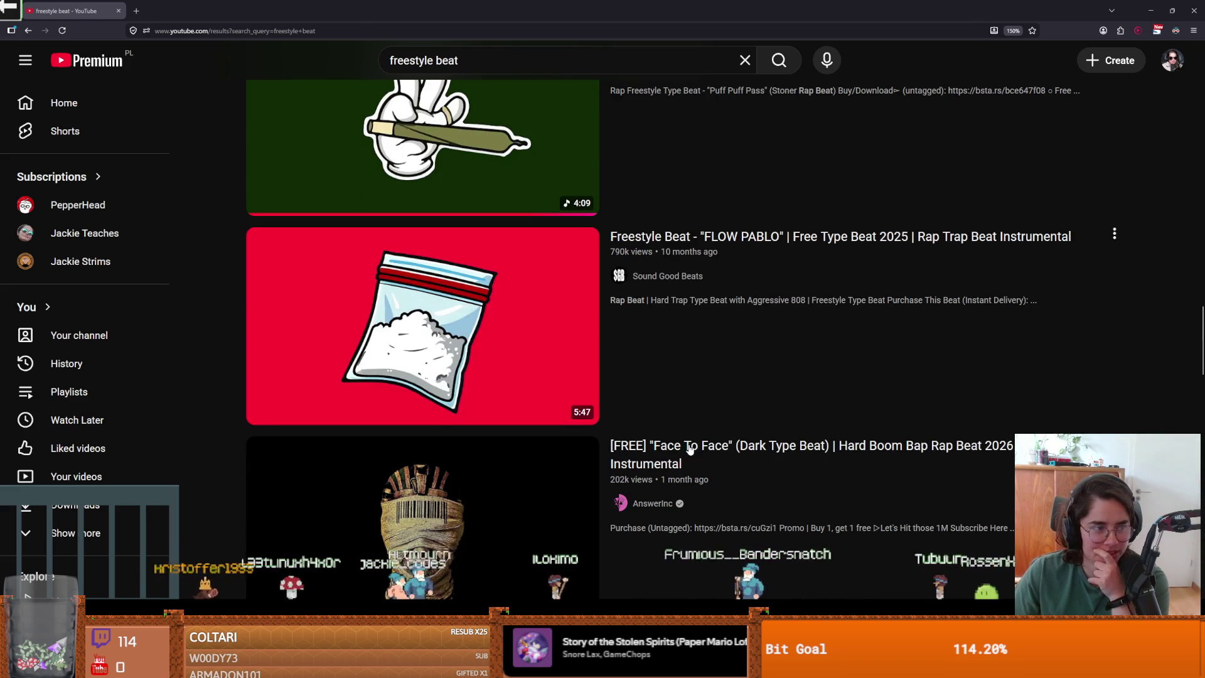
scroll(690, 448, "down", 1)
scroll(690, 449, "down", 1)
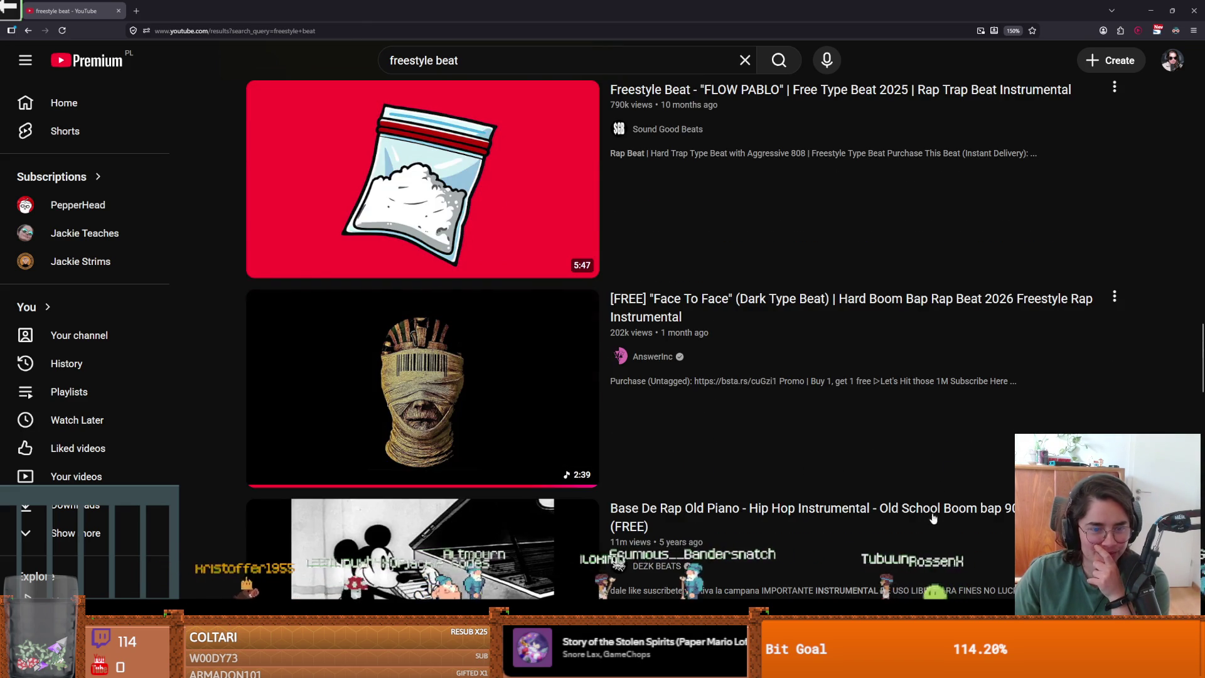
scroll(912, 527, "down", 3)
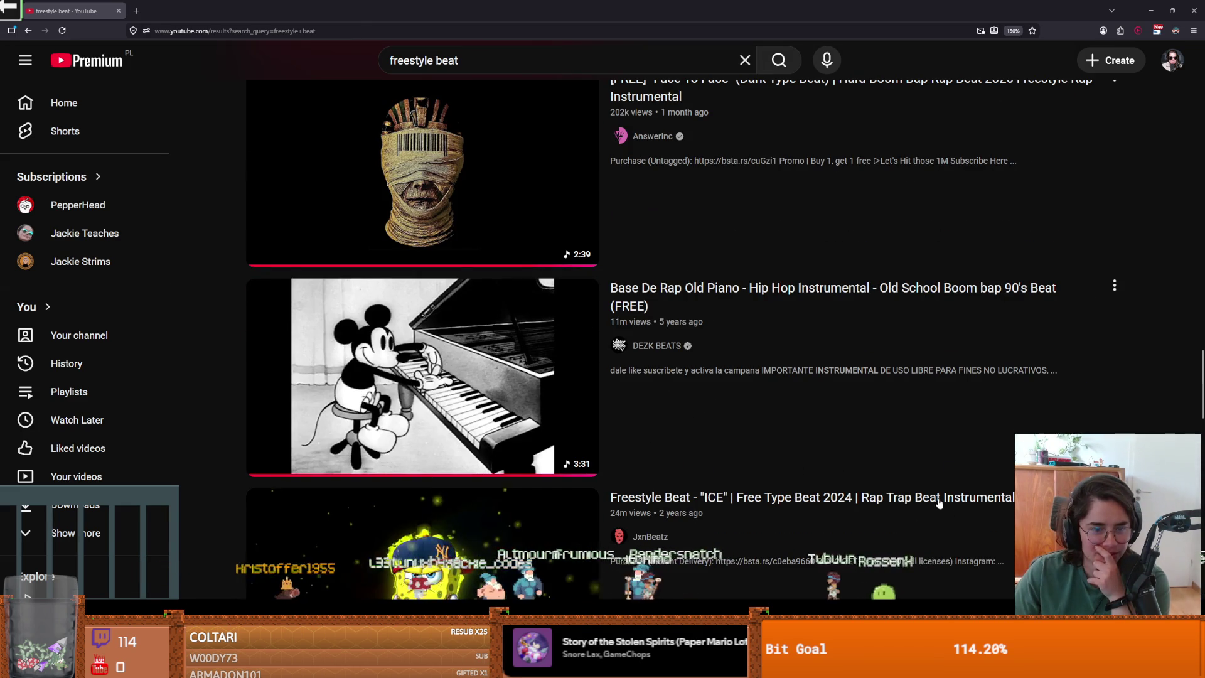
scroll(630, 339, "down", 3)
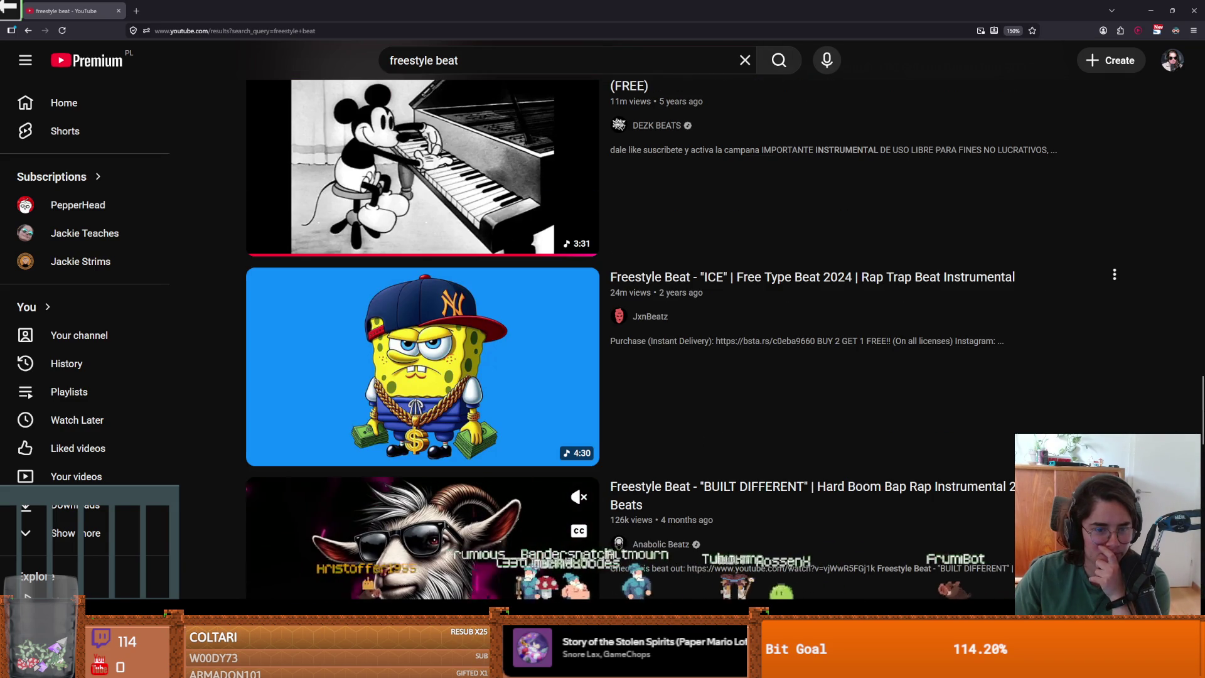
scroll(630, 339, "down", 3)
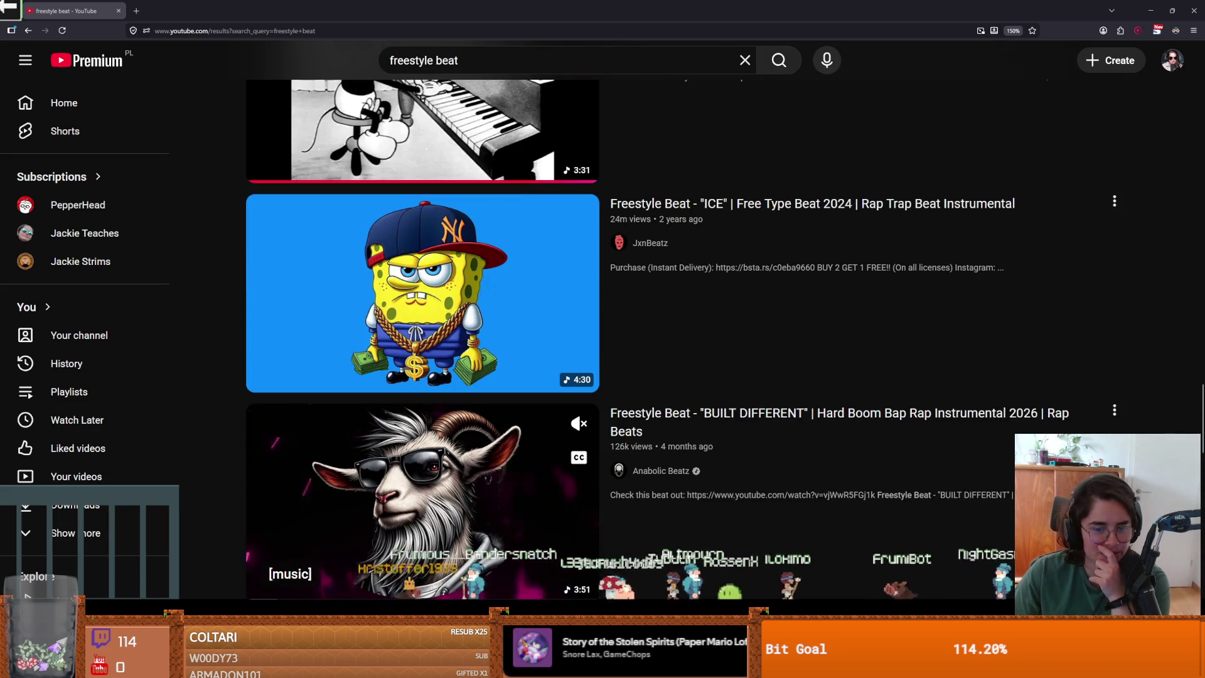
scroll(630, 339, "down", 2)
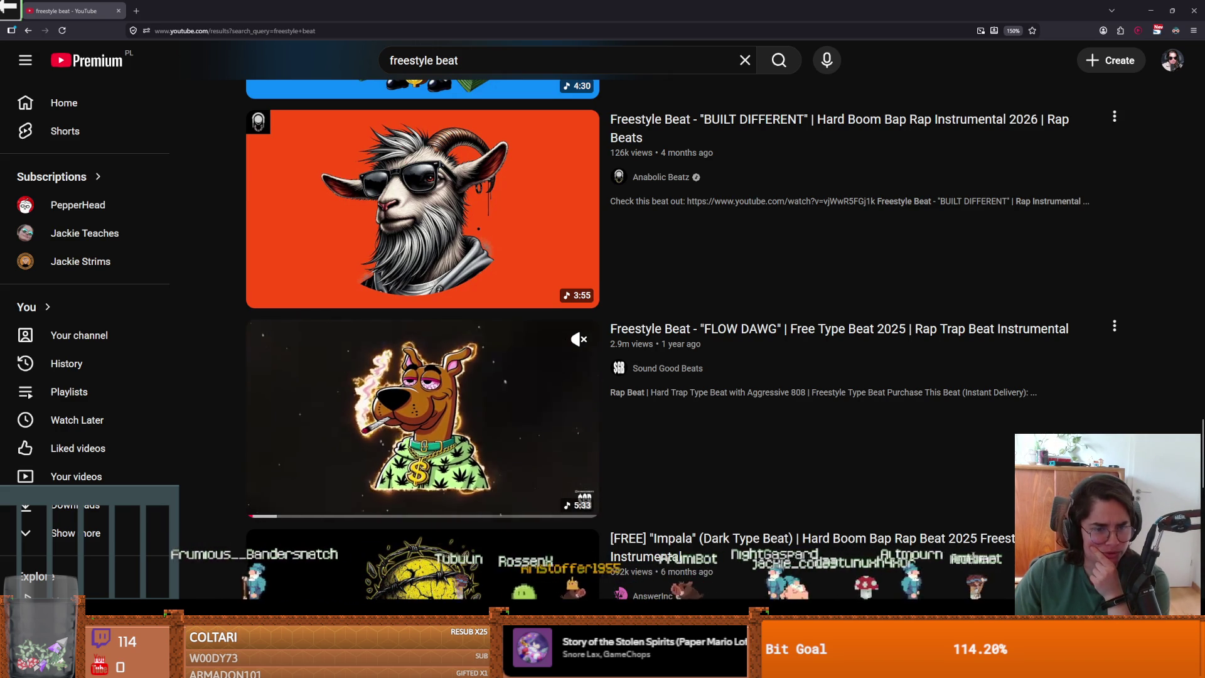
scroll(423, 377, "down", 2)
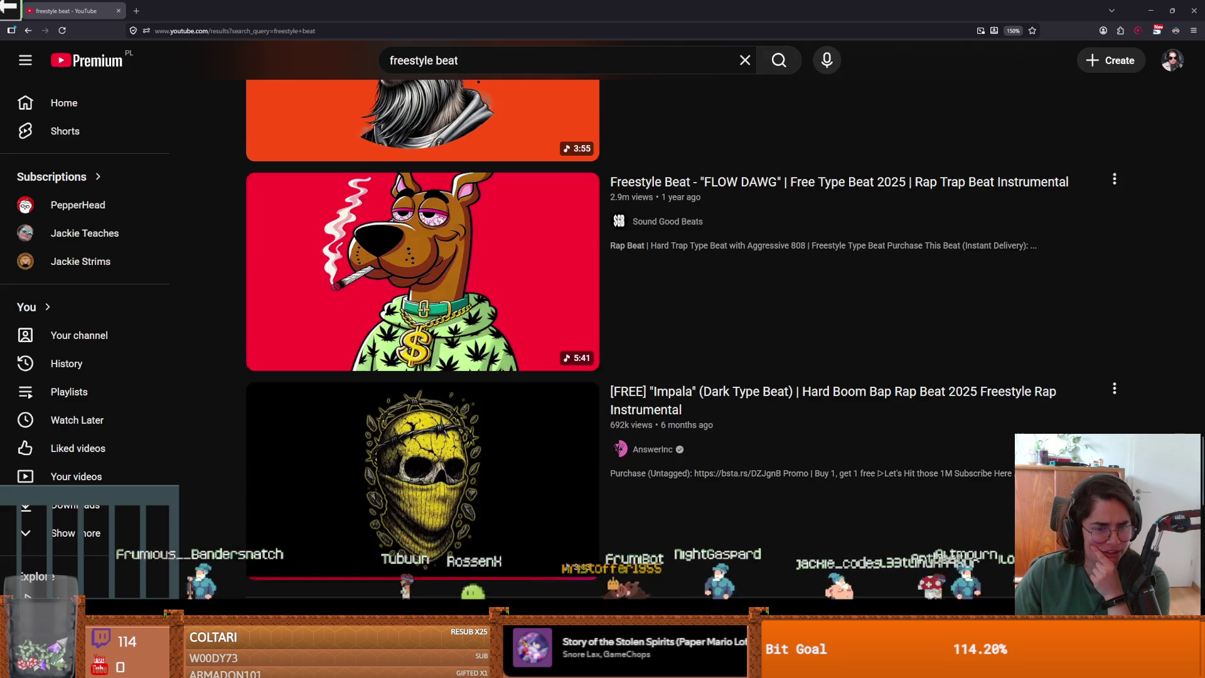
scroll(423, 339, "up", 6)
scroll(423, 339, "up", 20)
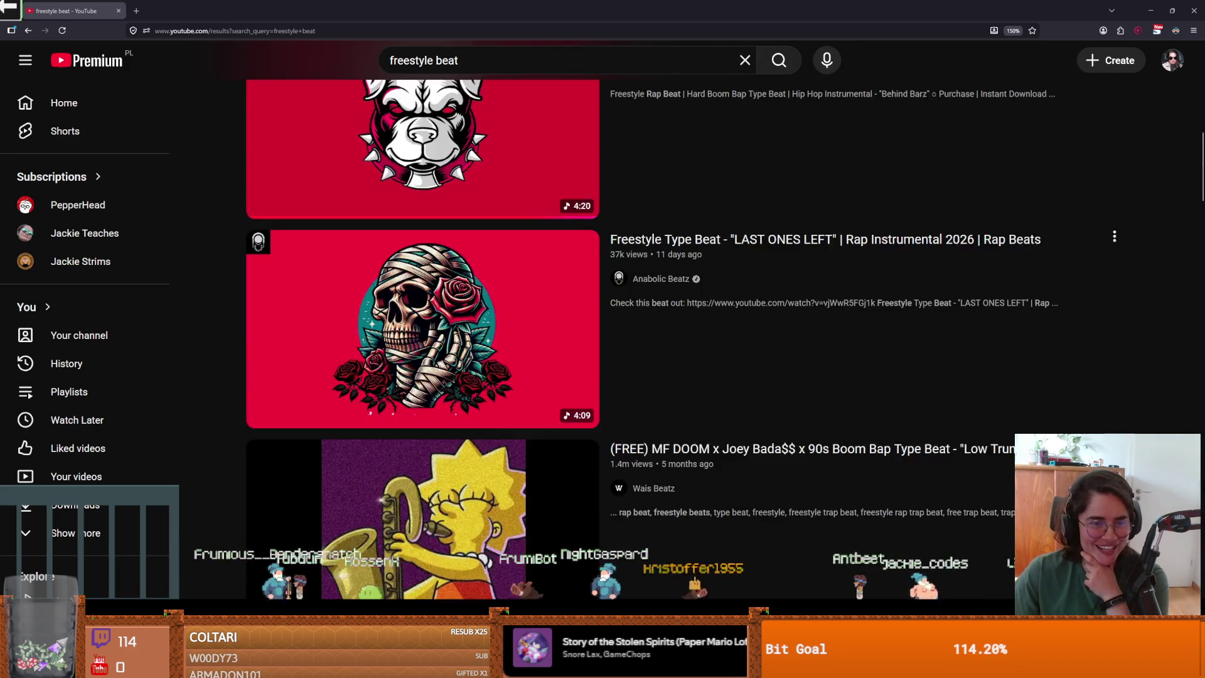
scroll(550, 416, "down", 3)
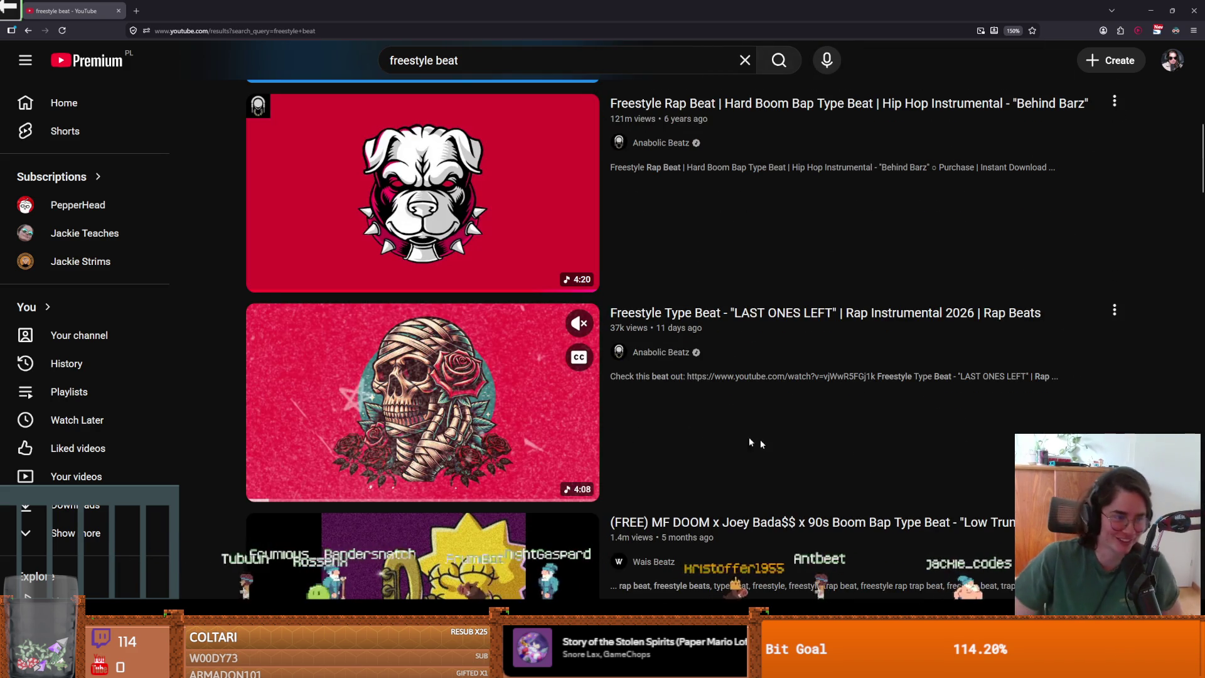
left_click(451, 388)
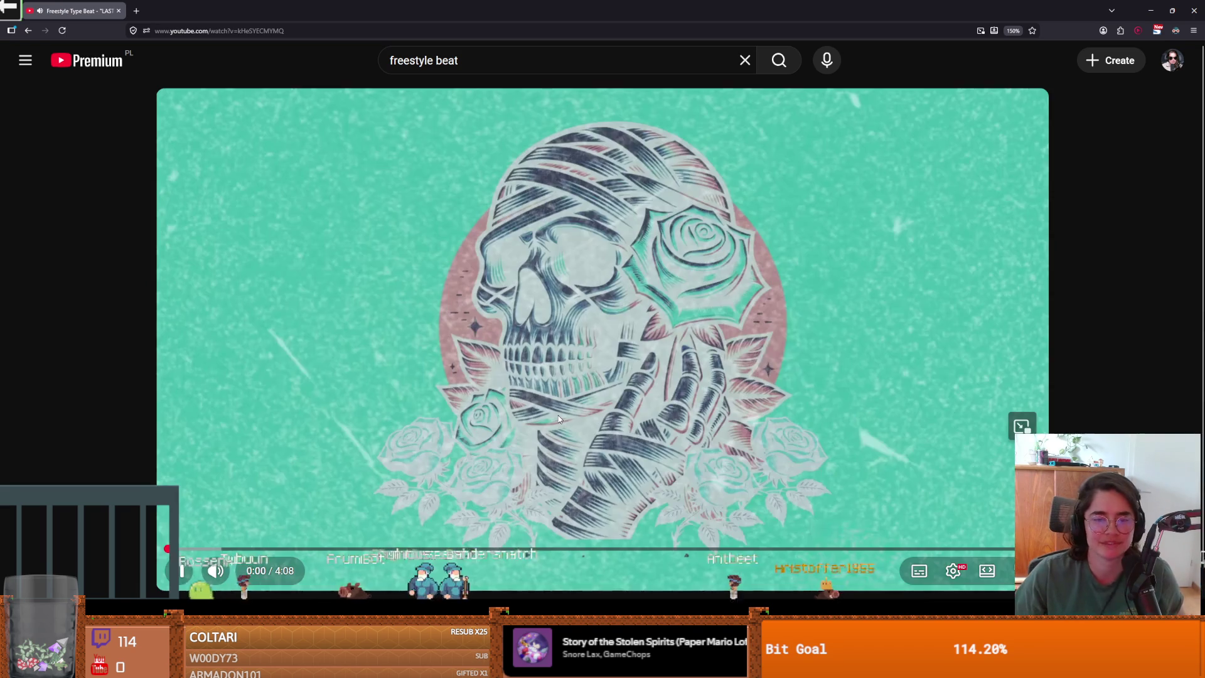
Pause the LAST ONES LEFT beat, make the player fullscreen, and resume playback
left_click(560, 420)
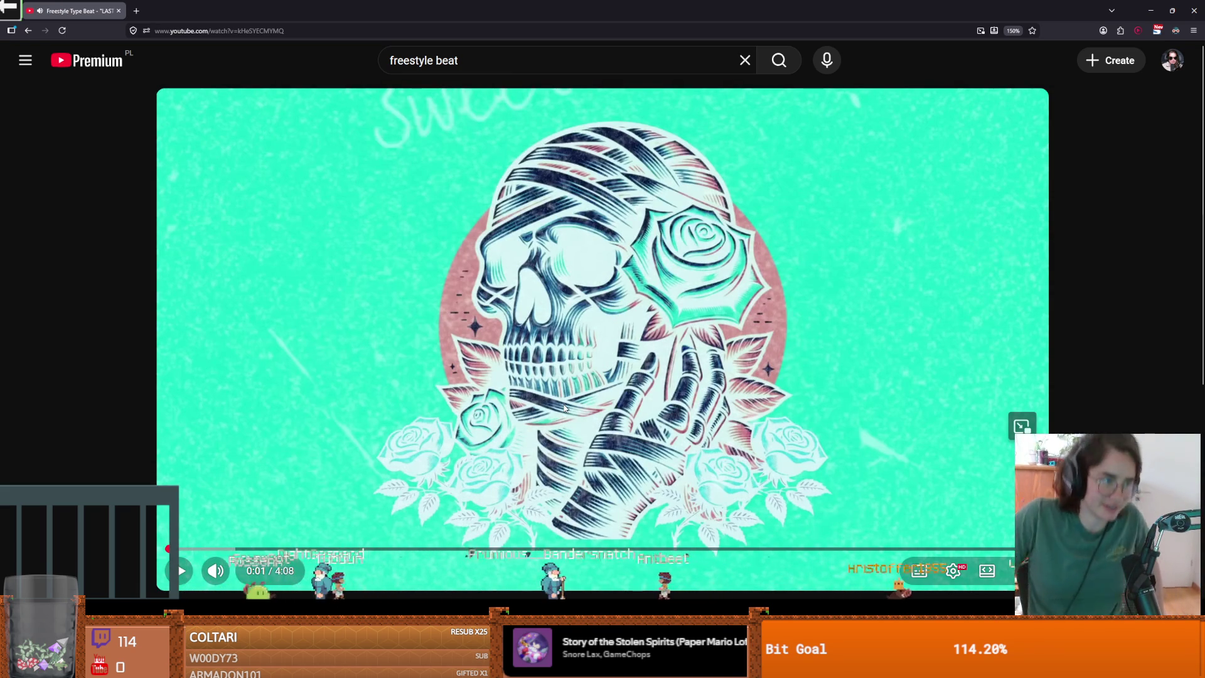
double_click(564, 408)
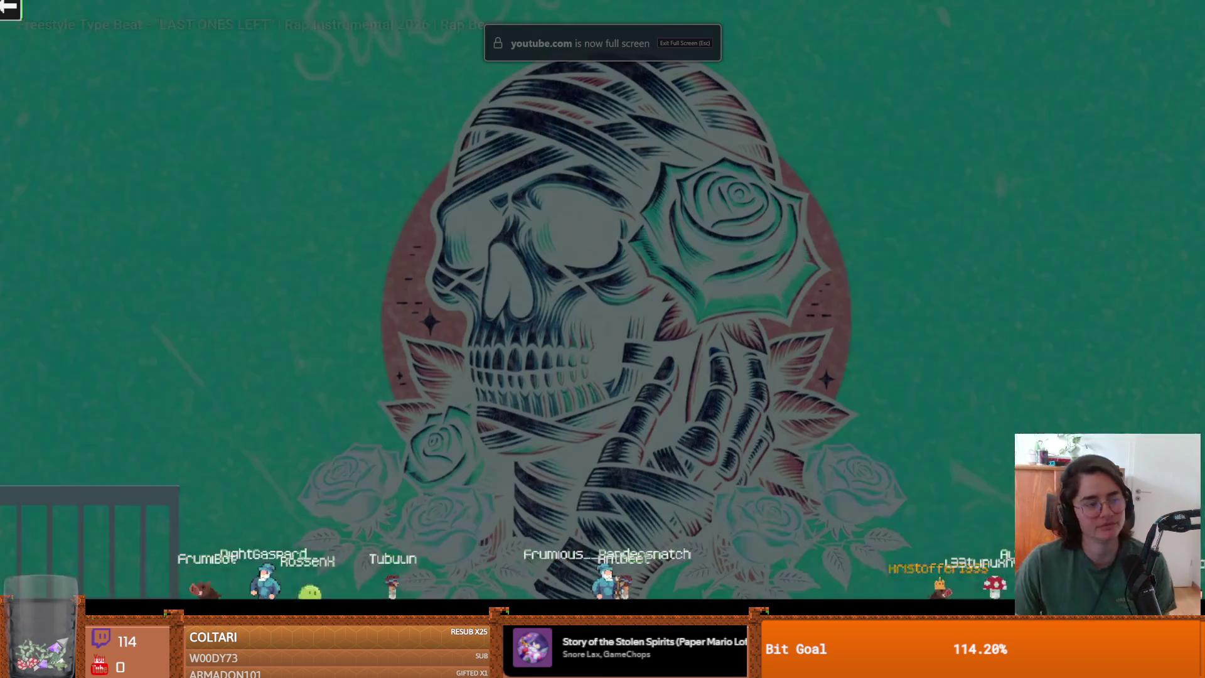
left_click(429, 564)
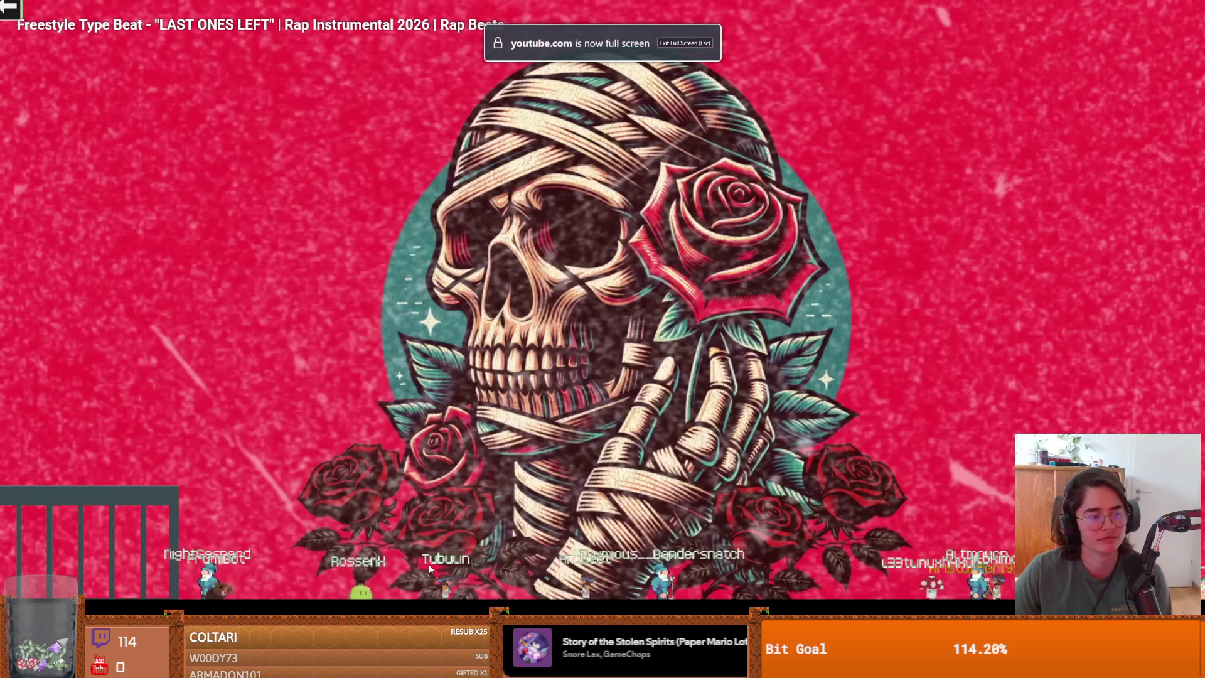
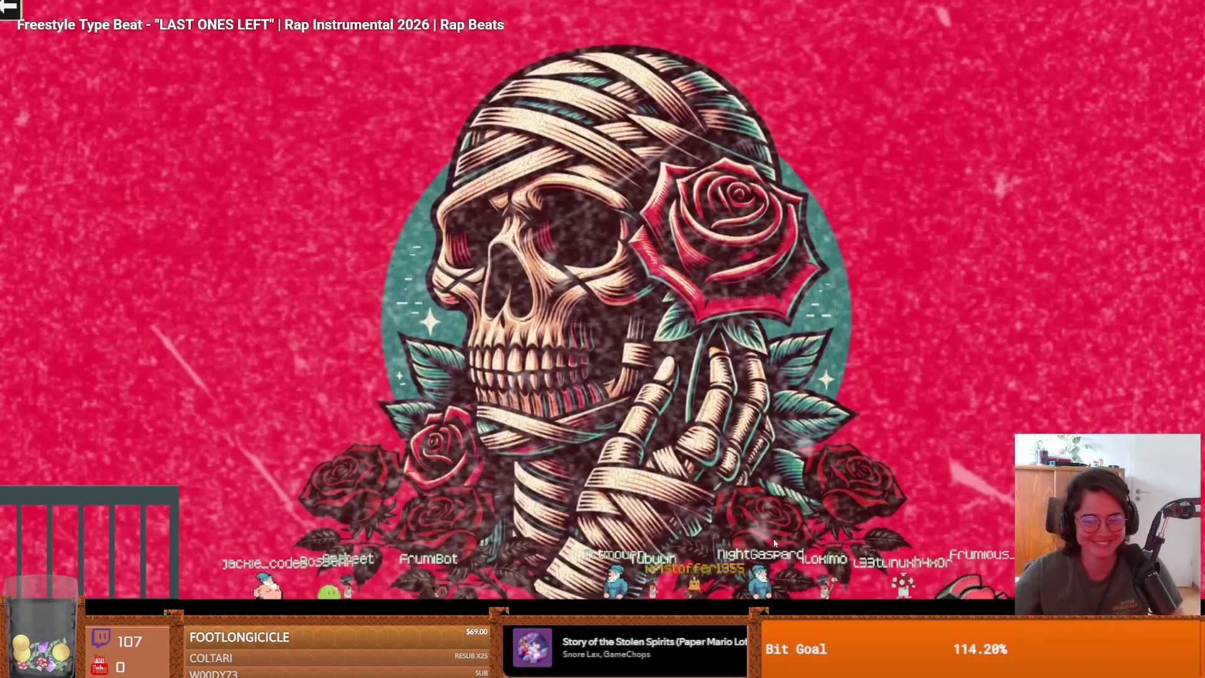
Pause the beat video and switch over to the browser showing the hoodie image
left_click(676, 524)
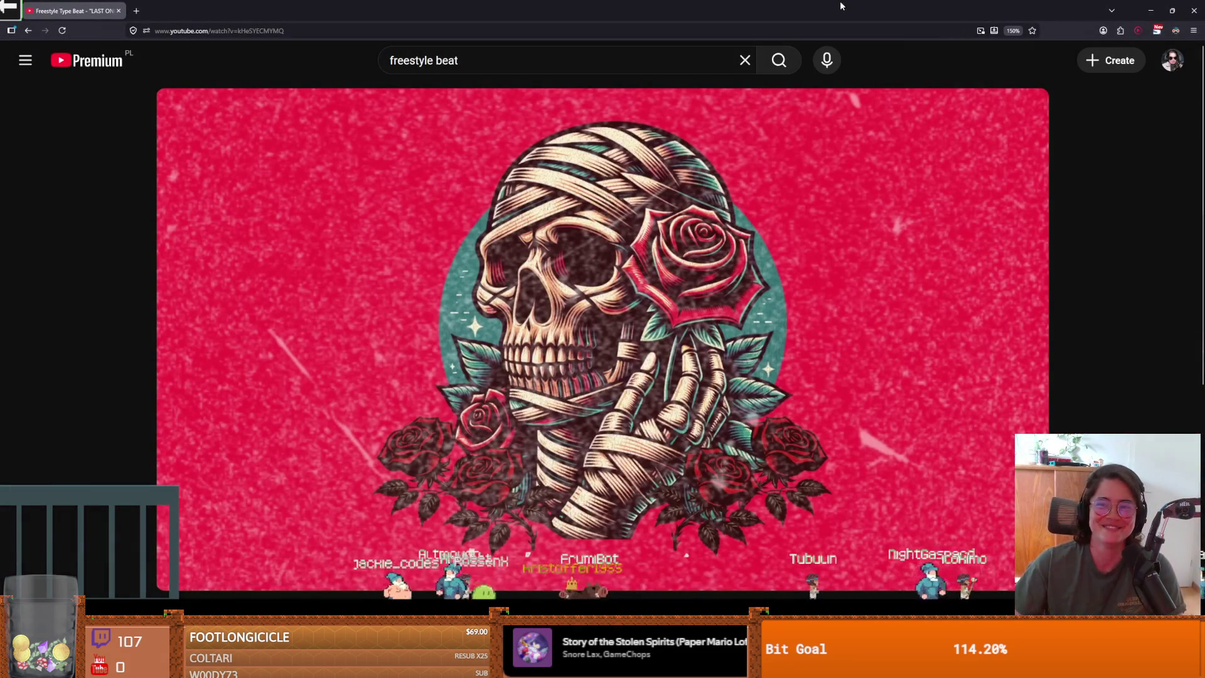
key("alt+Tab")
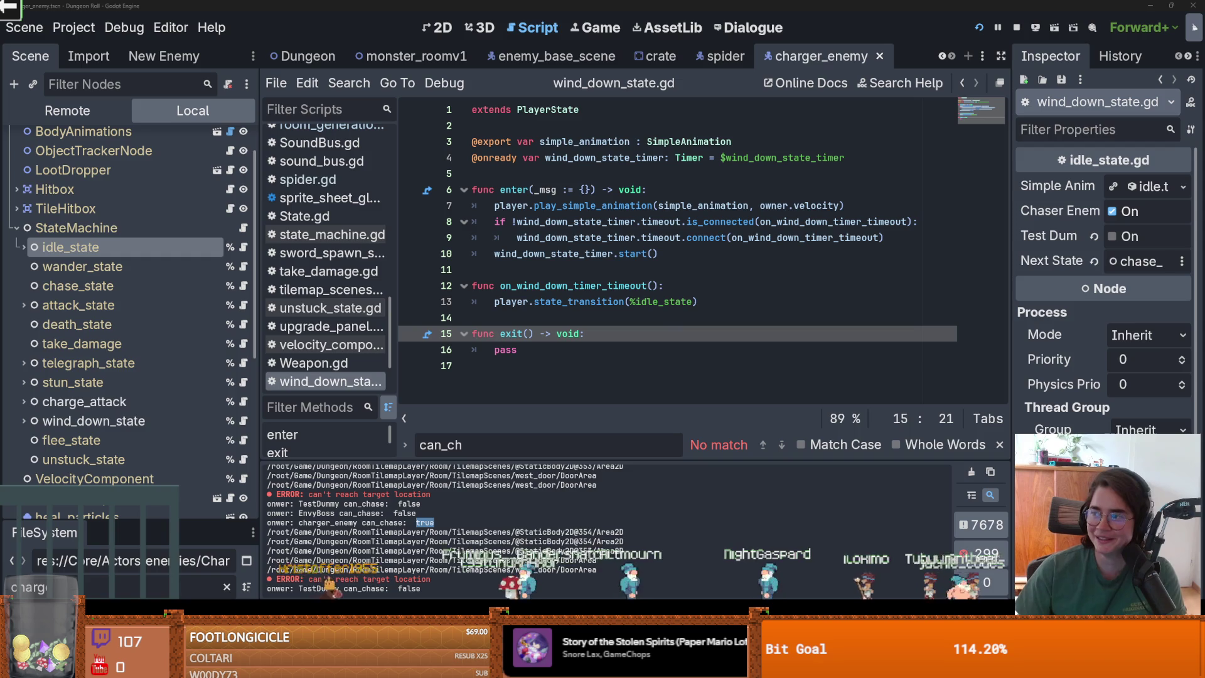
key("alt+Tab")
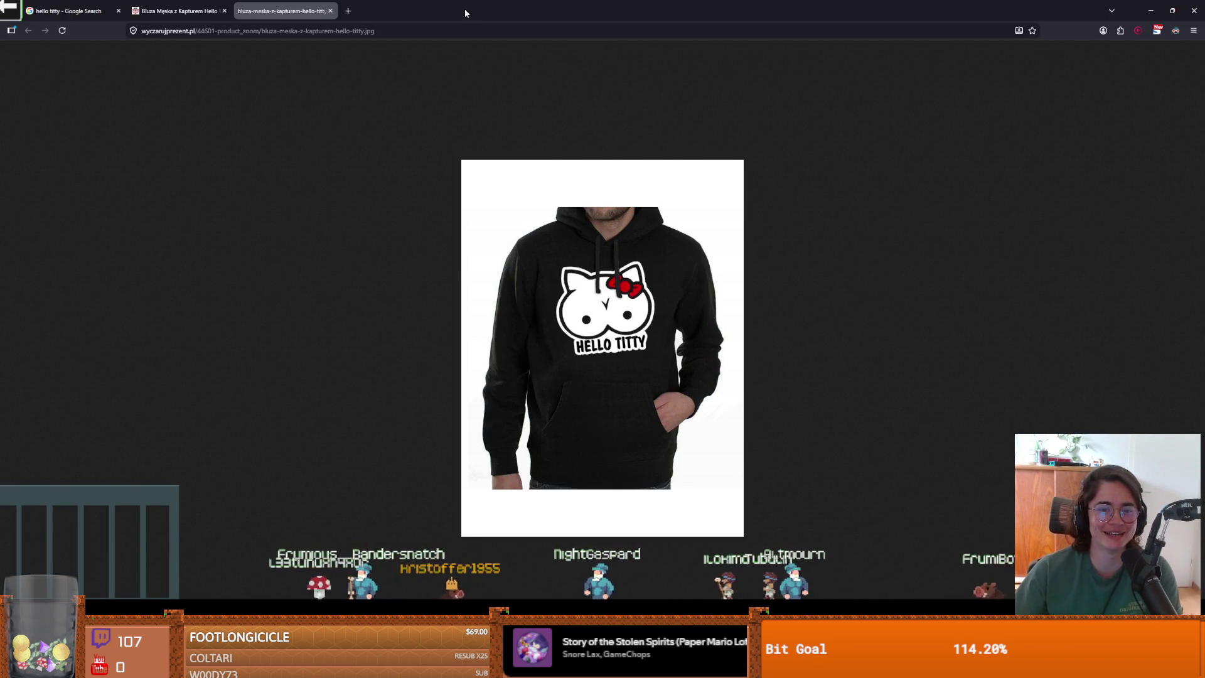
Switch from the Firefox hoodie page back to the Godot editor on wind_down_state.gd
key("alt+Tab")
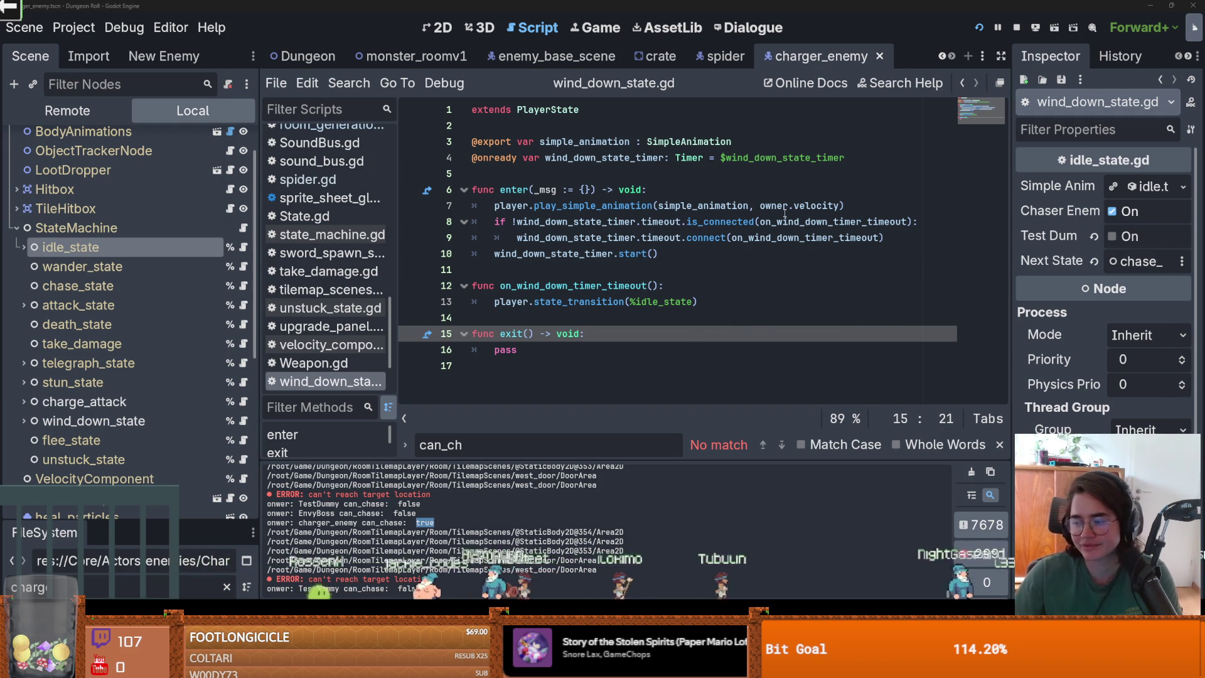
Narrow the Inspector and widen the script area, leaving the caret on line 13
mouse_move(785, 213)
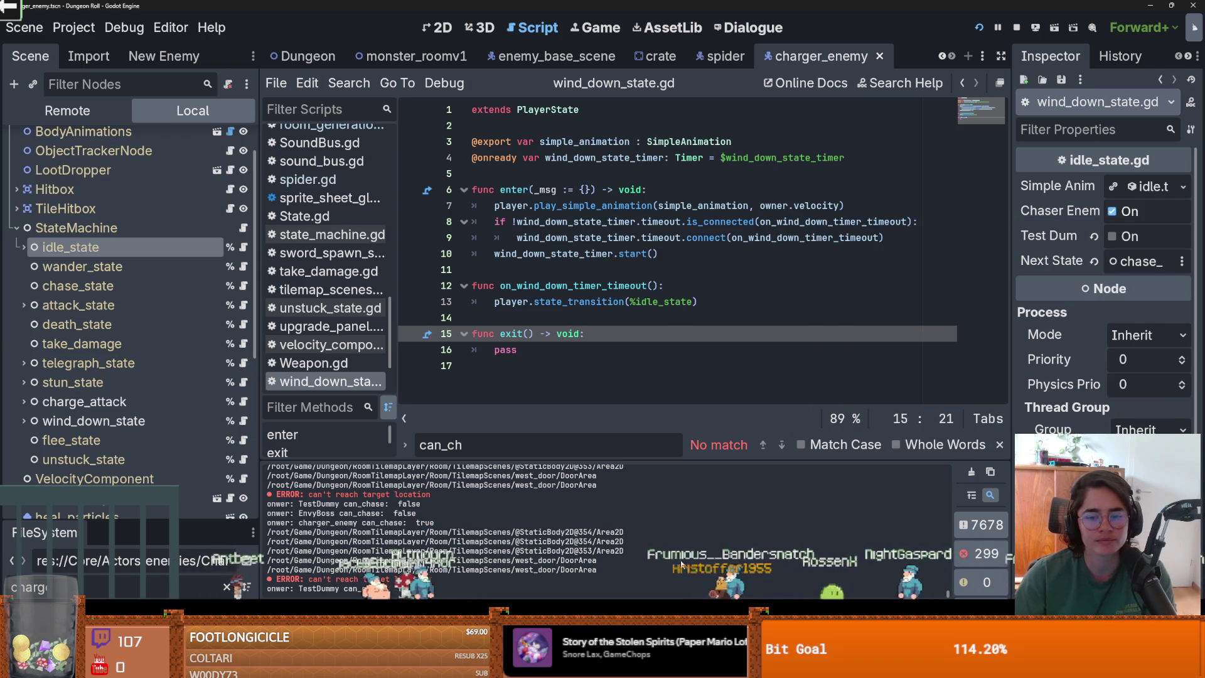
left_click_drag(1012, 348, 1066, 349)
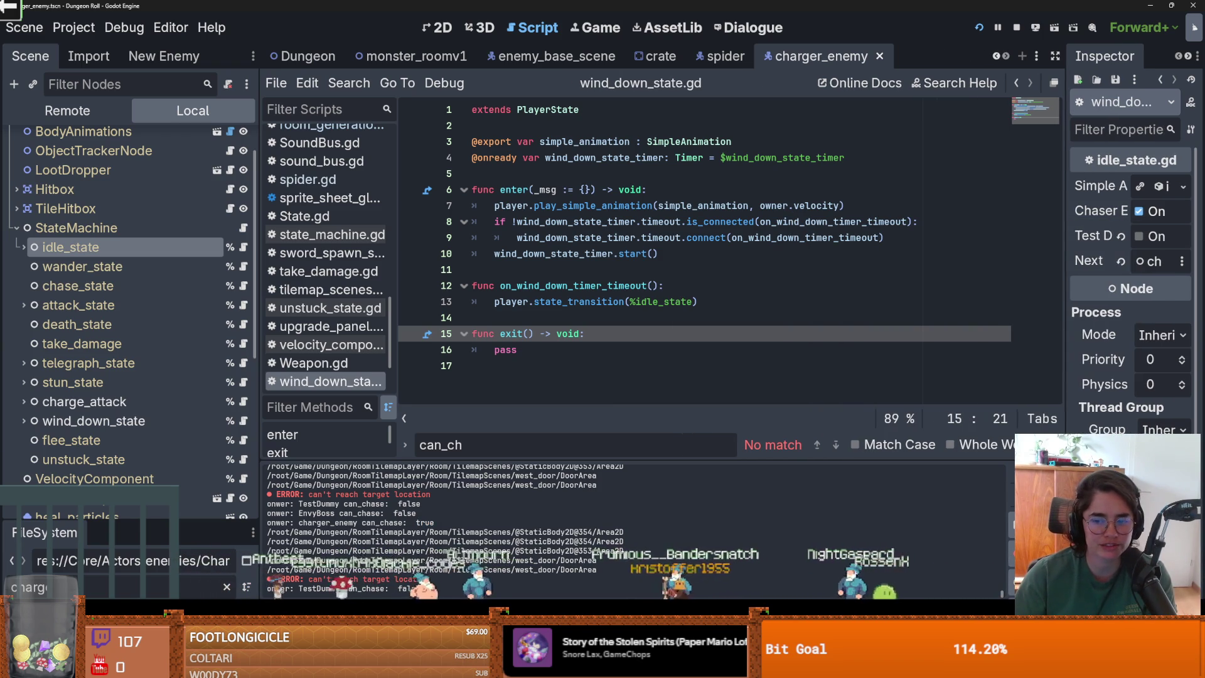
left_click_drag(258, 352, 229, 351)
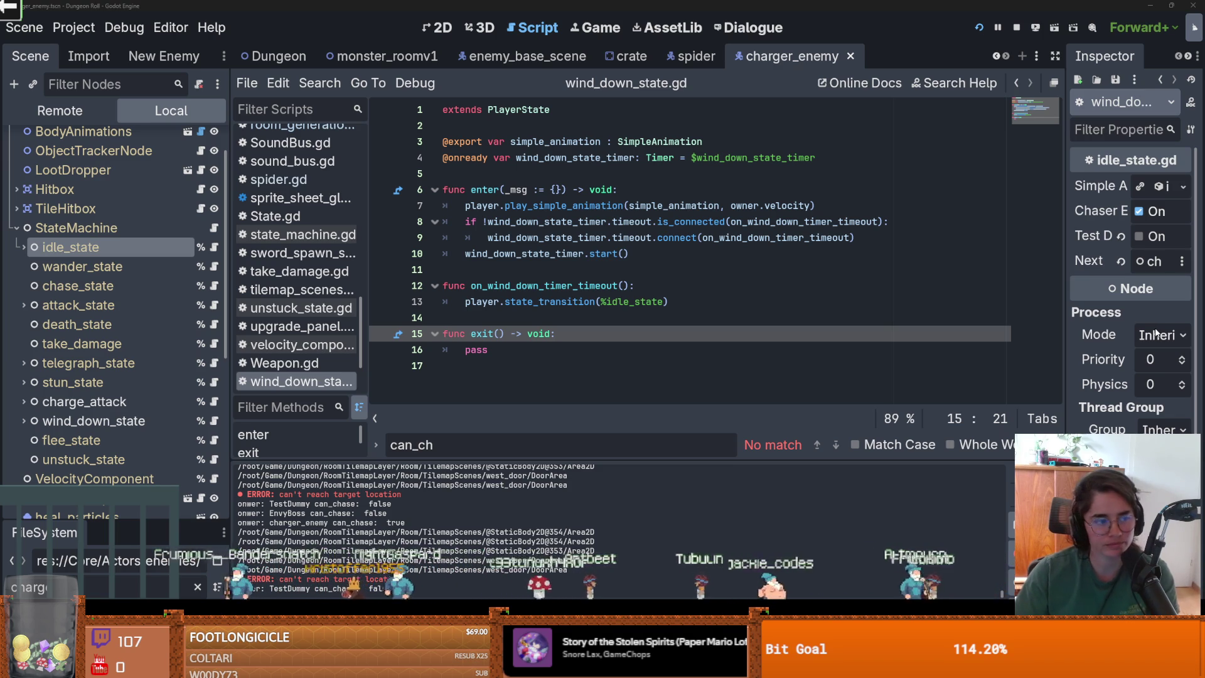
left_click(567, 302)
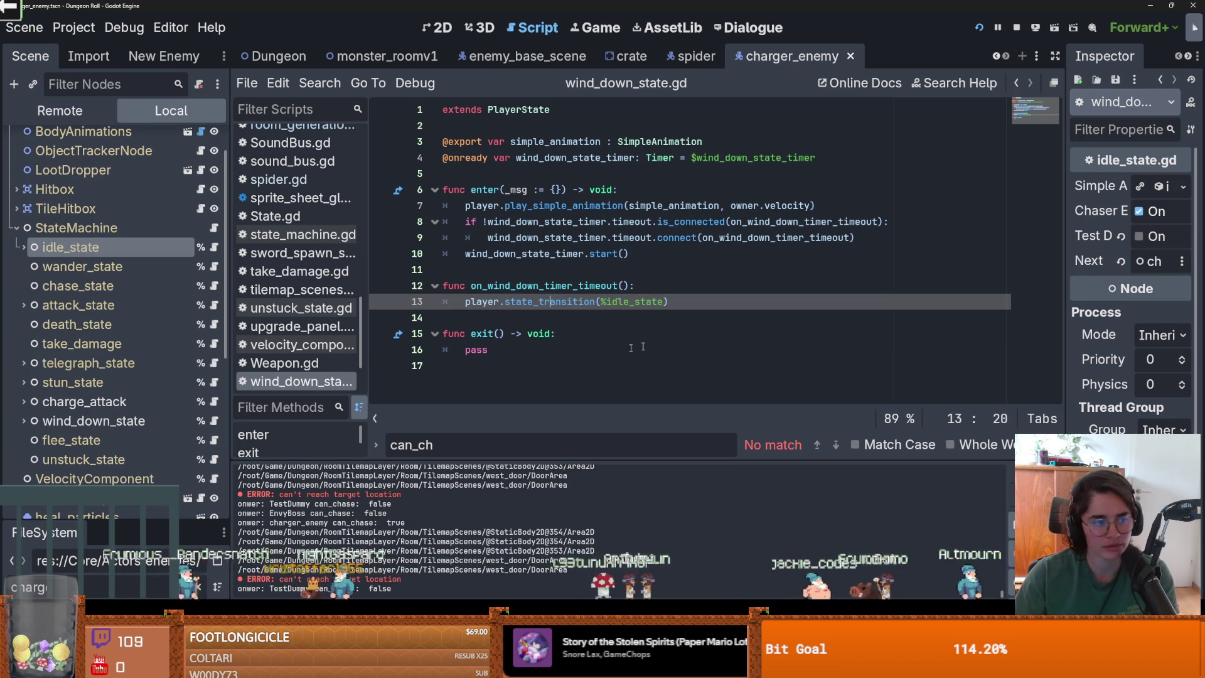
Collapse the StateMachine node's child states and widen the scene tree panel
left_click(474, 317)
left_click(446, 269)
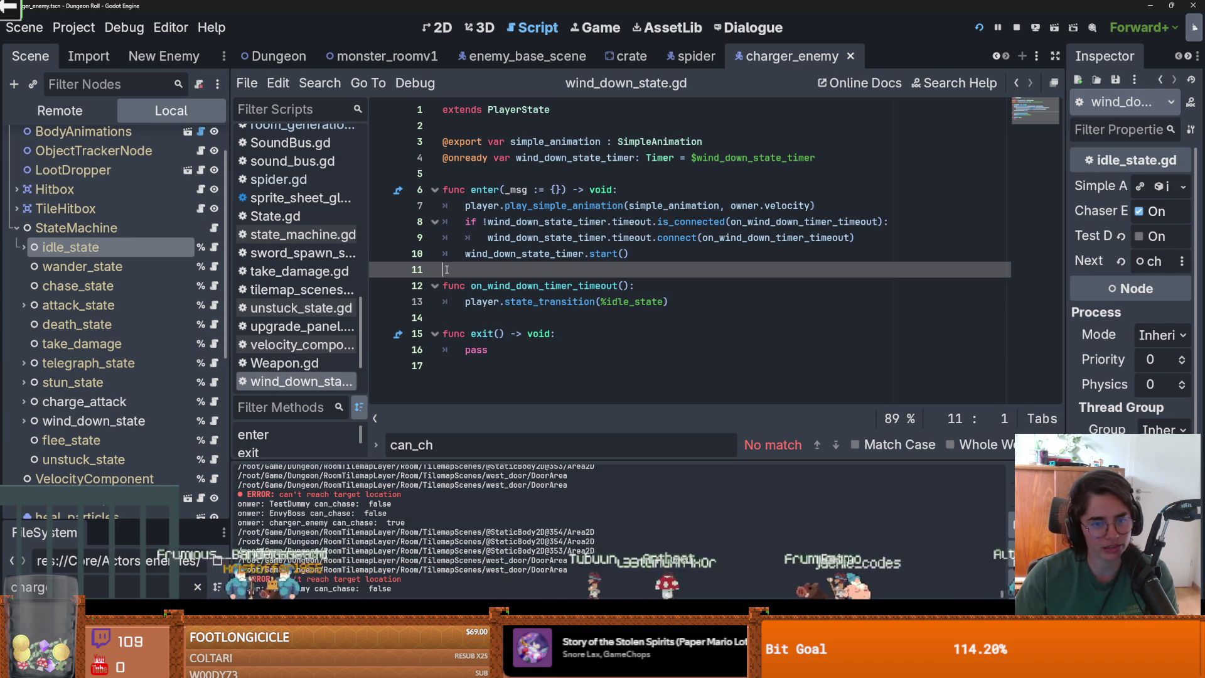
left_click(16, 227)
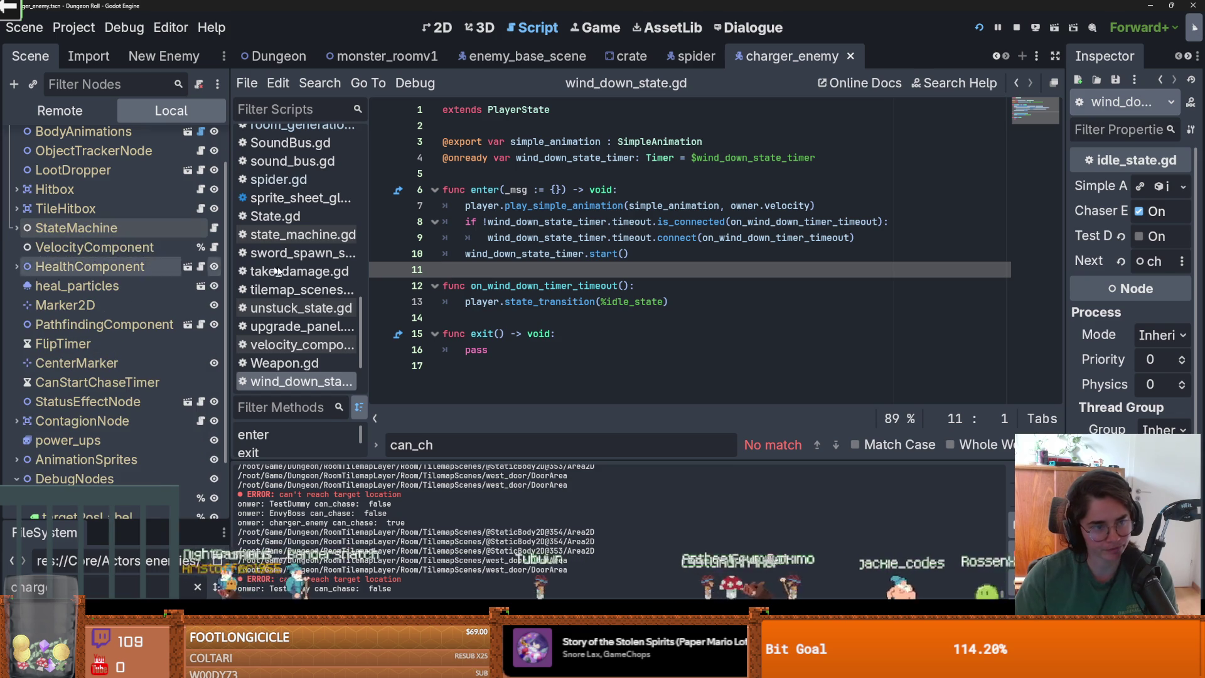
left_click_drag(230, 278, 309, 278)
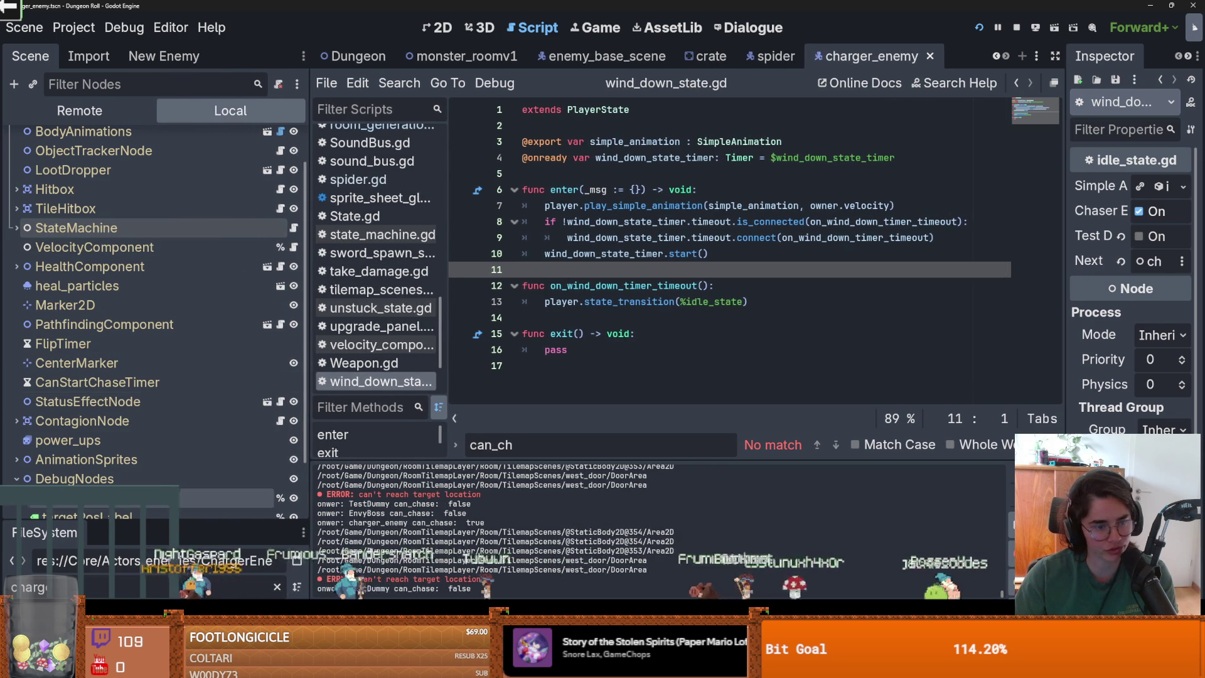
left_click_drag(106, 520, 106, 552)
scroll(110, 345, "down", 2)
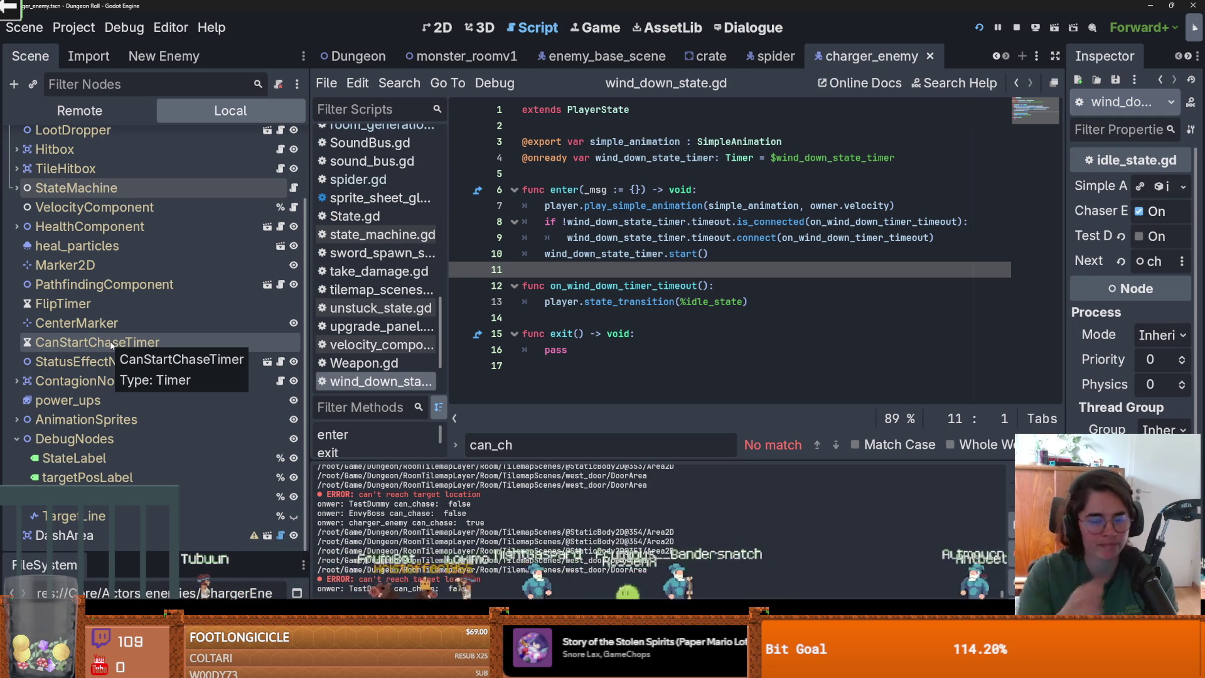
Save the charger_enemy scene and switch to the spider scene
left_click(565, 317)
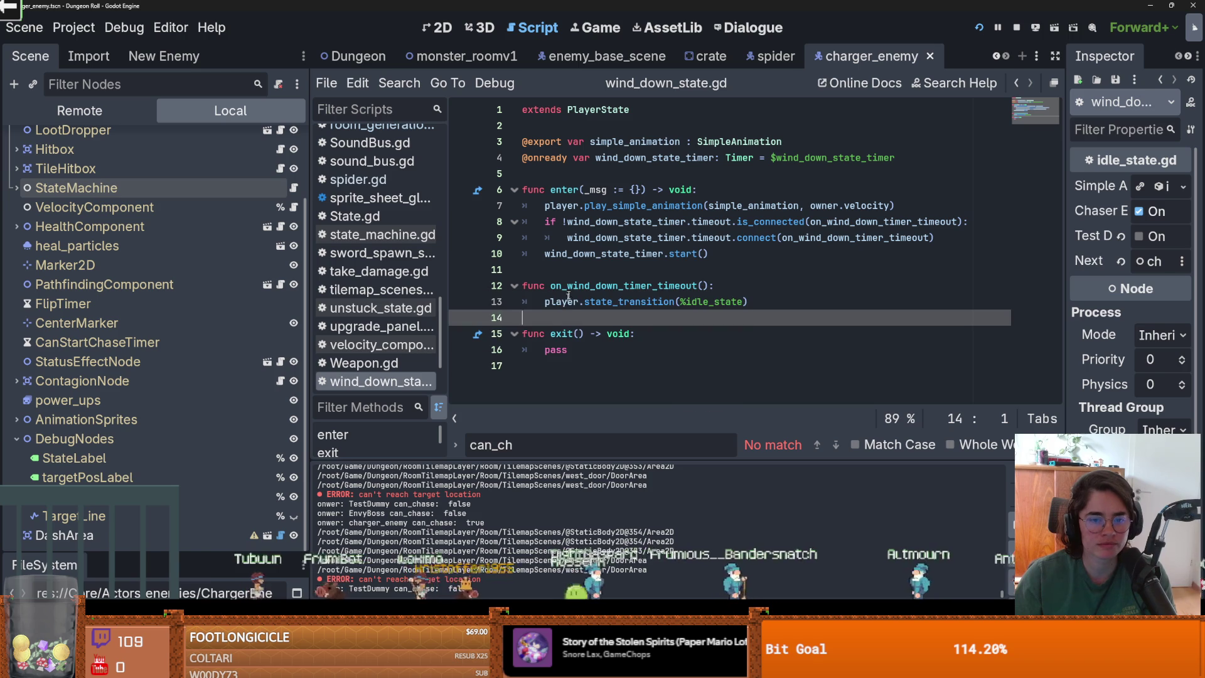
left_click(573, 271)
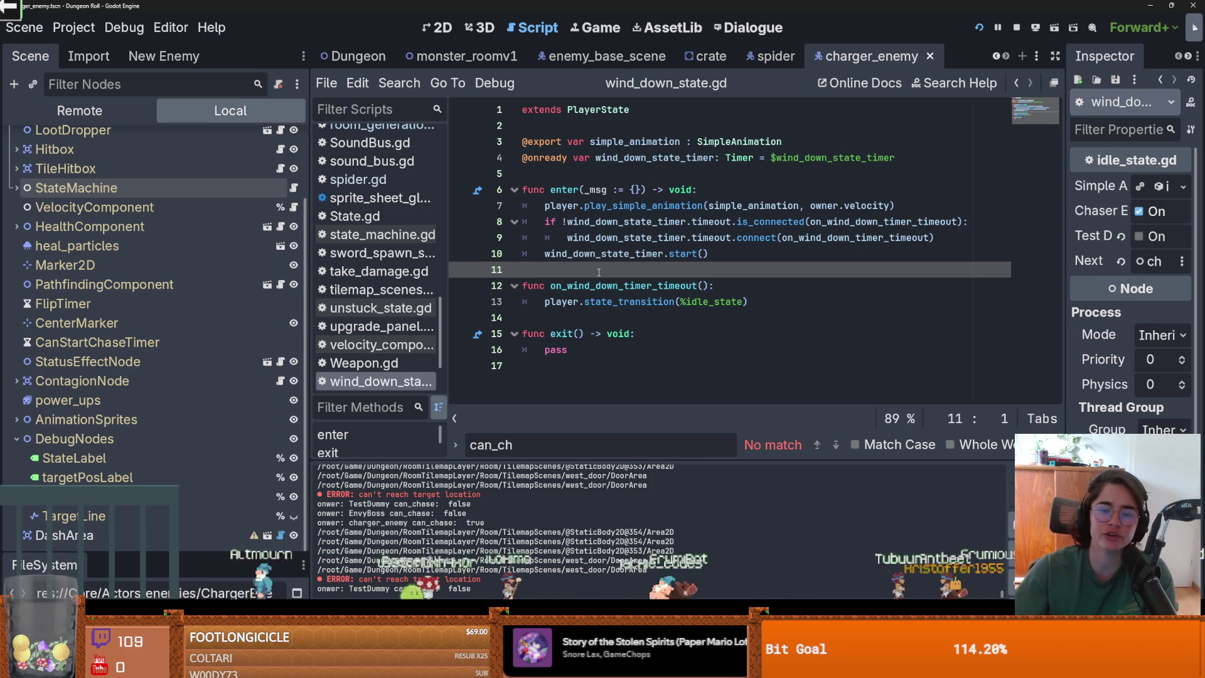
left_click(579, 319)
key("ctrl+s")
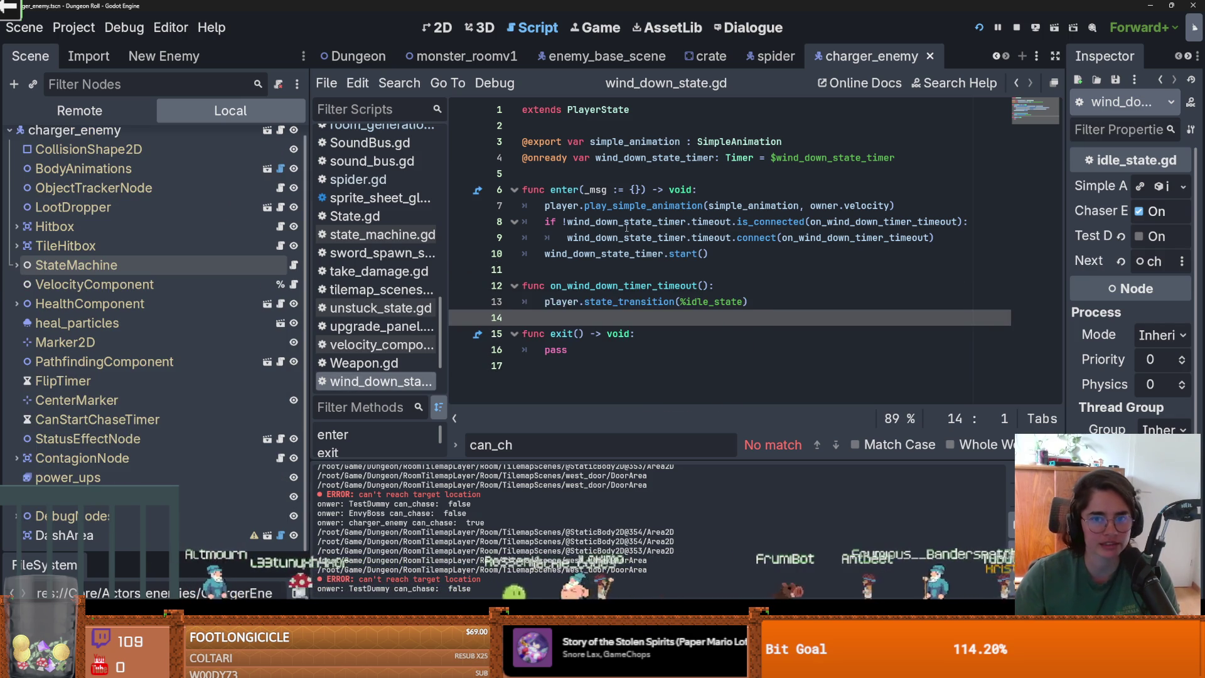
left_click(774, 56)
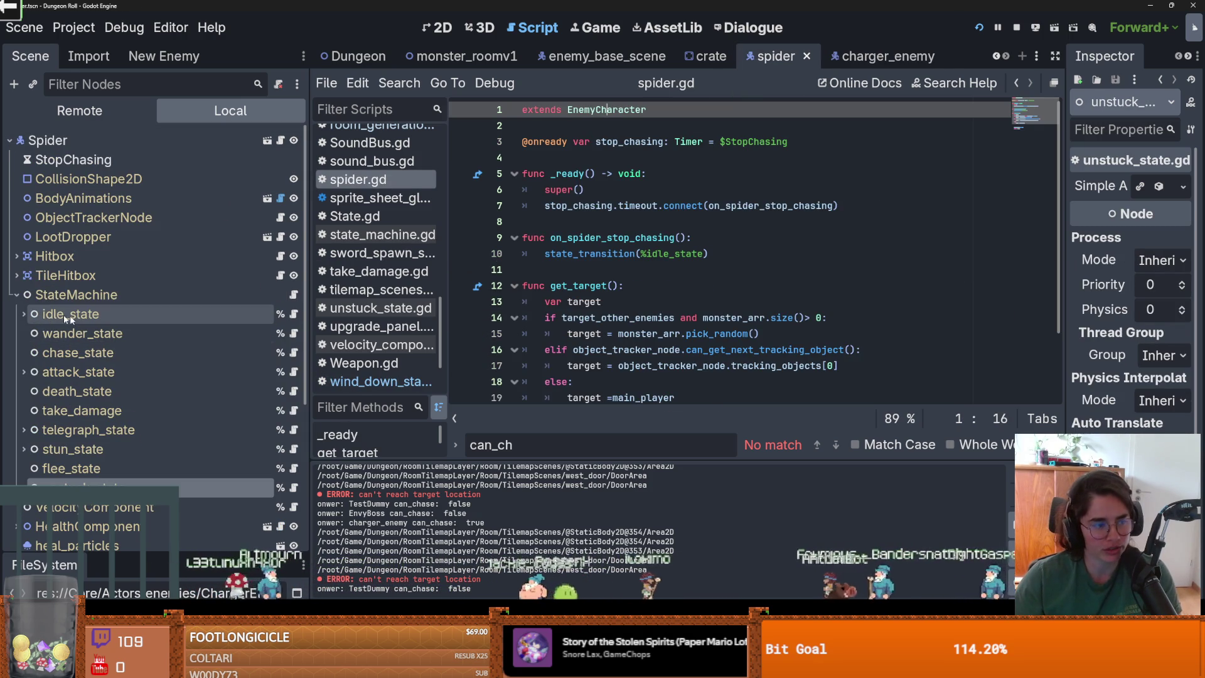
left_click(17, 296)
key("ctrl+s")
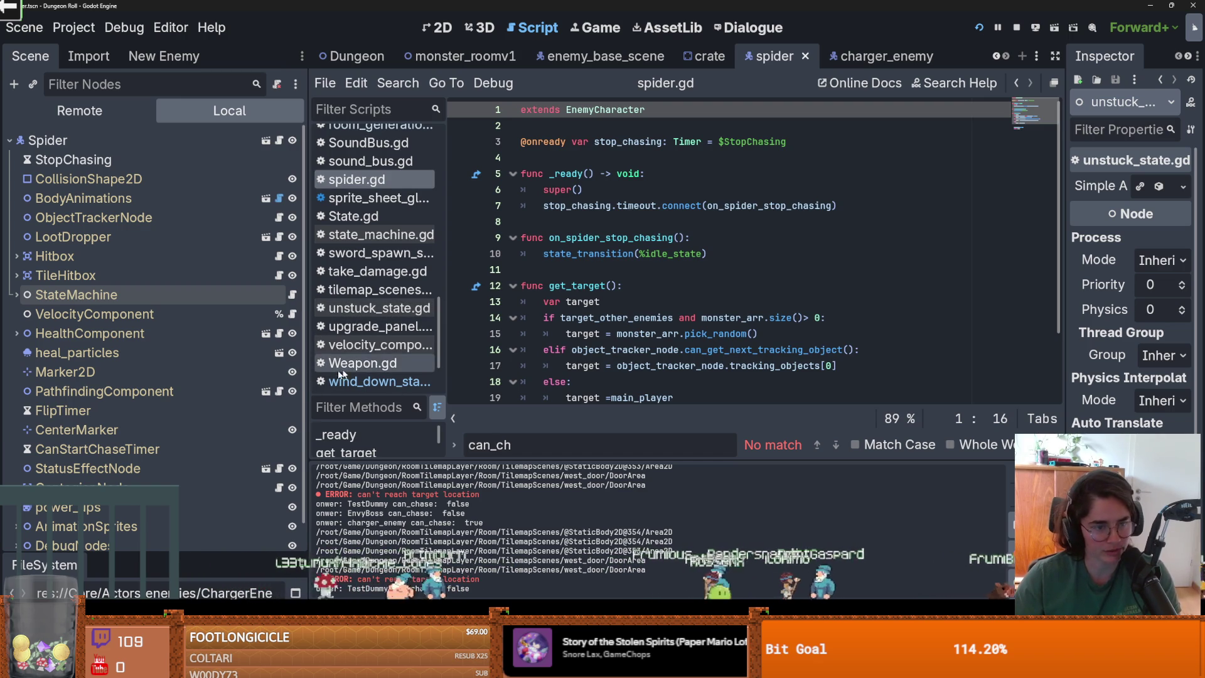
left_click_drag(305, 391, 265, 380)
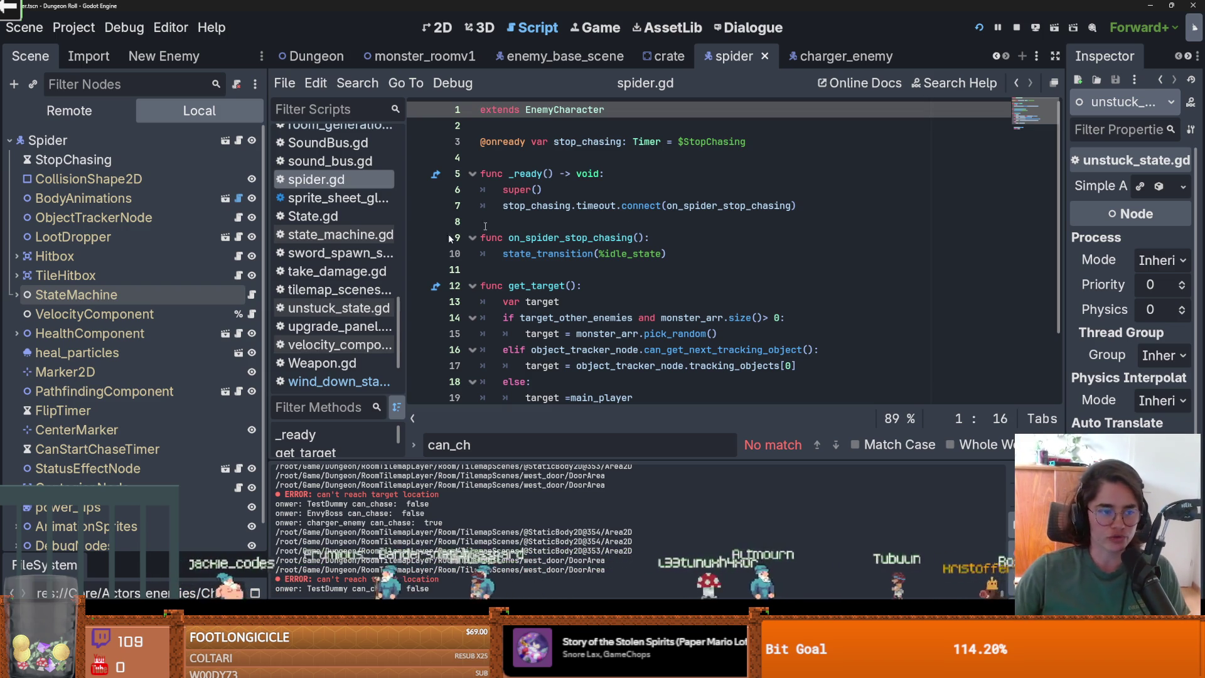
left_click(16, 295)
key("ctrl+s")
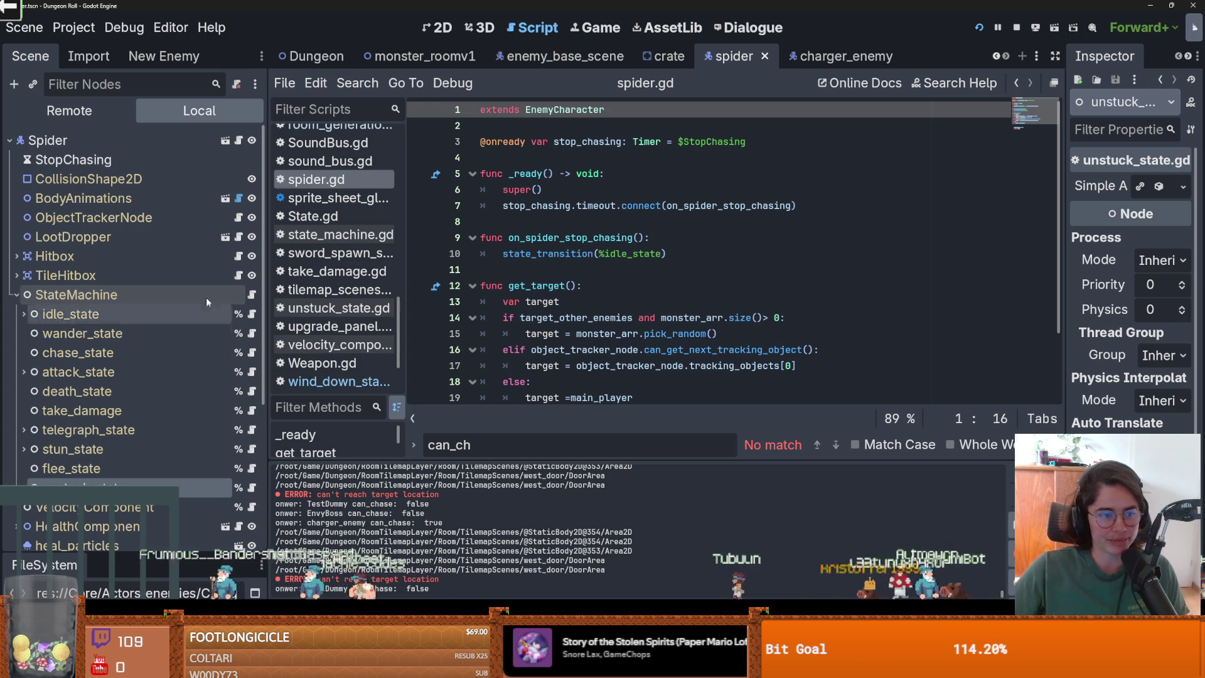
key("ctrl+s")
left_click_drag(268, 320, 288, 321)
scroll(144, 439, "down", 3)
scroll(136, 437, "up", 2)
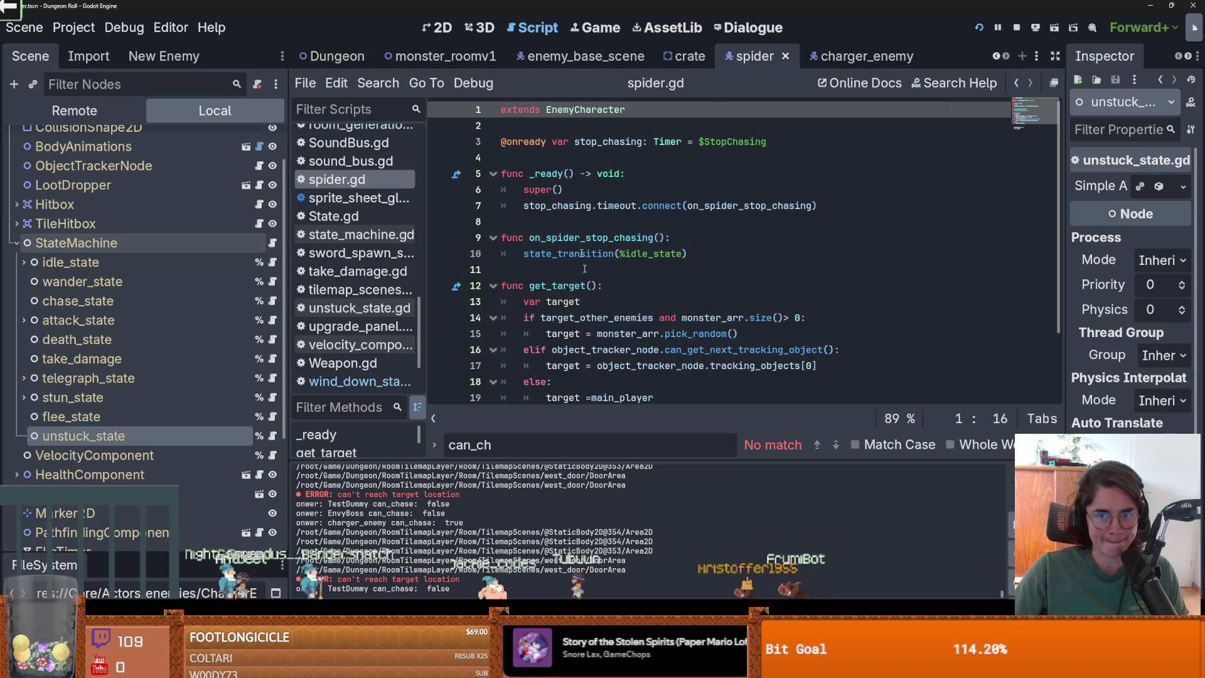
left_click(693, 57)
left_click(717, 60)
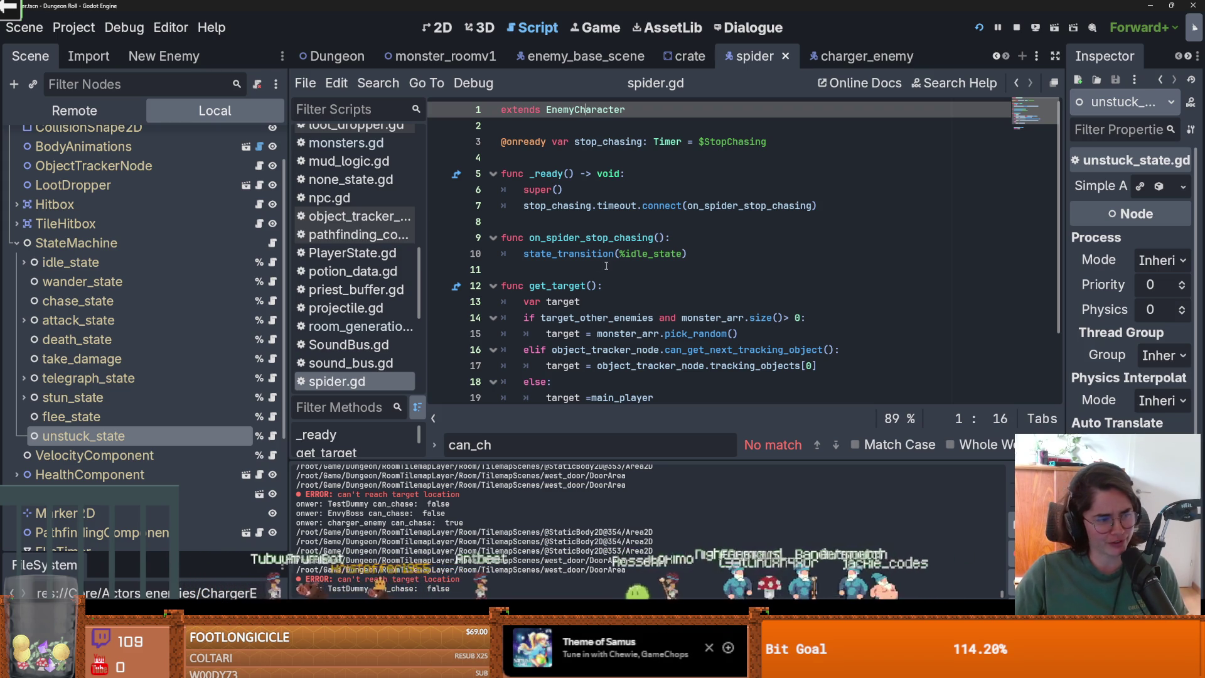
left_click(585, 271)
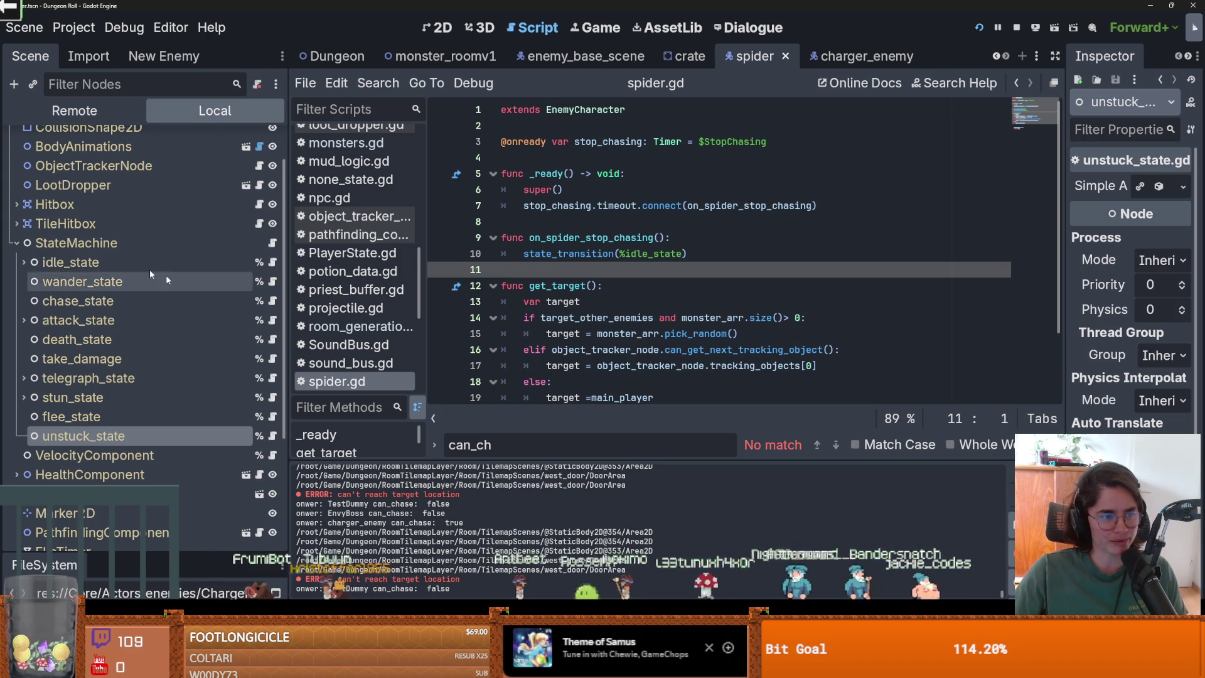
left_click(17, 243)
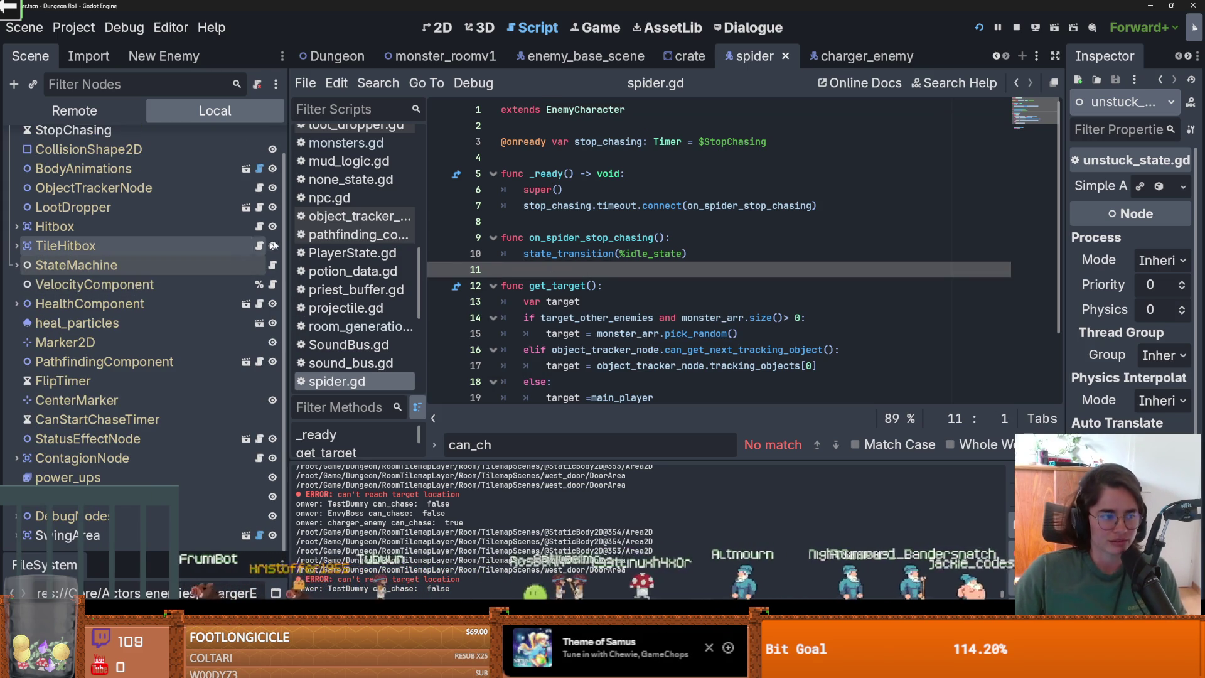
left_click(537, 227)
key("ctrl+s")
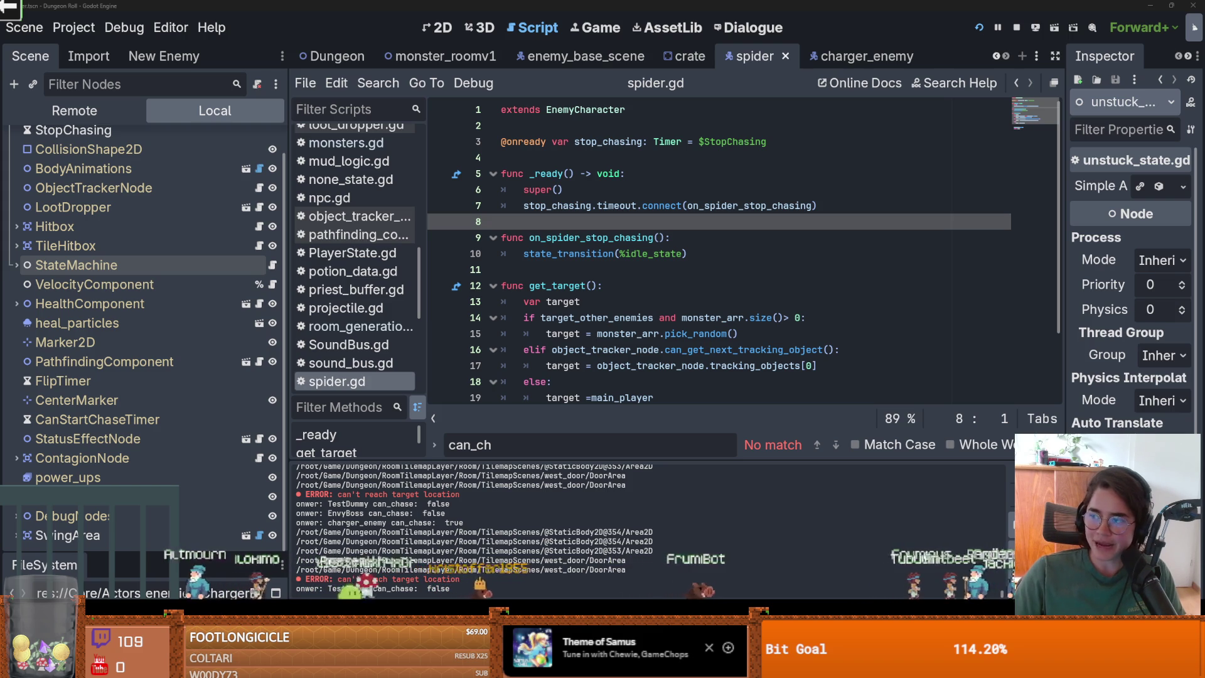
key("alt+Tab")
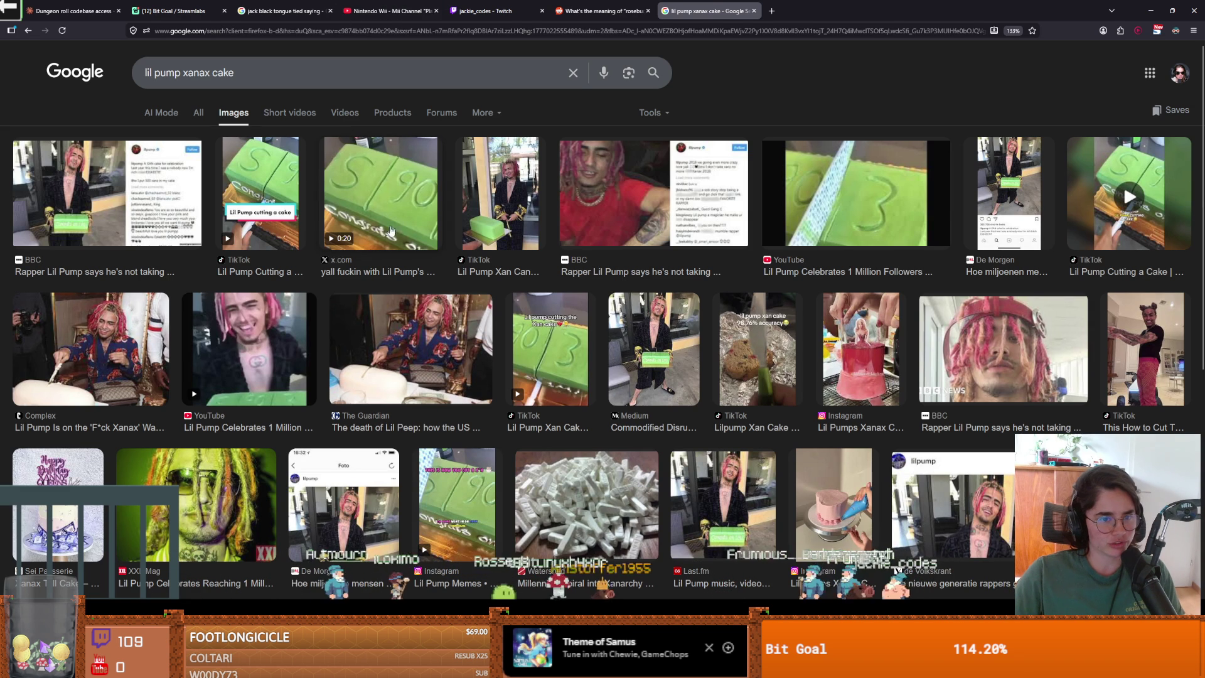
key("alt+Tab")
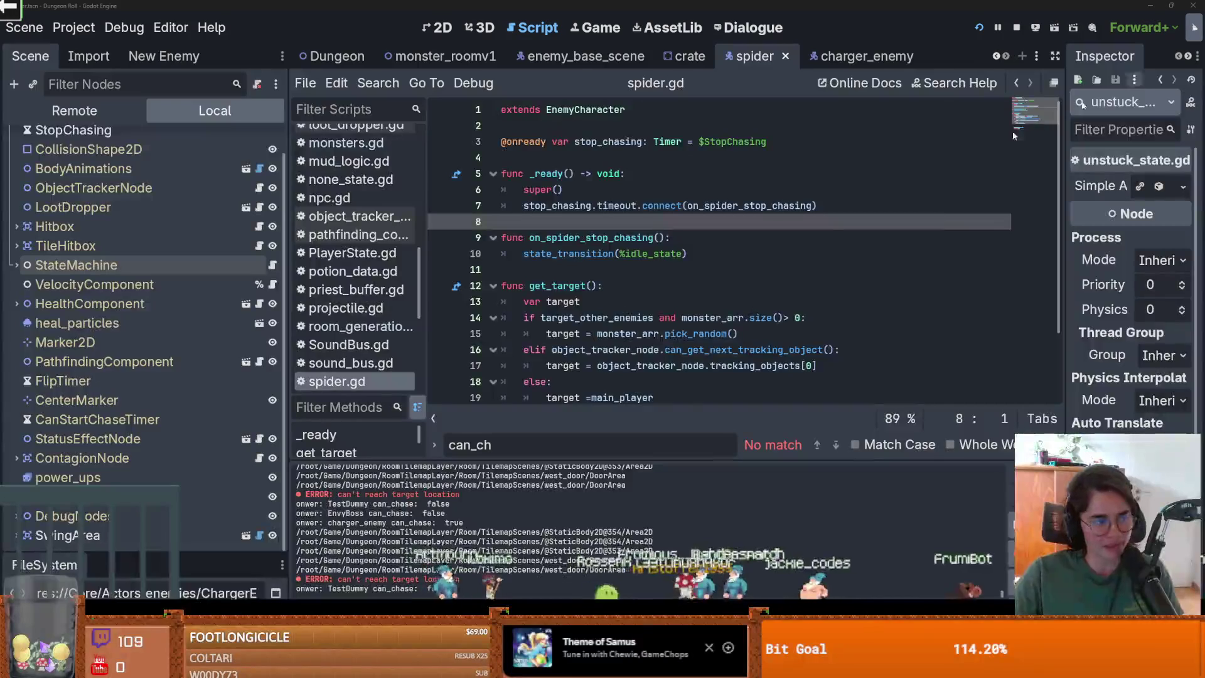
Save the spider scene and widen the scene tree panel
key("ctrl+s")
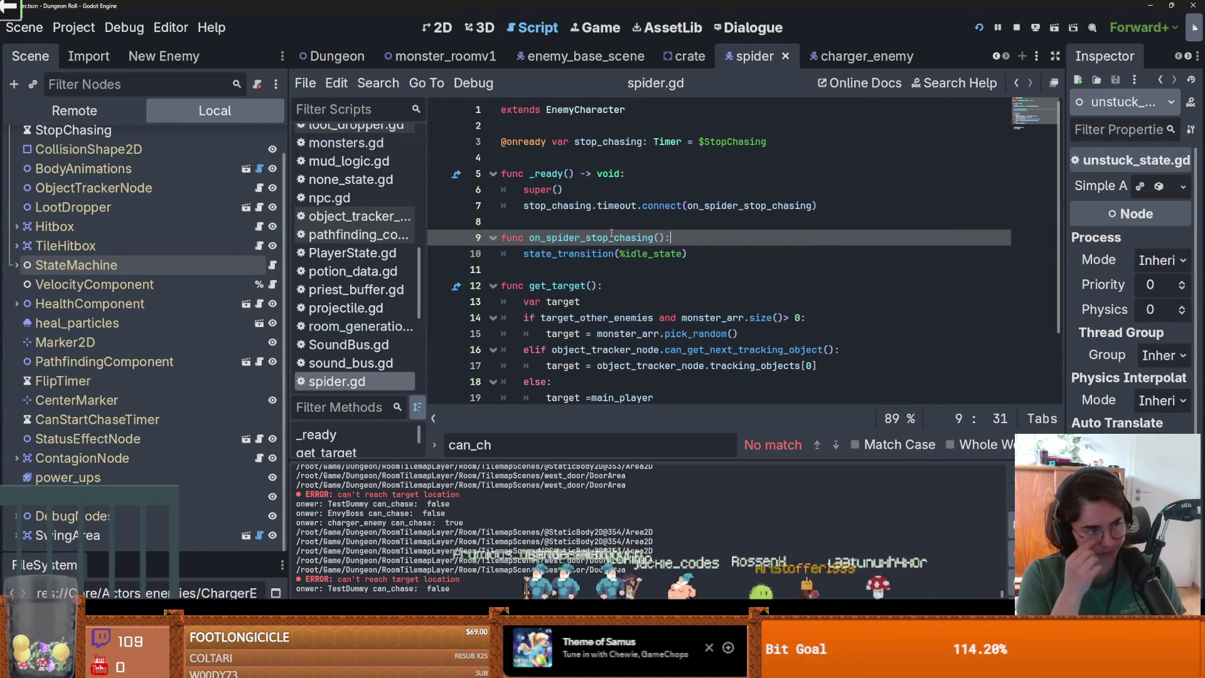
left_click(539, 225)
key("ctrl+s")
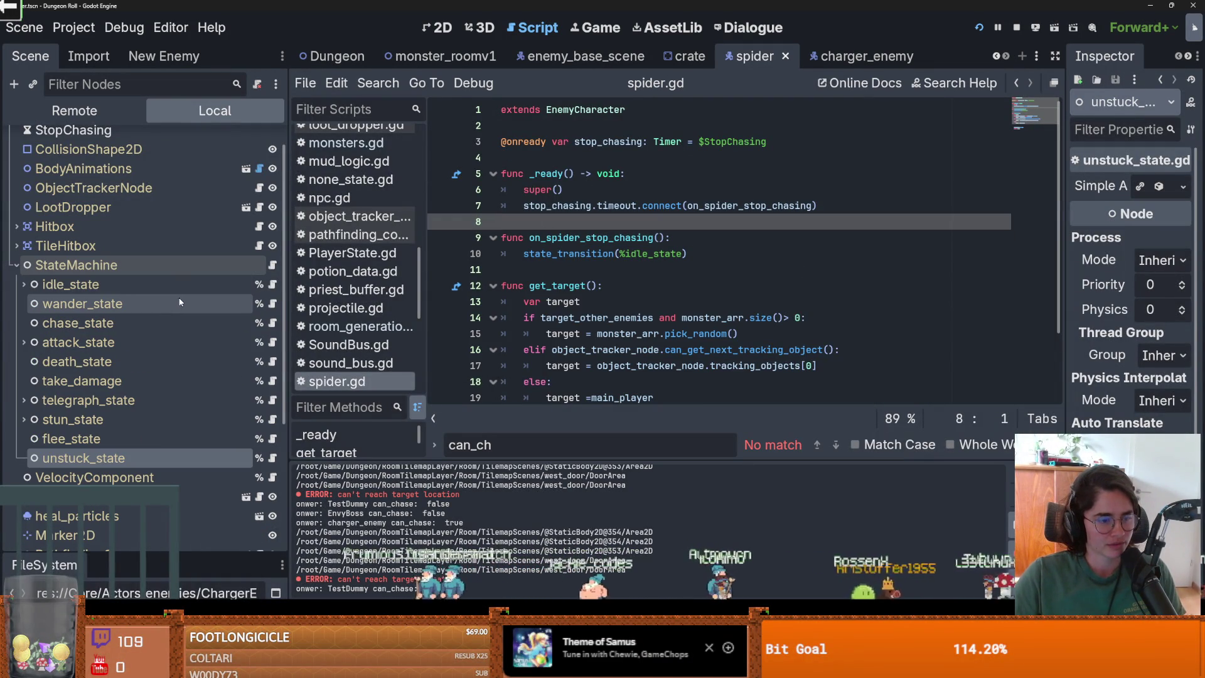
left_click_drag(289, 361, 311, 361)
key("ctrl+s")
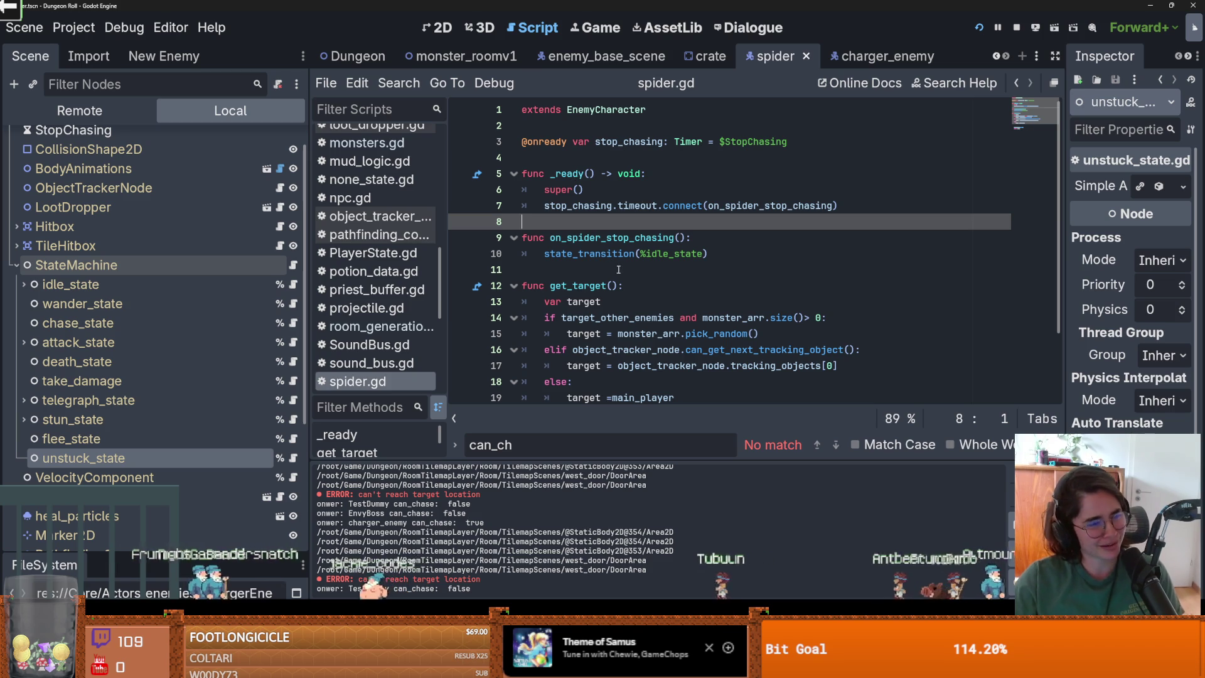
Collapse StateMachine's children, save again, and move through enemy_base_scene to monster_roomv1
left_click(527, 269)
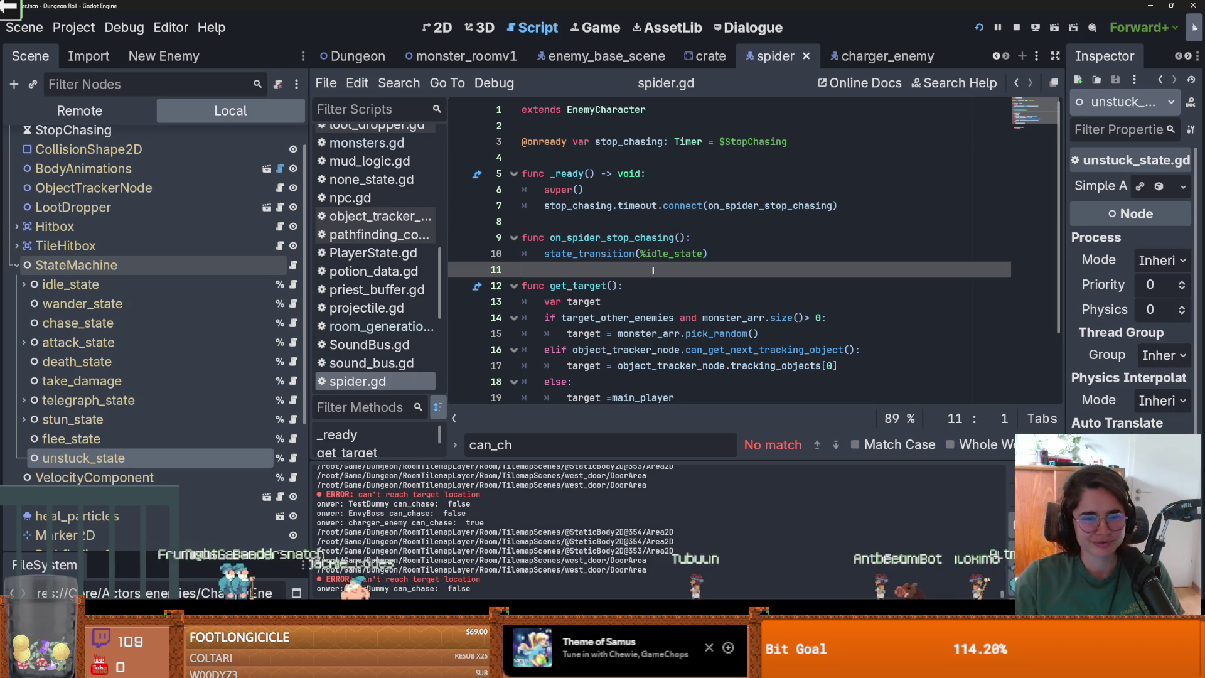
left_click(16, 265)
key("ctrl+s")
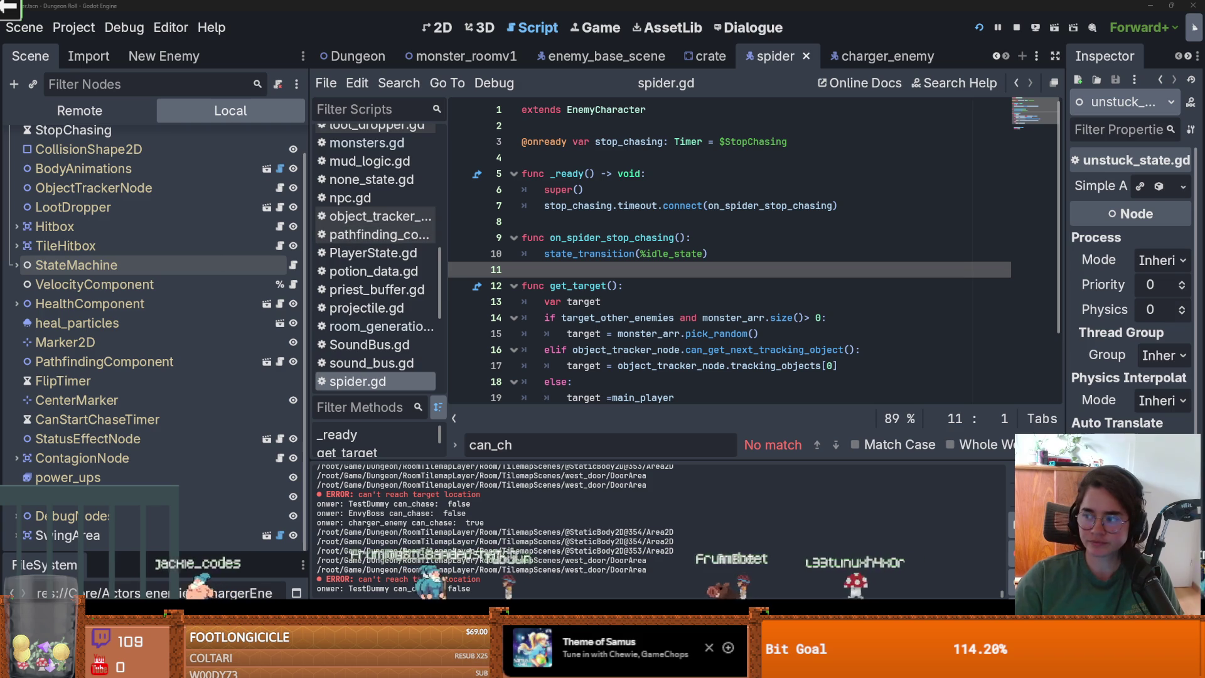
left_click(606, 56)
left_click(456, 57)
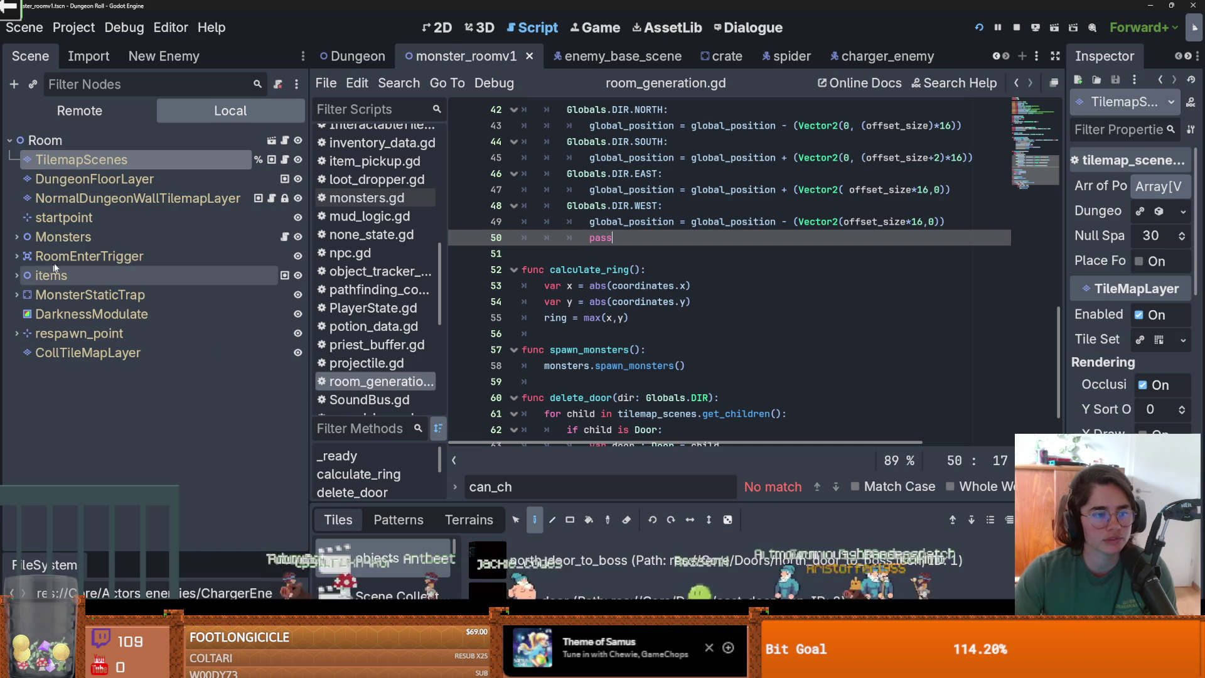
Switch to the Dungeon scene, scroll arena.gd to the top, and show its 2D layout
left_click_drag(308, 242, 277, 242)
left_click(321, 56)
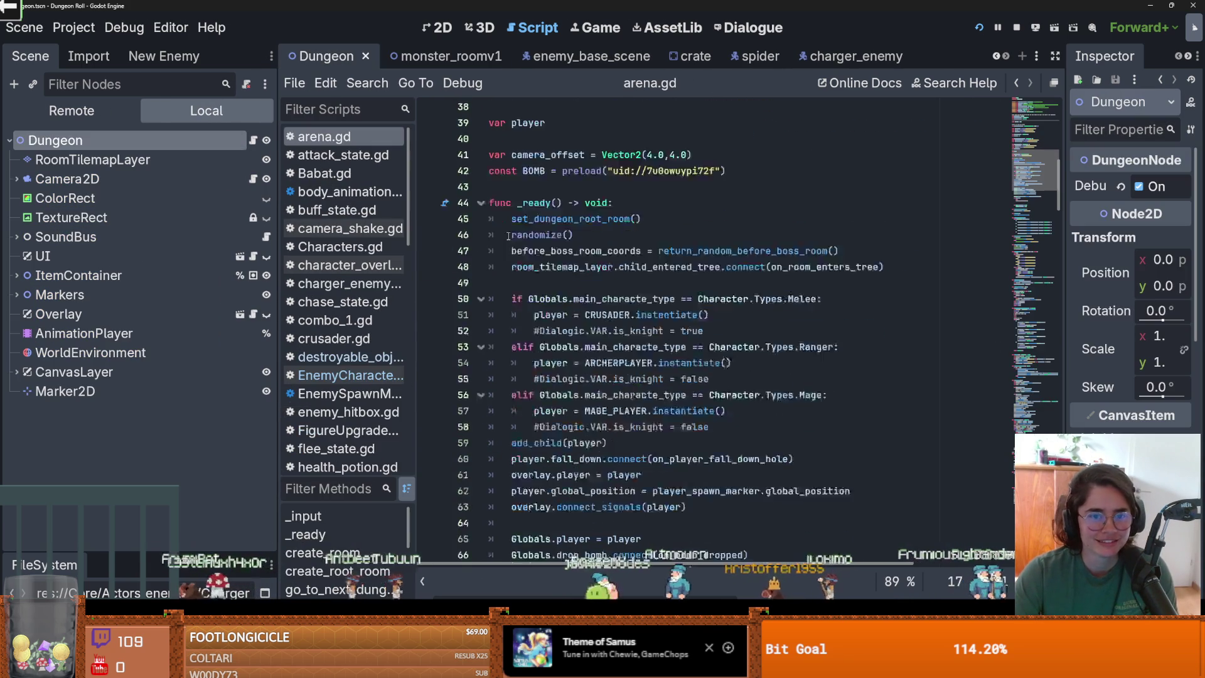
scroll(868, 227, "up", 3)
scroll(869, 227, "up", 5)
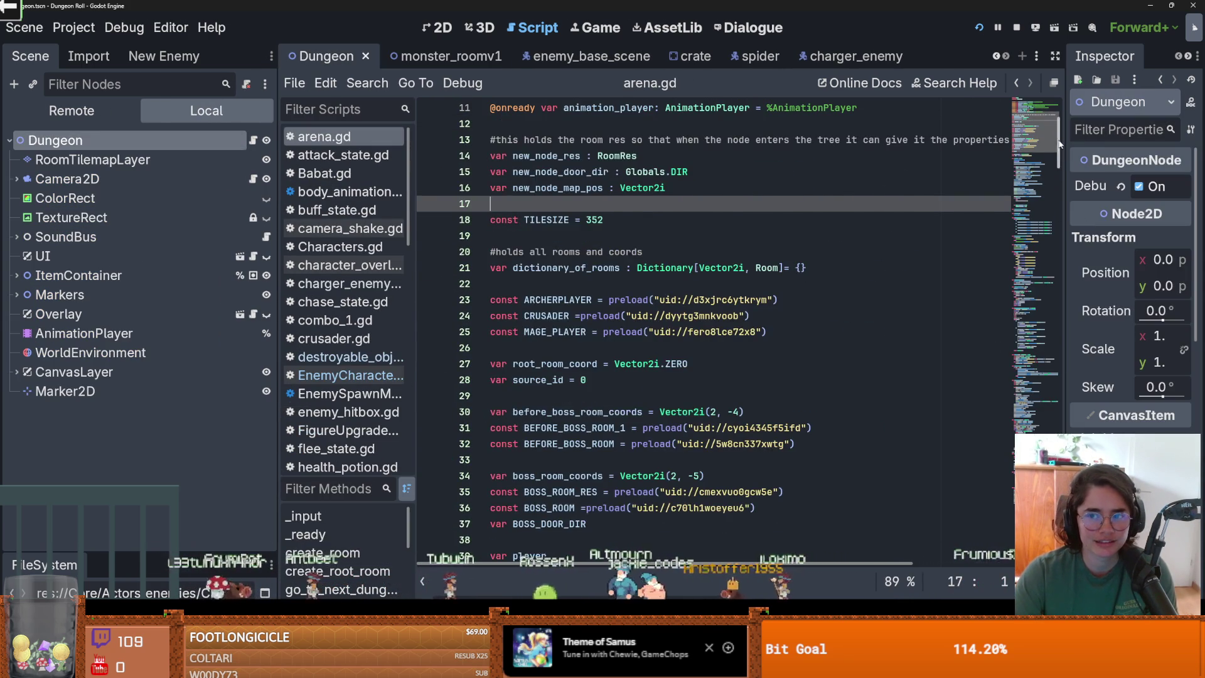
scroll(1060, 143, "up", 4)
left_click_drag(279, 251, 220, 250)
key("ctrl+F1")
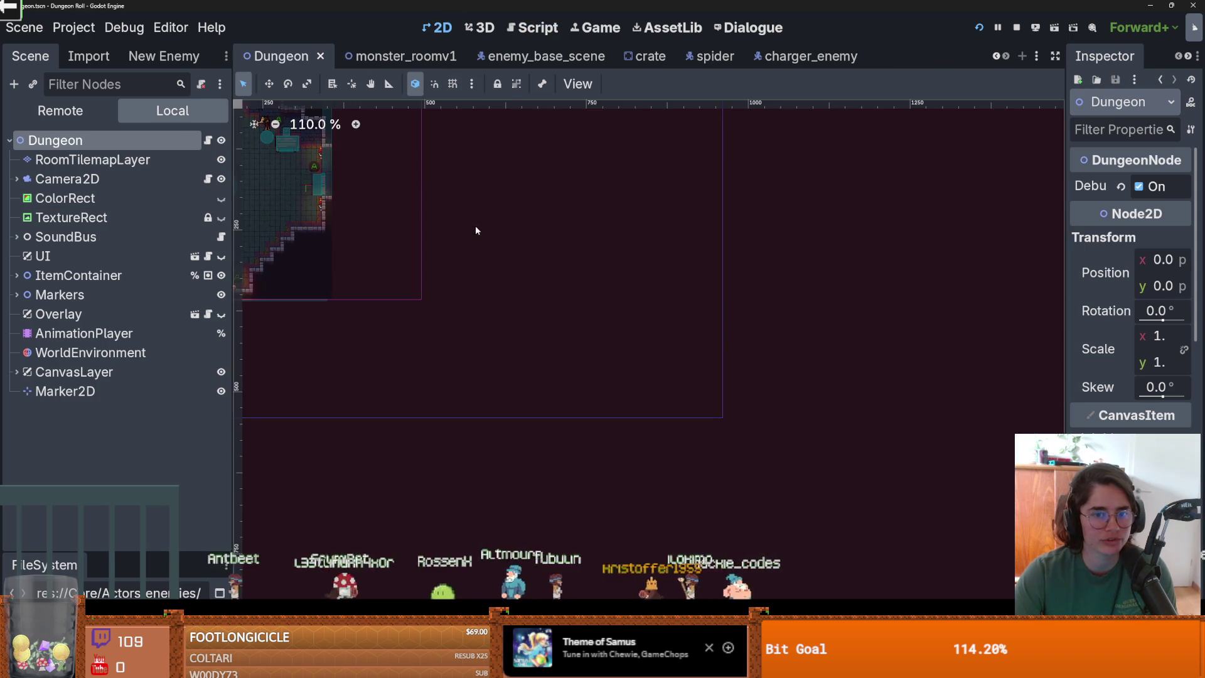
Zoom around the Dungeon room's tilemap in the 2D viewport and save the Dungeon scene
key("ctrl+s")
scroll(548, 272, "up", 5)
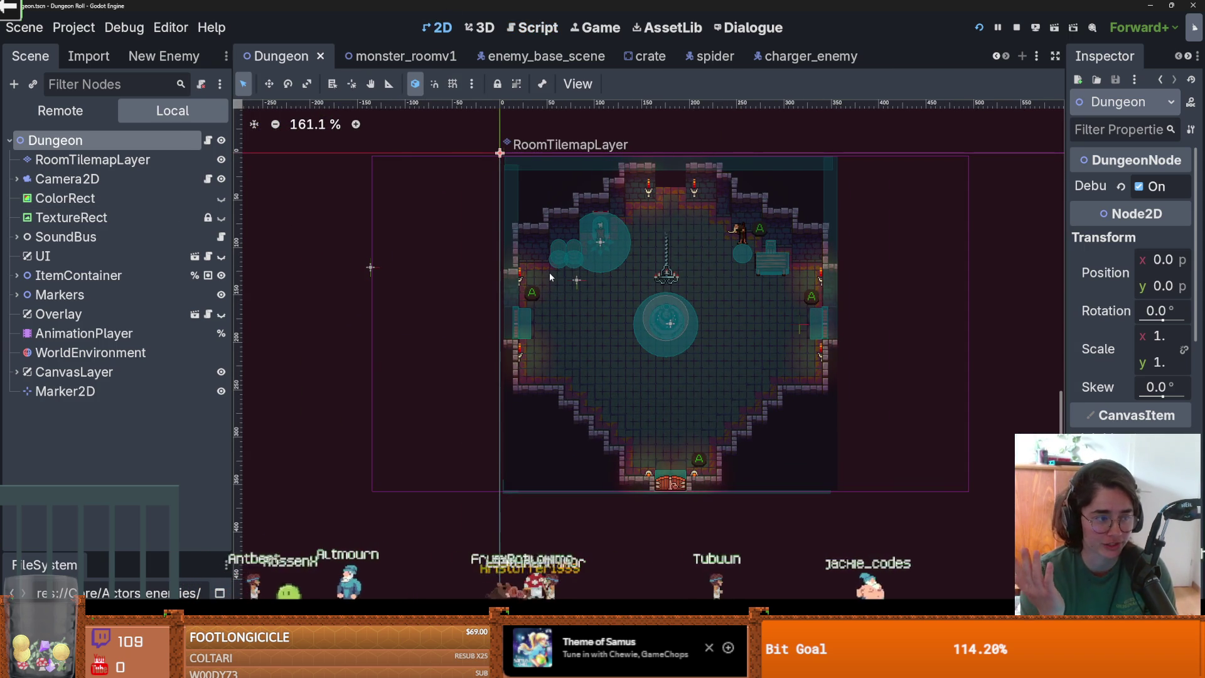
scroll(673, 329, "up", 1)
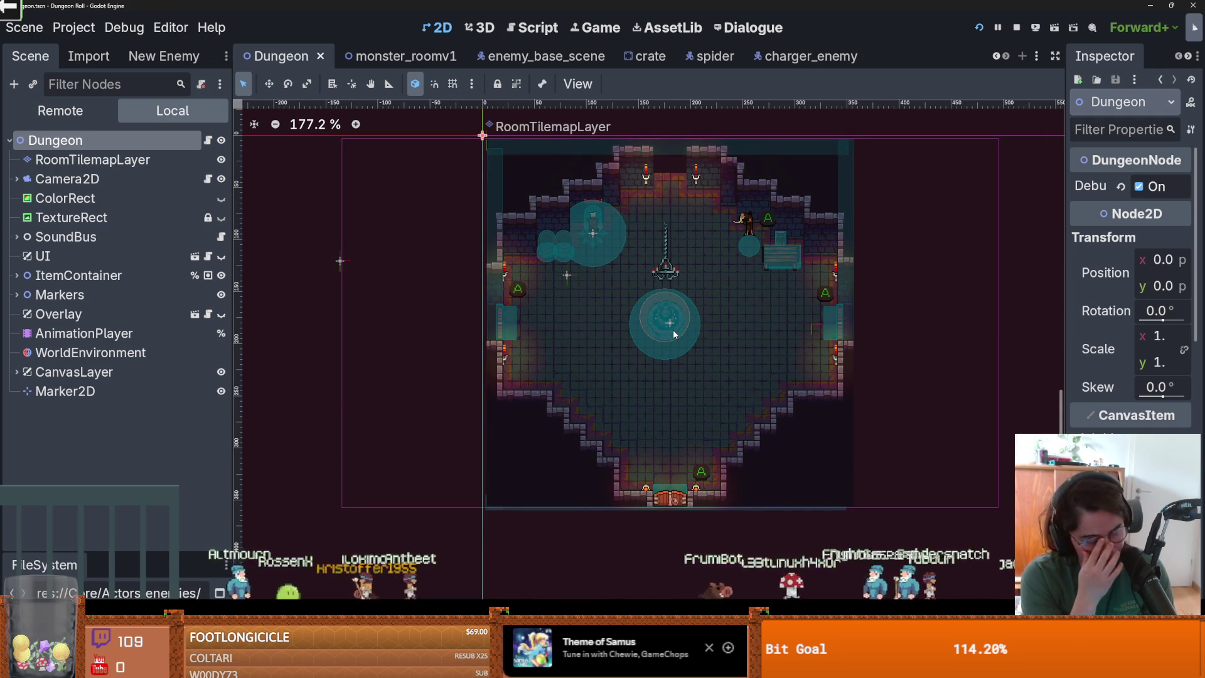
scroll(713, 364, "up", 2)
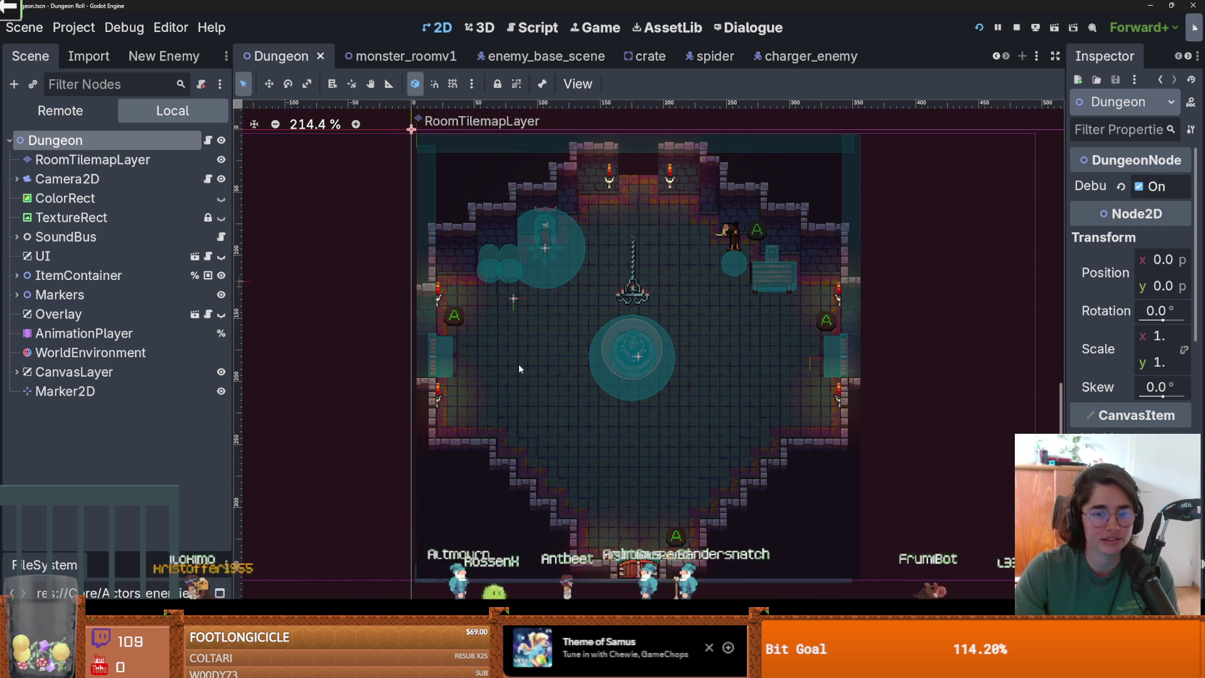
scroll(521, 361, "up", 1)
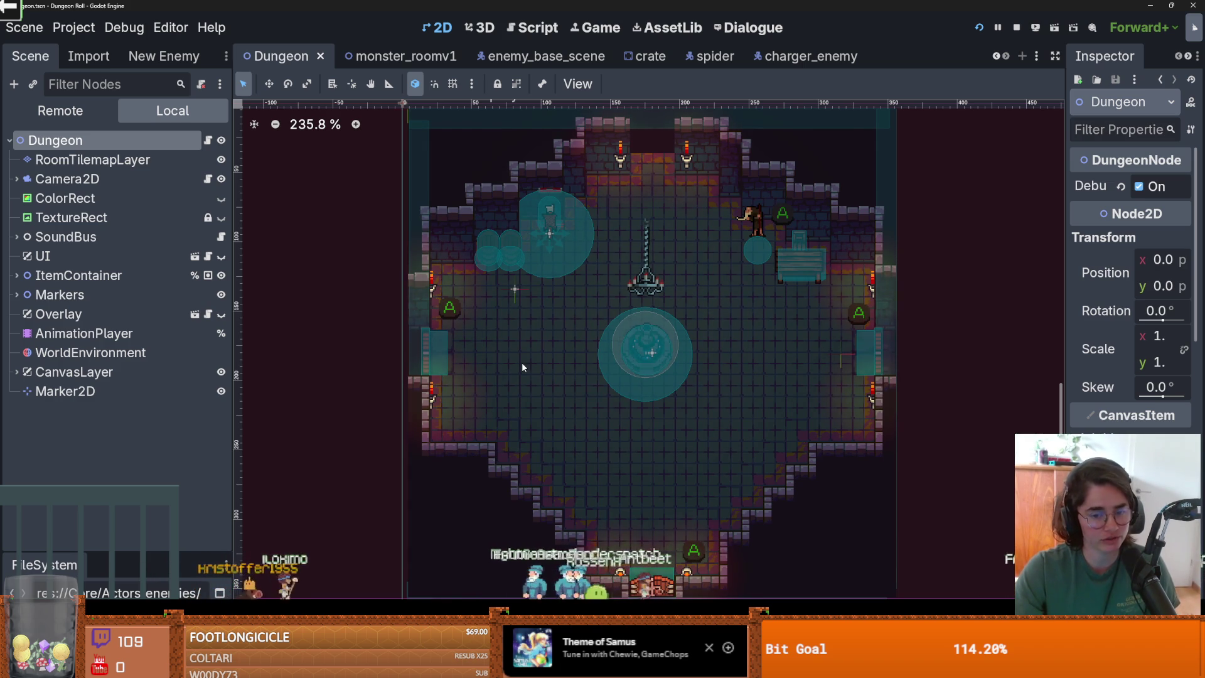
scroll(529, 408, "up", 1)
scroll(528, 384, "down", 1)
key("ctrl+s")
scroll(693, 343, "up", 1)
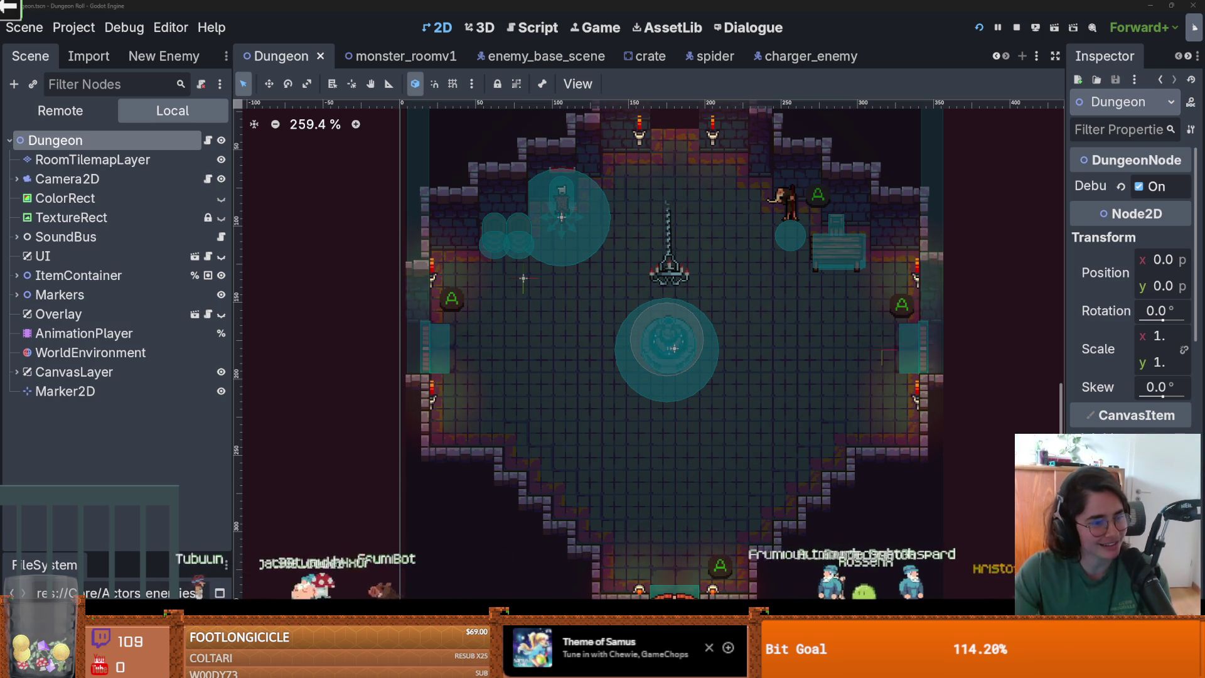
scroll(657, 427, "down", 2)
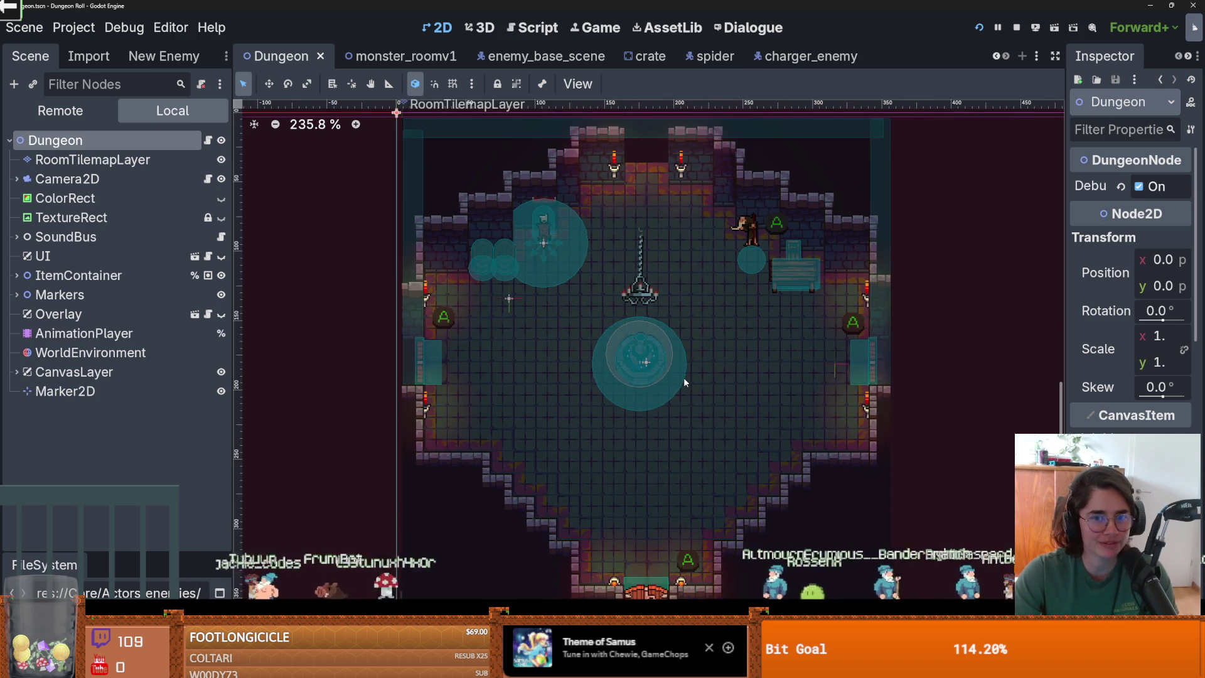
scroll(683, 375, "down", 1)
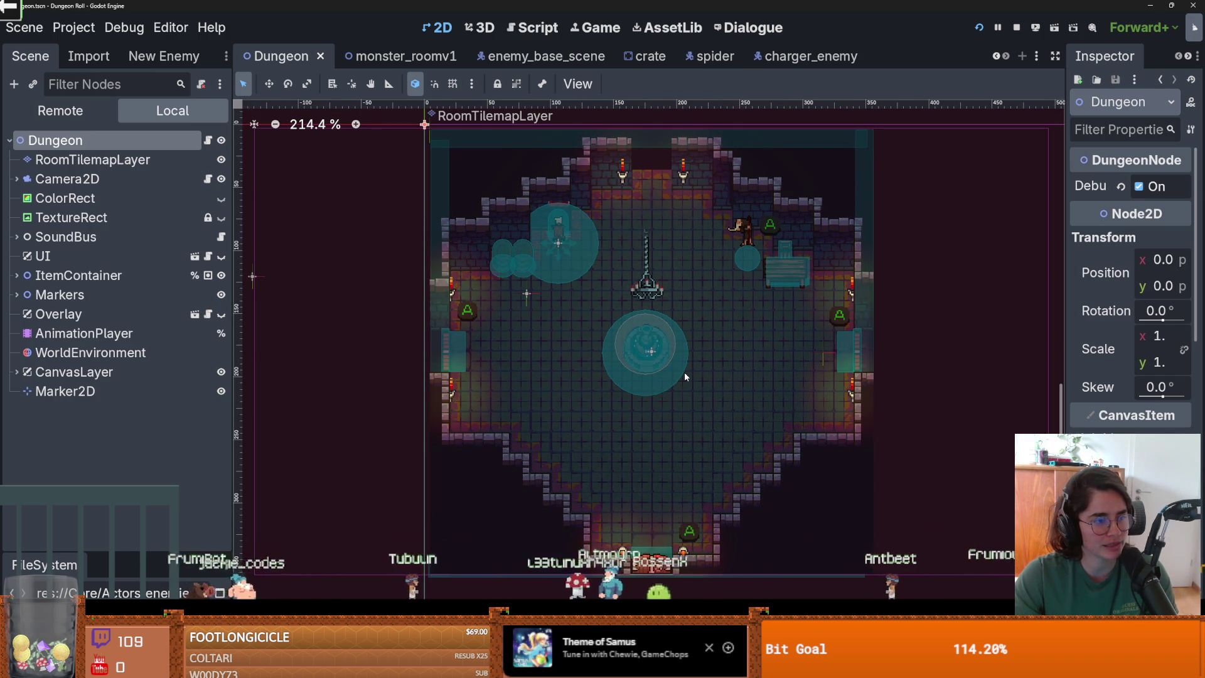
scroll(684, 381, "up", 1)
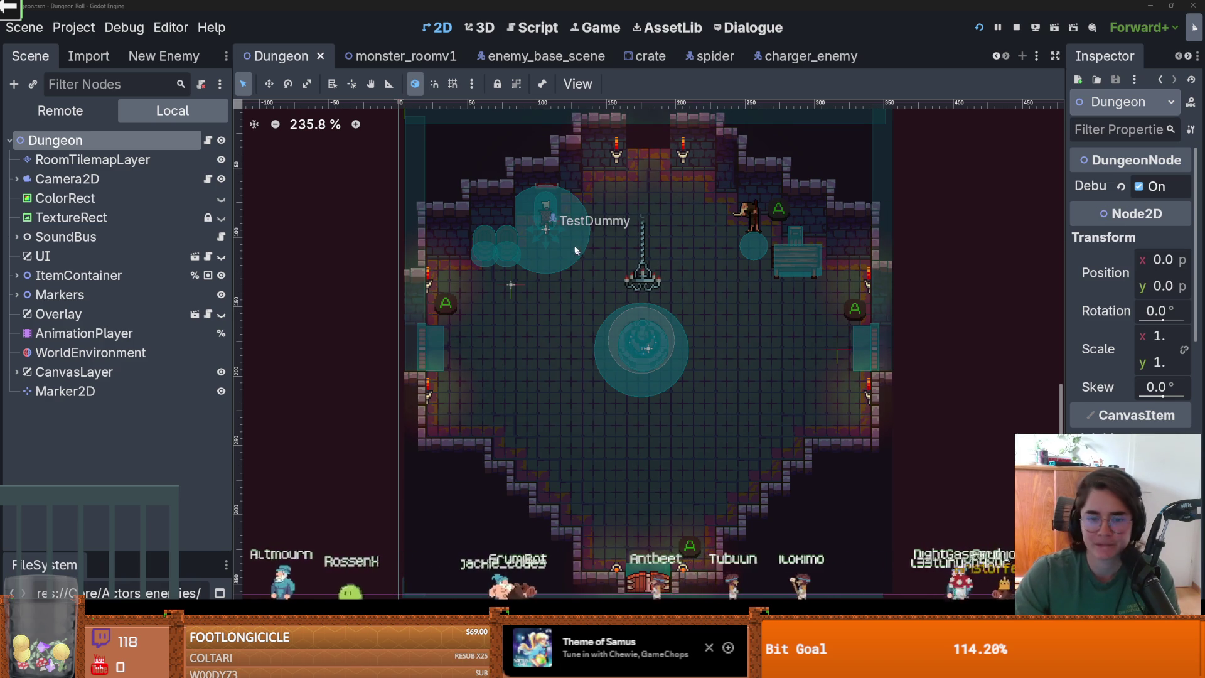
scroll(515, 439, "up", 1)
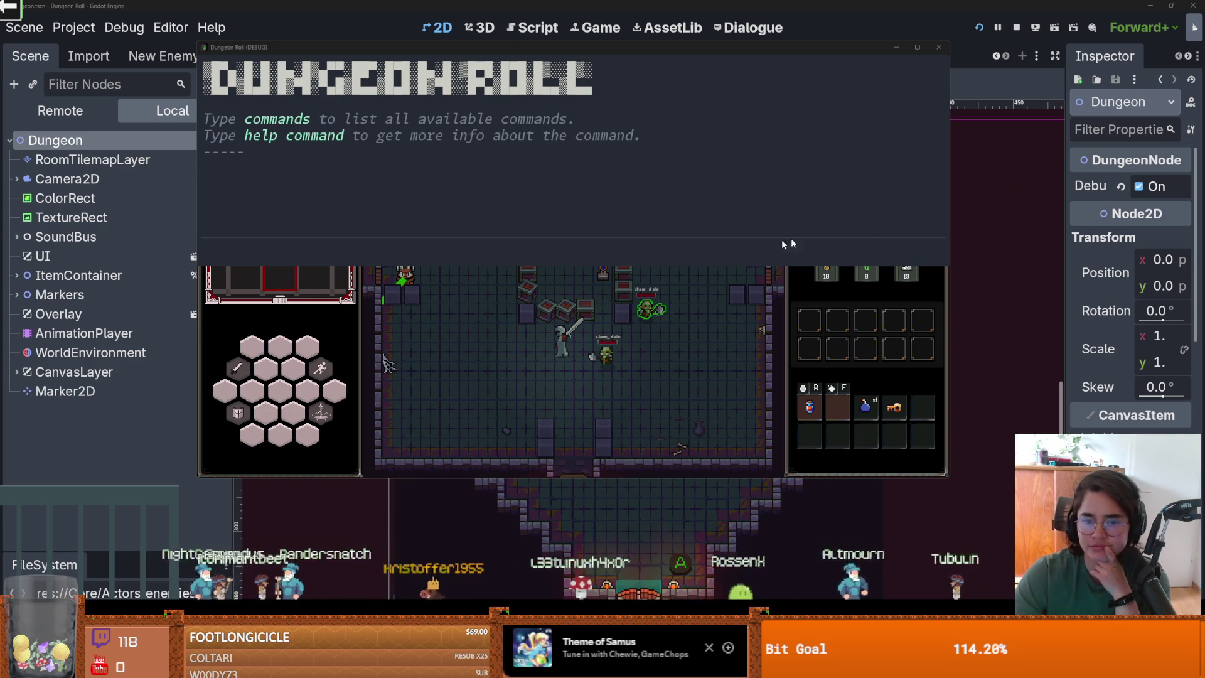
Move the game window aside, stop the run, and open the in-game console
left_click_drag(762, 56, 818, 60)
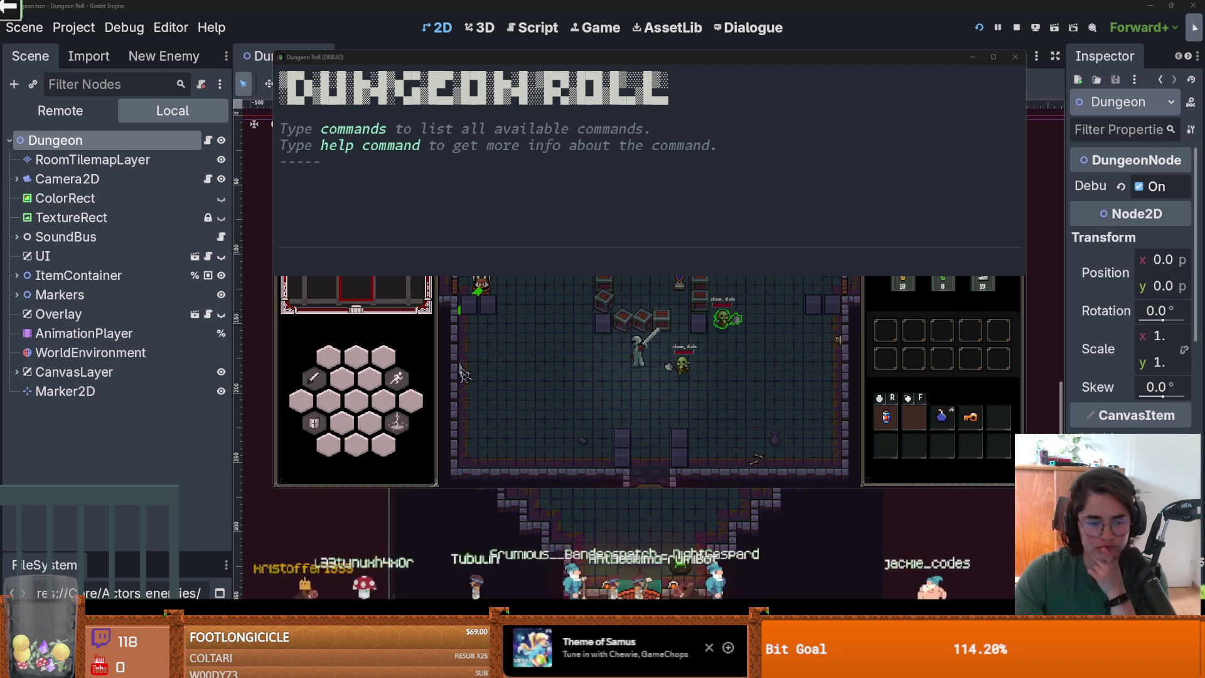
key("F8")
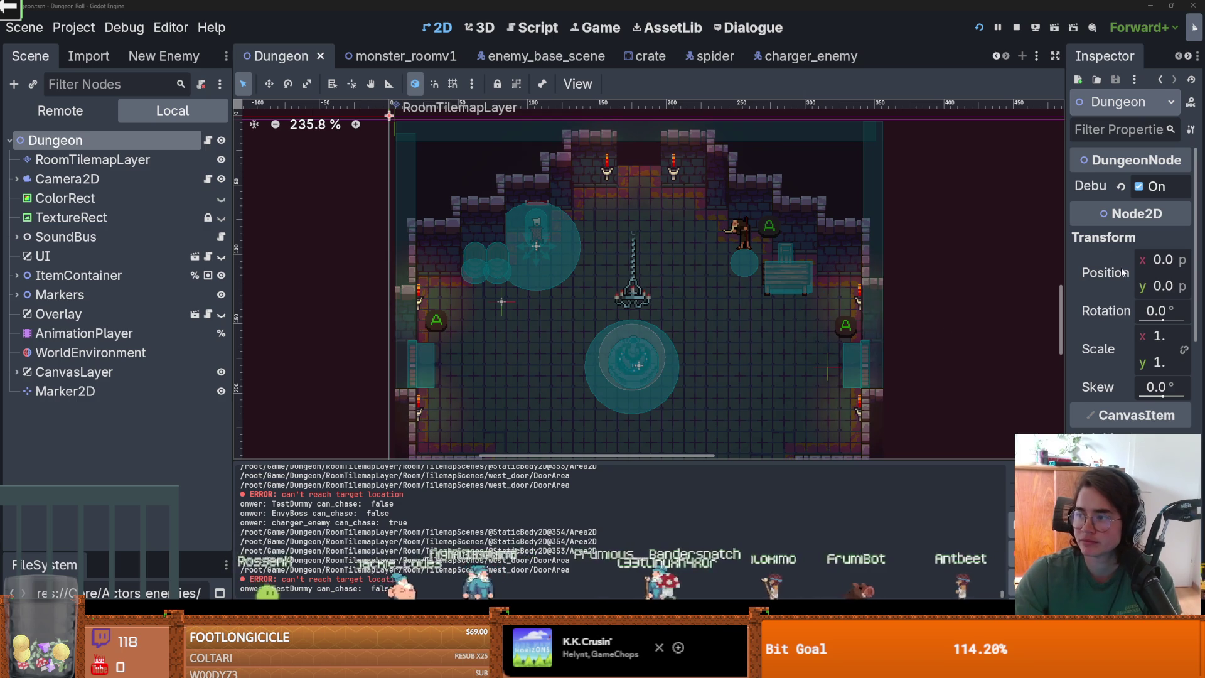
scroll(735, 288, "down", 1)
scroll(879, 164, "down", 2)
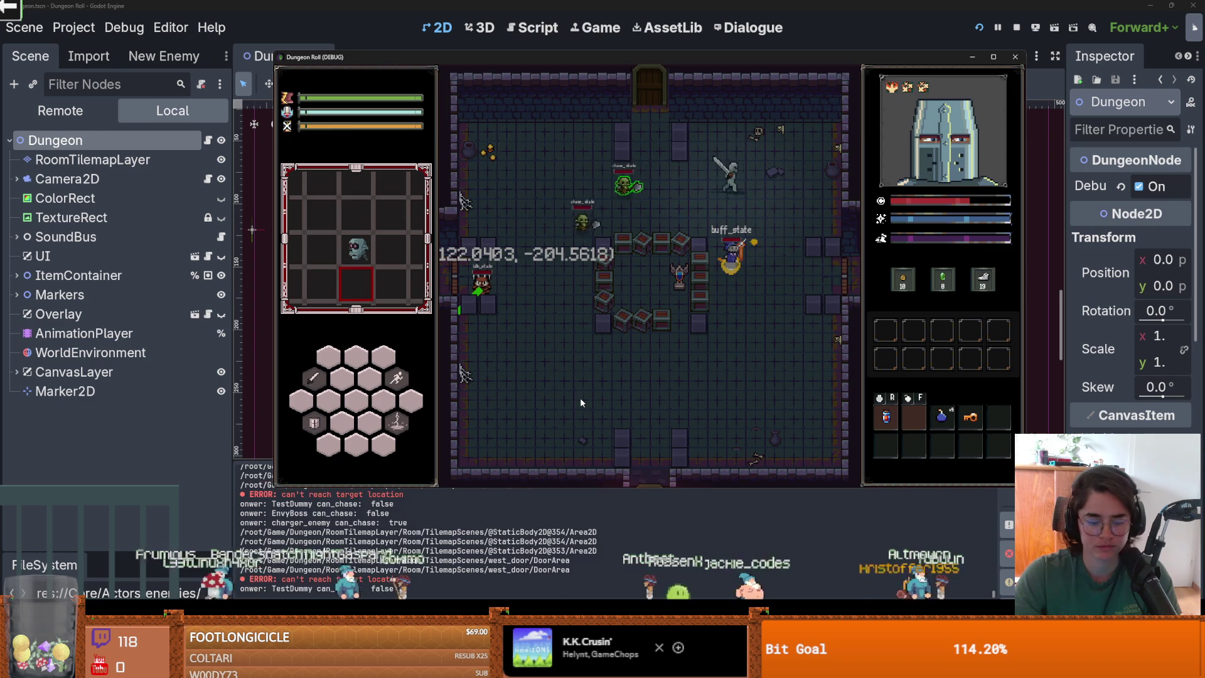
key("grave")
key("F8")
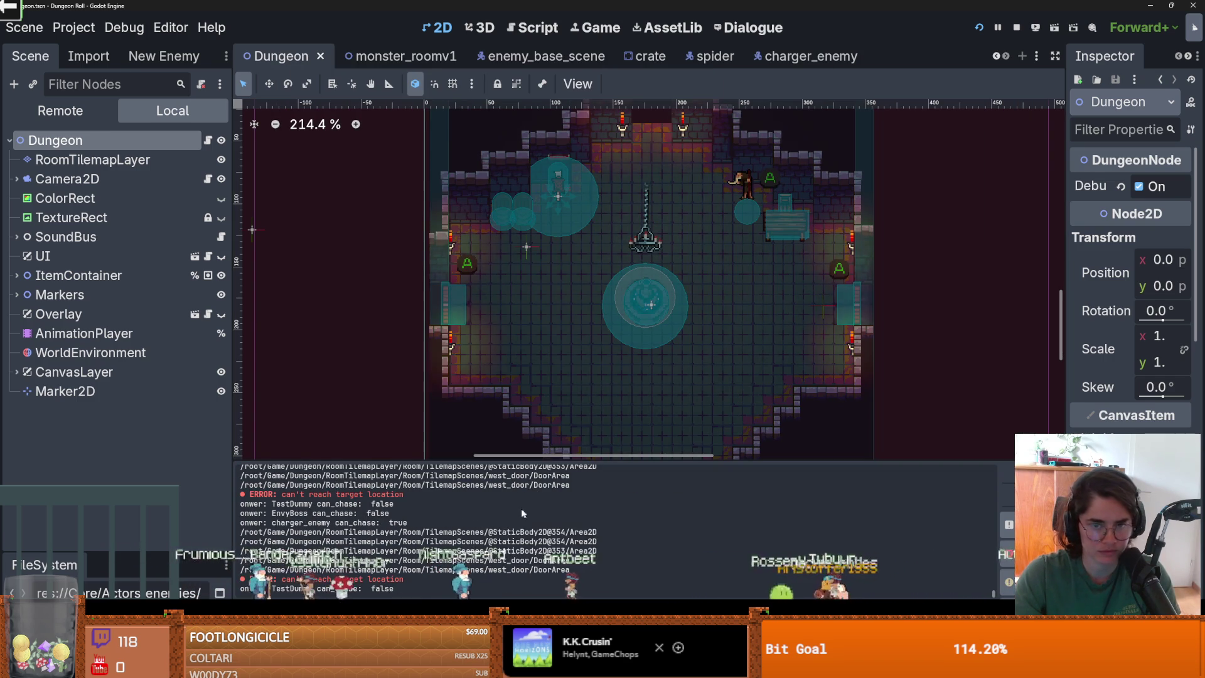
Relaunch the game twice, open the in-game console, and bring the editor back in front
key("F5")
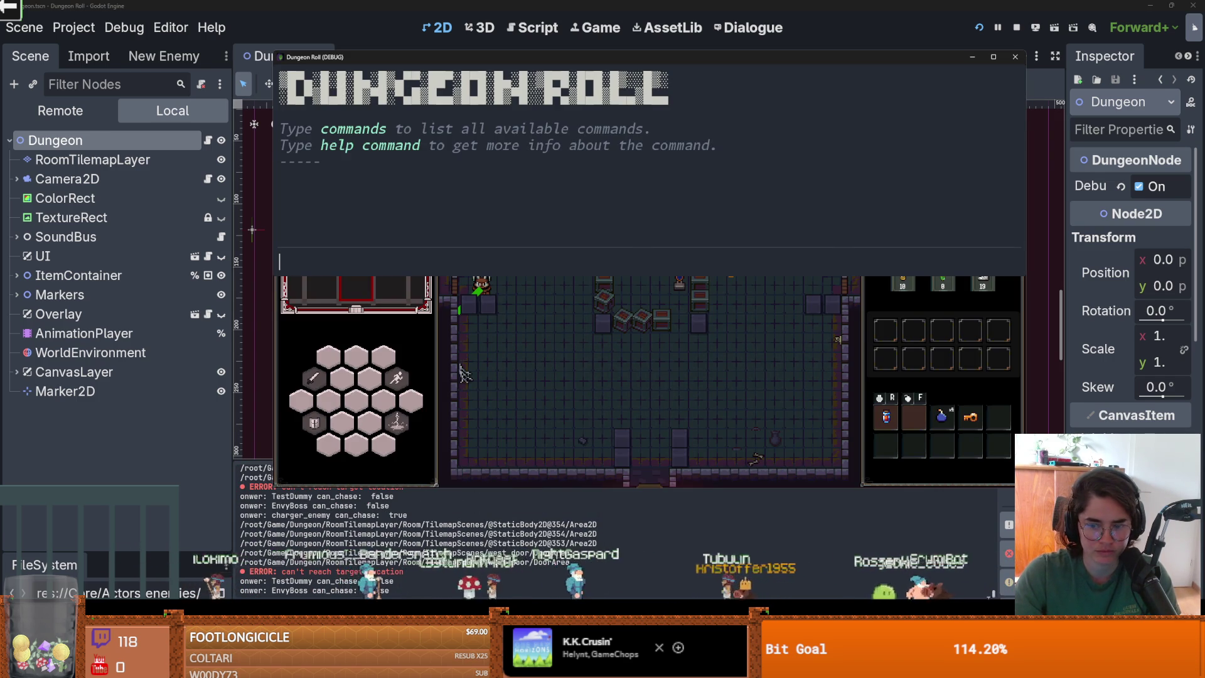
key("F8")
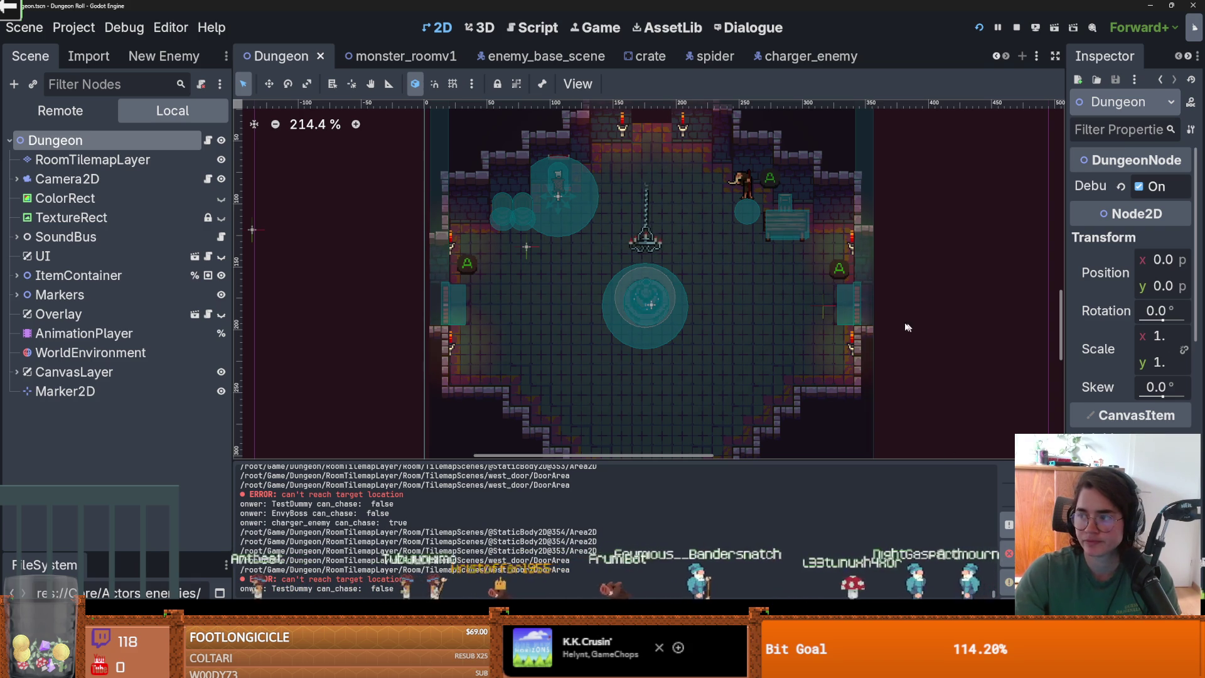
key("F5")
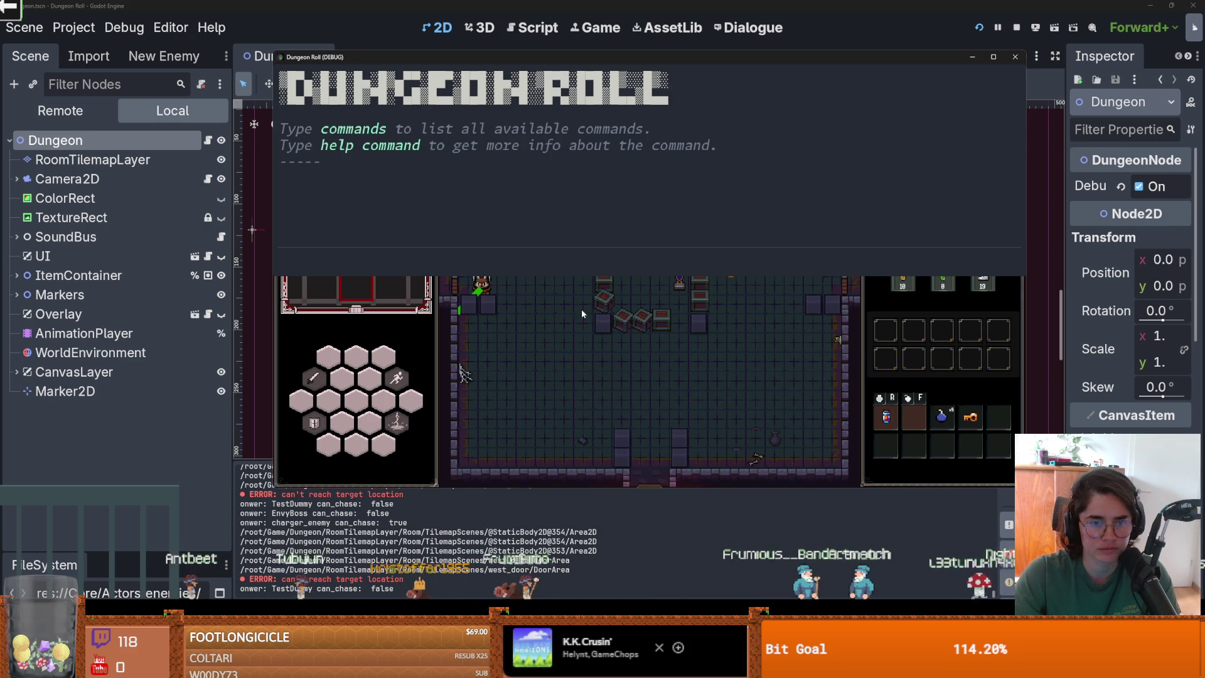
left_click(1016, 28)
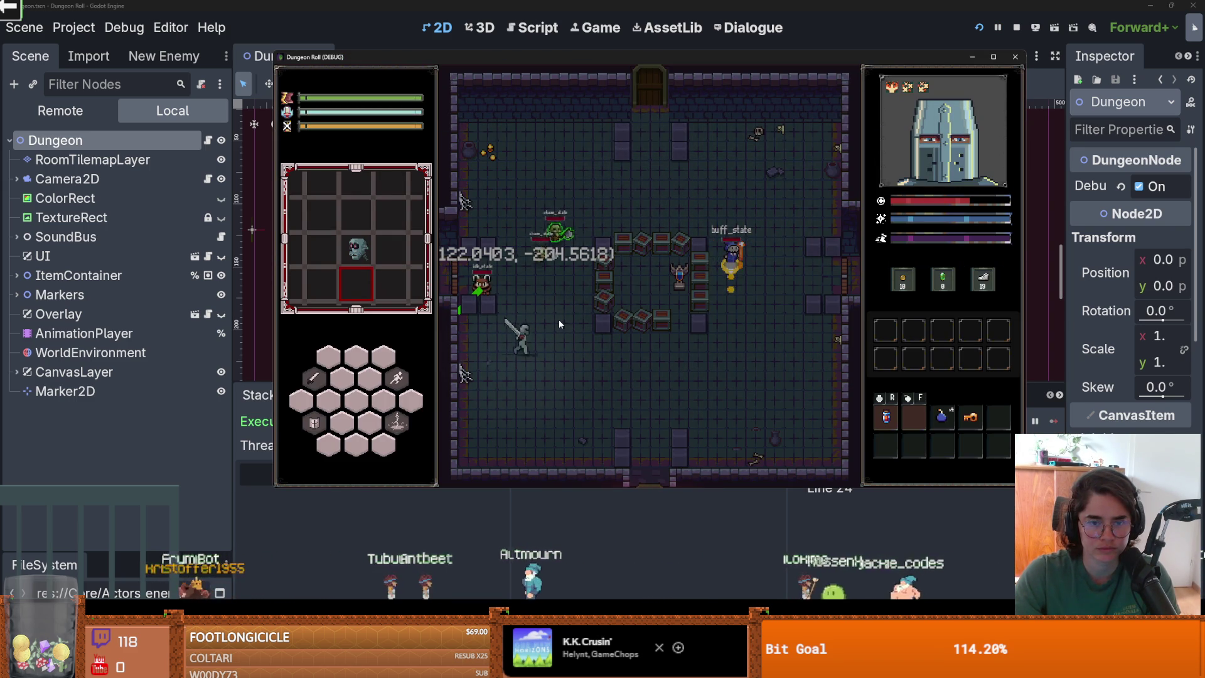
key("grave")
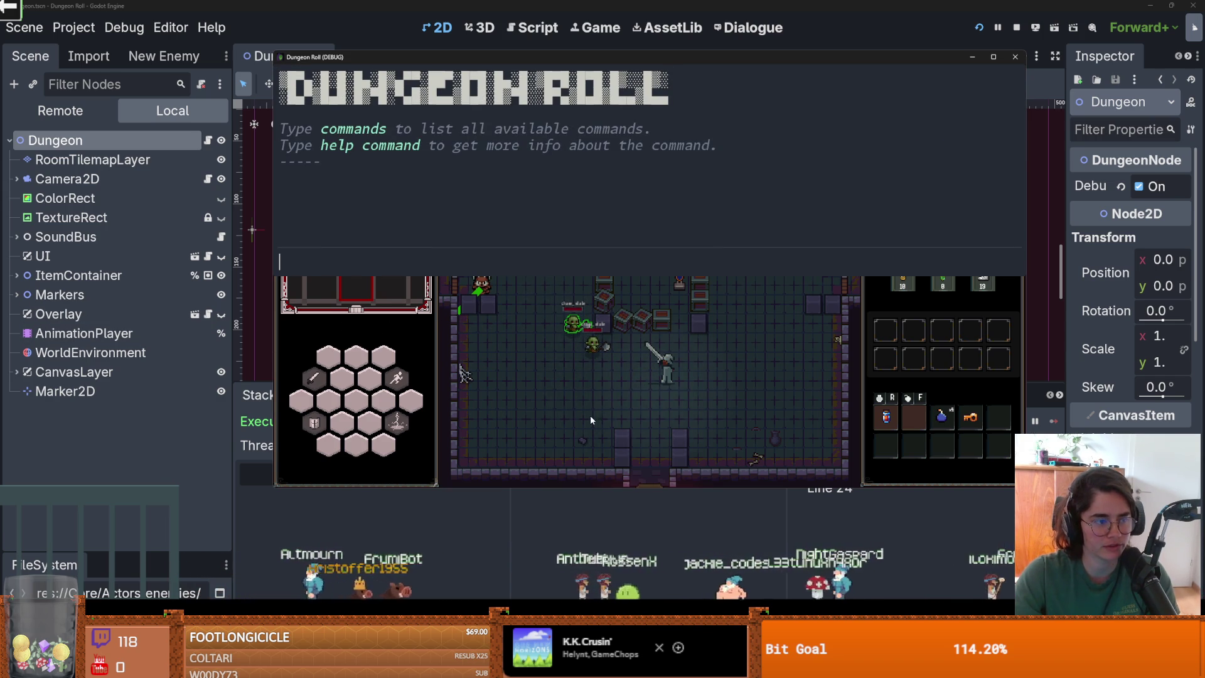
left_click(165, 391)
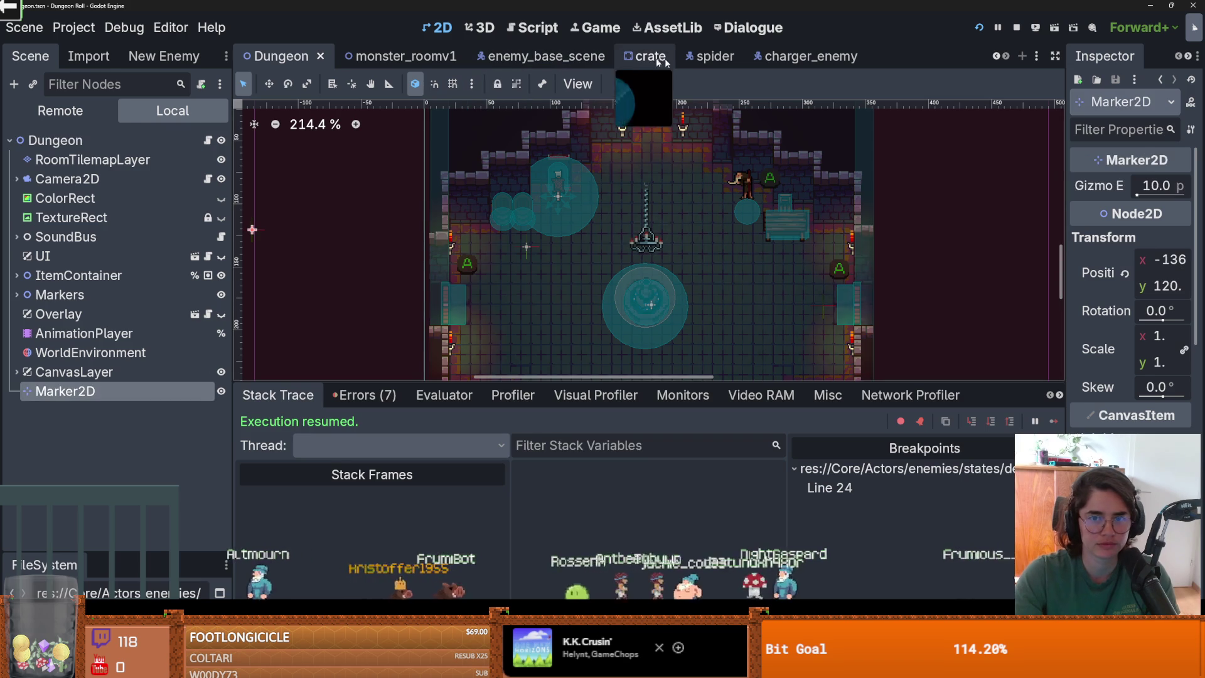
Open charger_enemy, inspect chase_state, idle_state and its IdleTimer, then open idle_state.gd
left_click(810, 56)
left_click(95, 323)
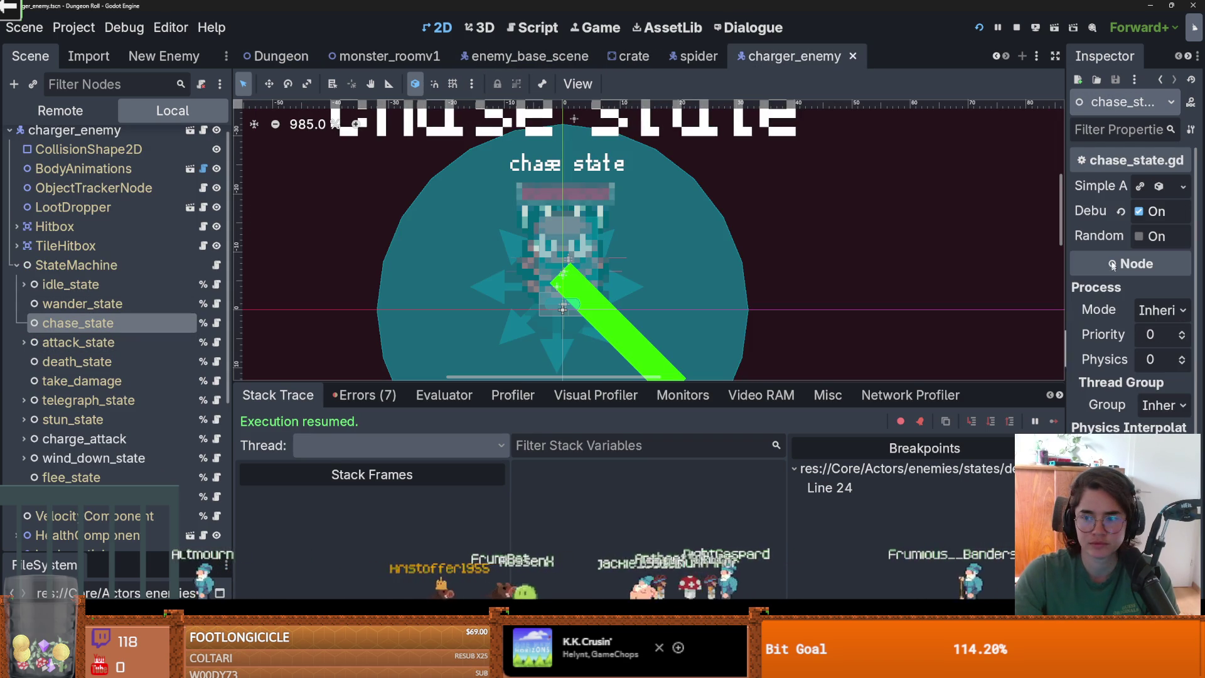
left_click(69, 284)
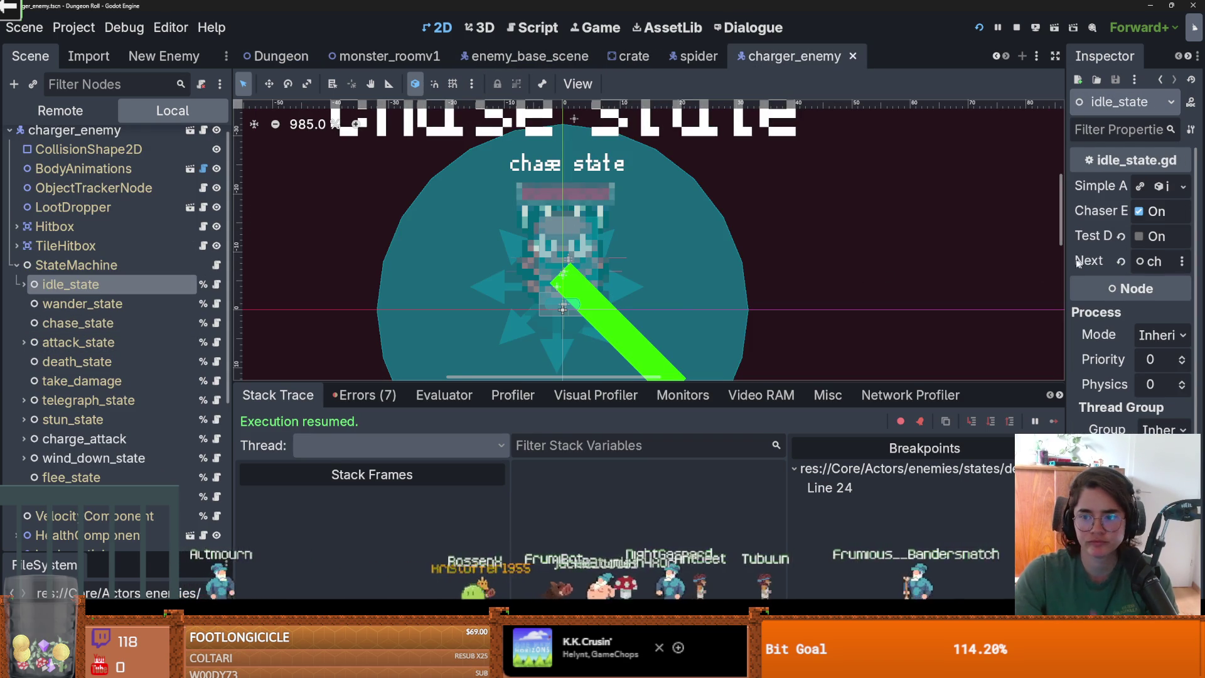
left_click_drag(1063, 261, 725, 262)
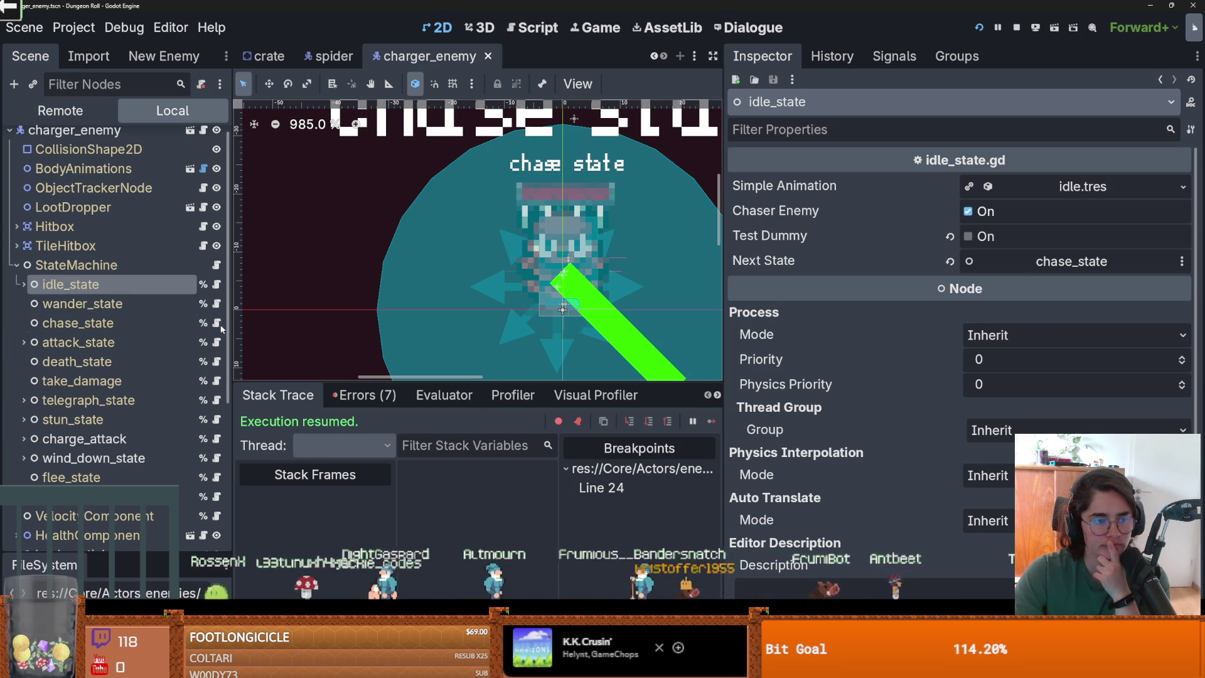
left_click(21, 285)
left_click(100, 303)
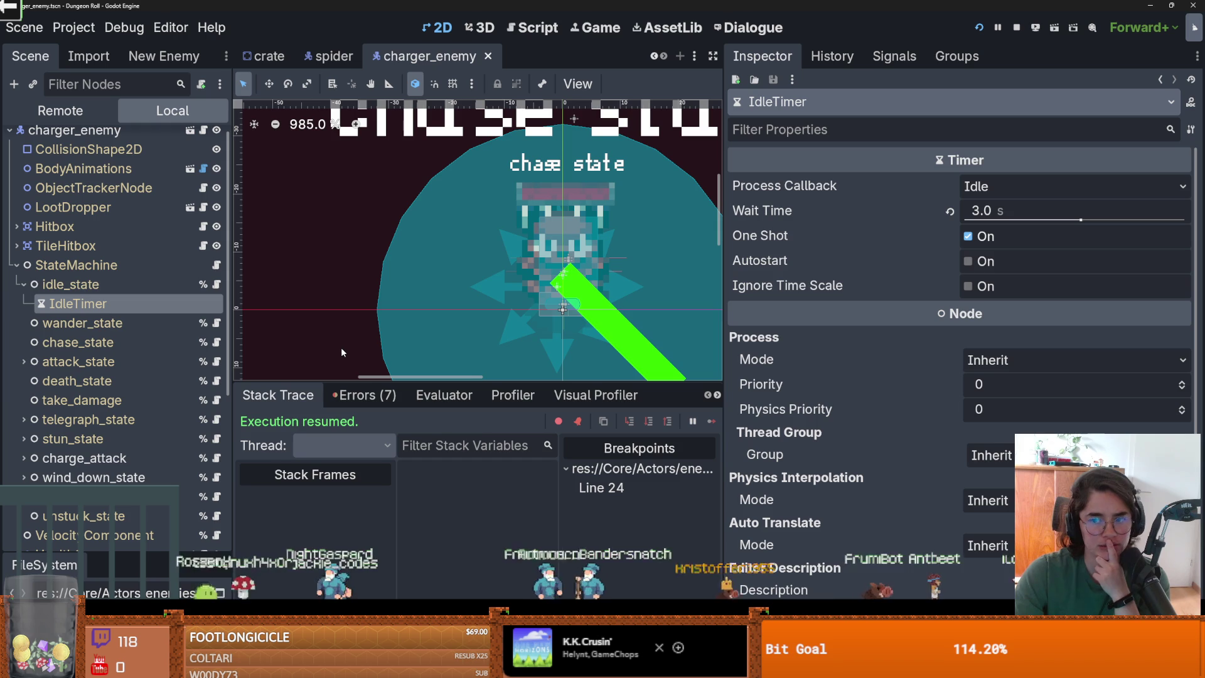
left_click(216, 284)
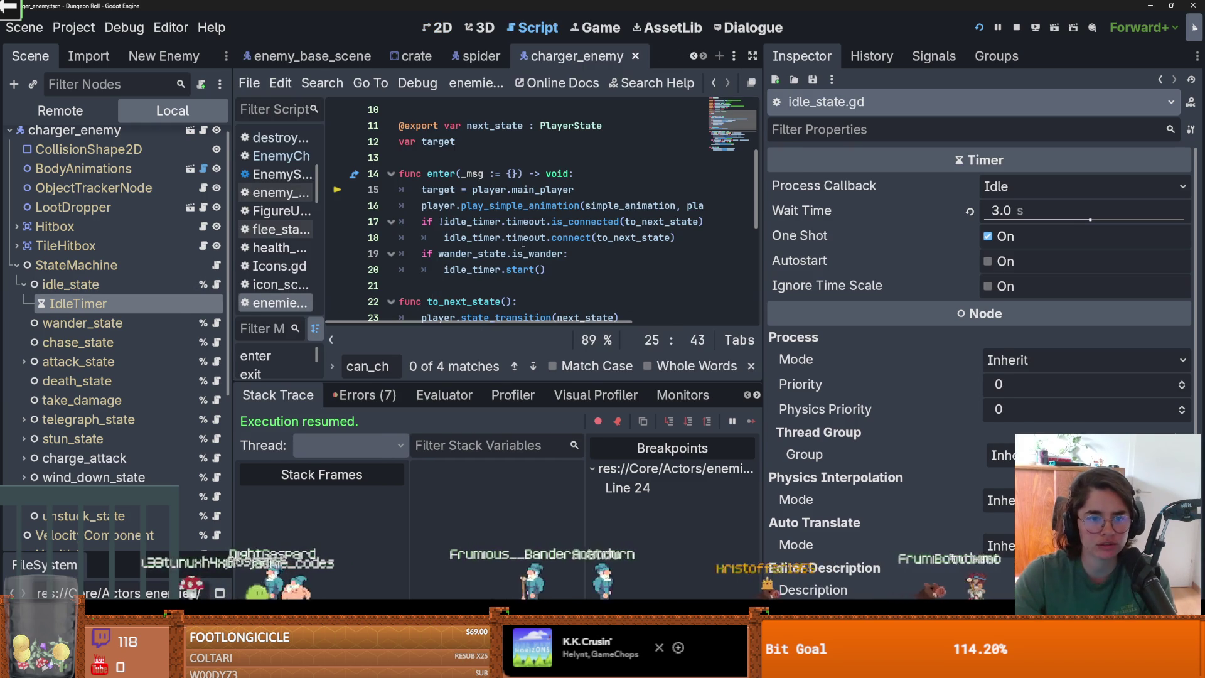
Widen and heighten the script editor around idle_state.gd
double_click(492, 254)
left_click(538, 280)
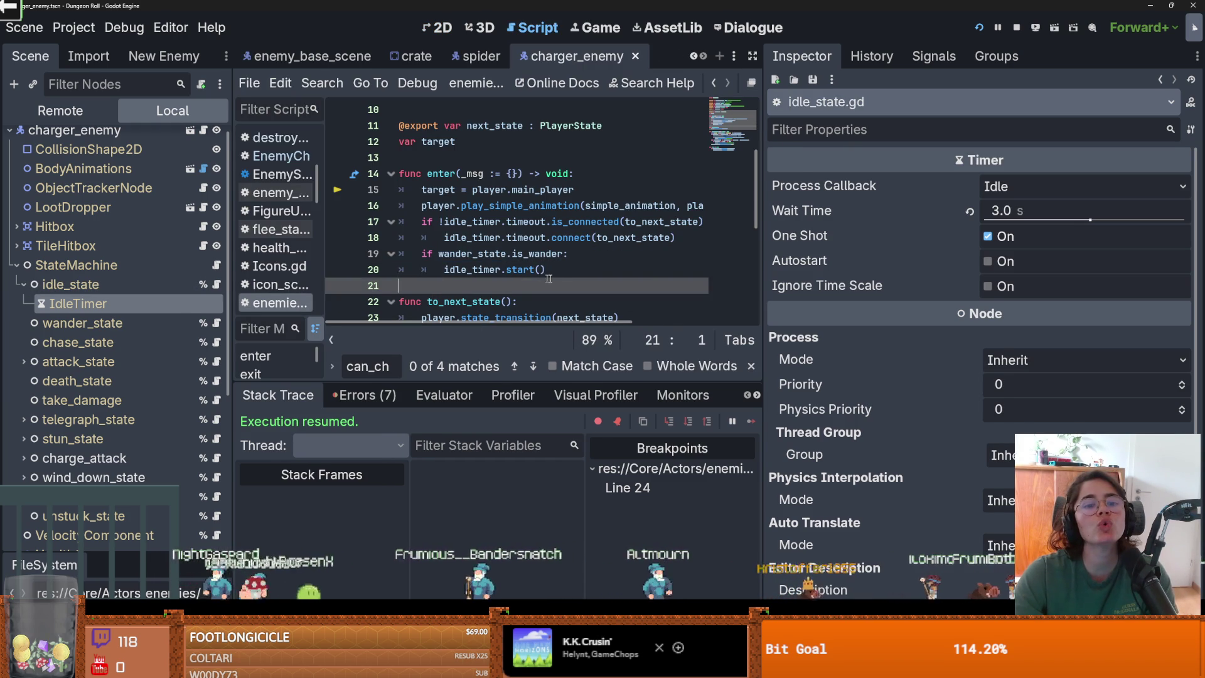
left_click_drag(764, 284, 864, 285)
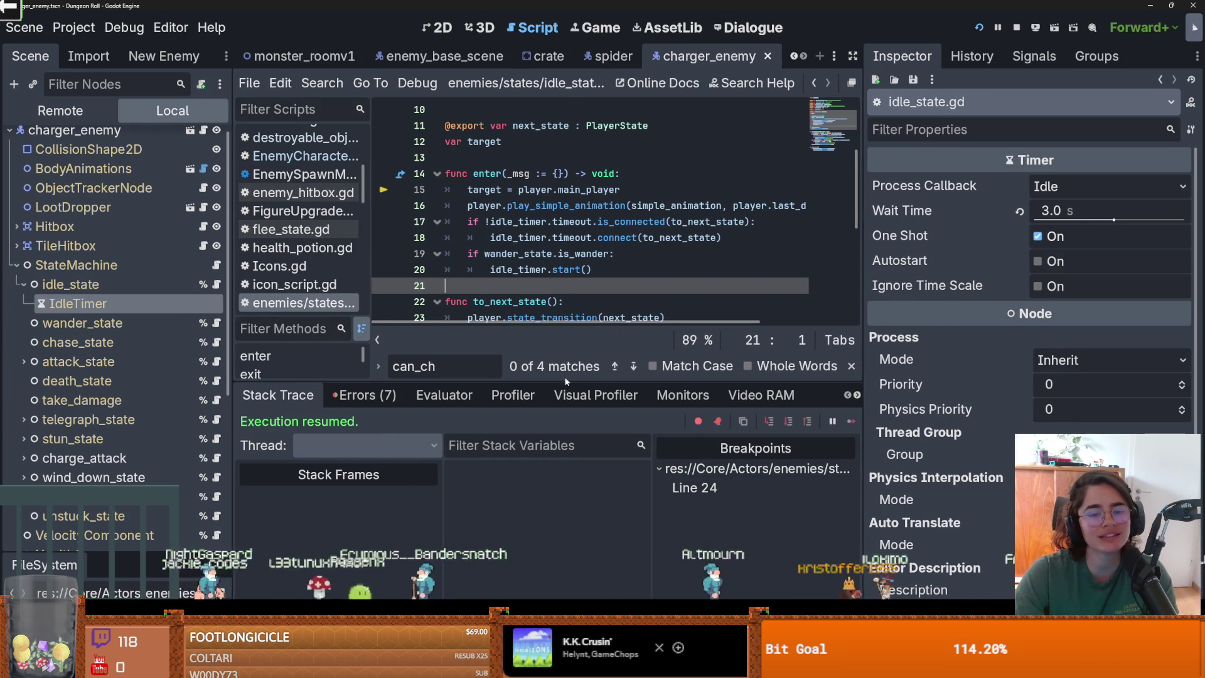
left_click_drag(565, 381, 566, 477)
scroll(628, 251, "down", 3)
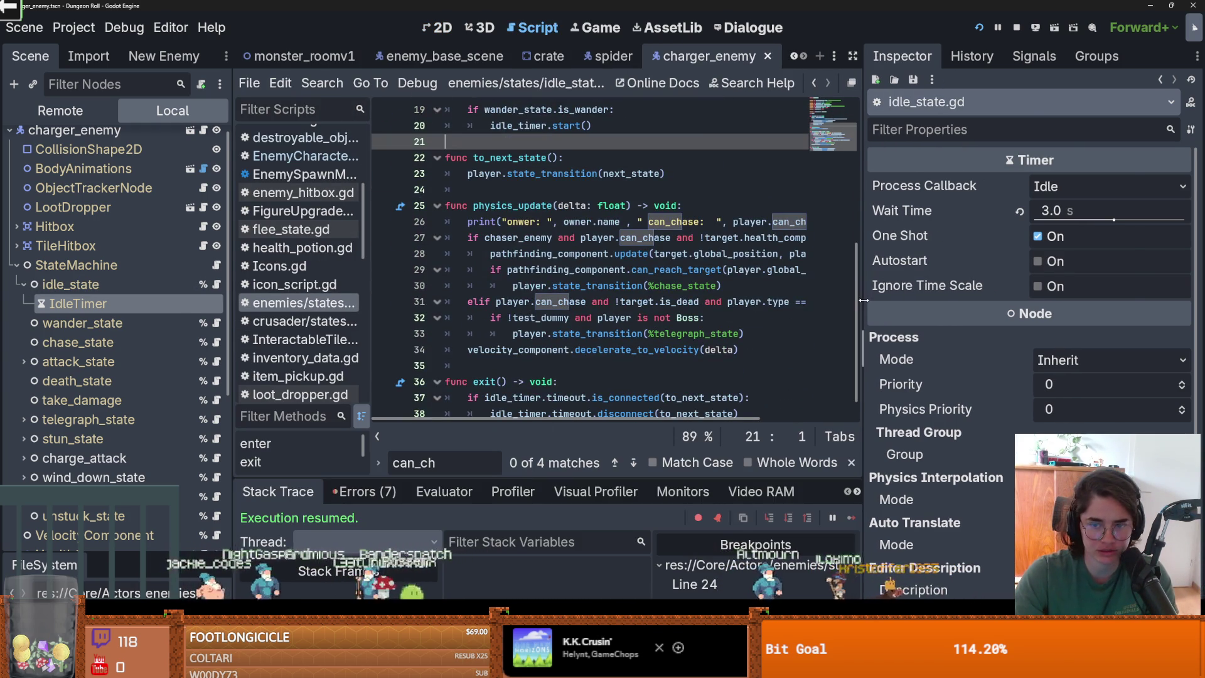
left_click_drag(864, 301, 1147, 318)
Inspect the pathfinding and can_reach_target code on lines 27–29, then show the Output log
double_click(498, 238)
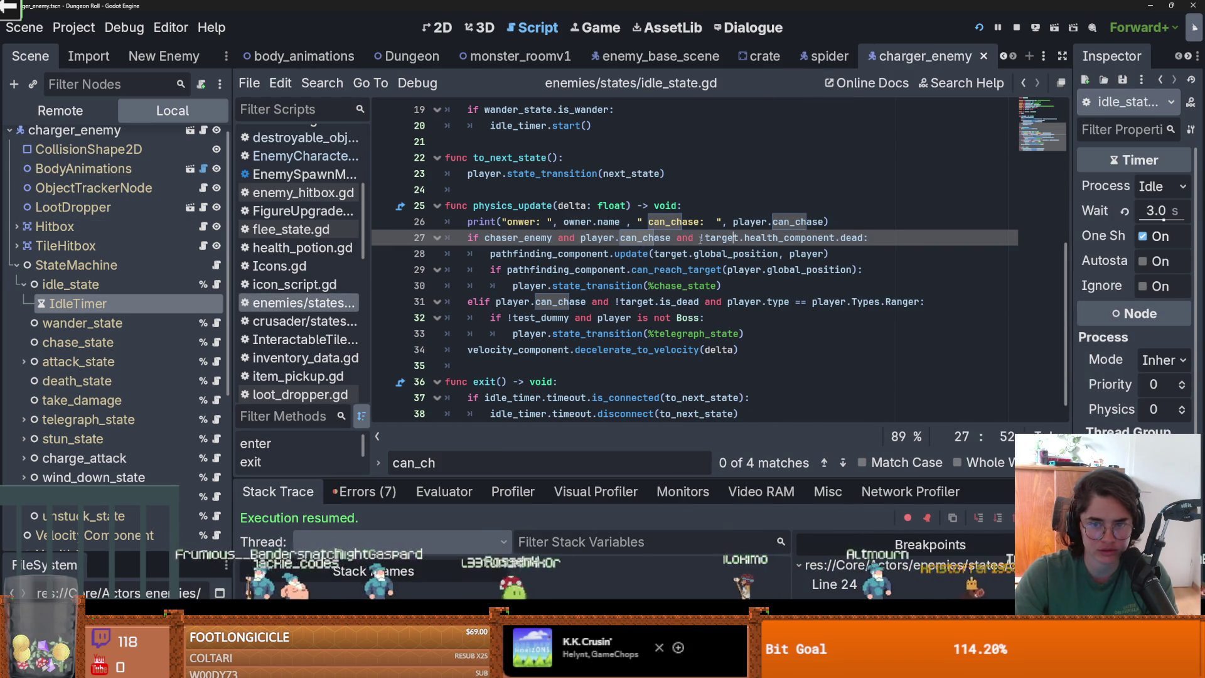
left_click(796, 253)
left_click(830, 254)
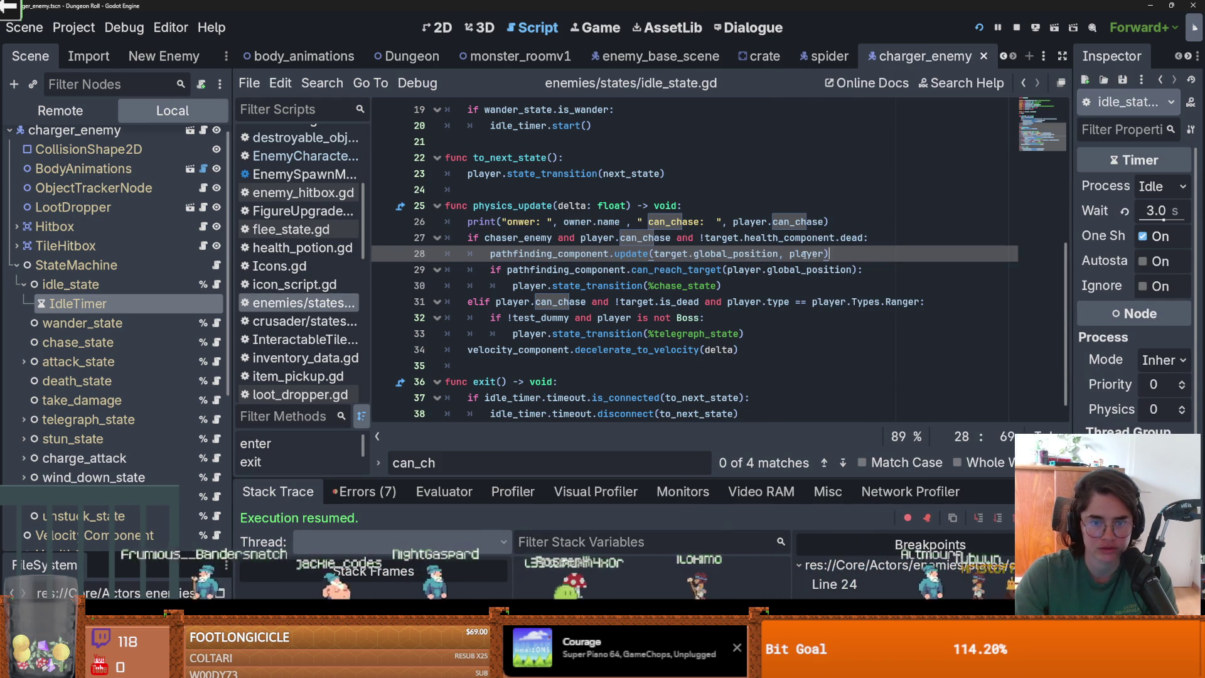
left_click(751, 270)
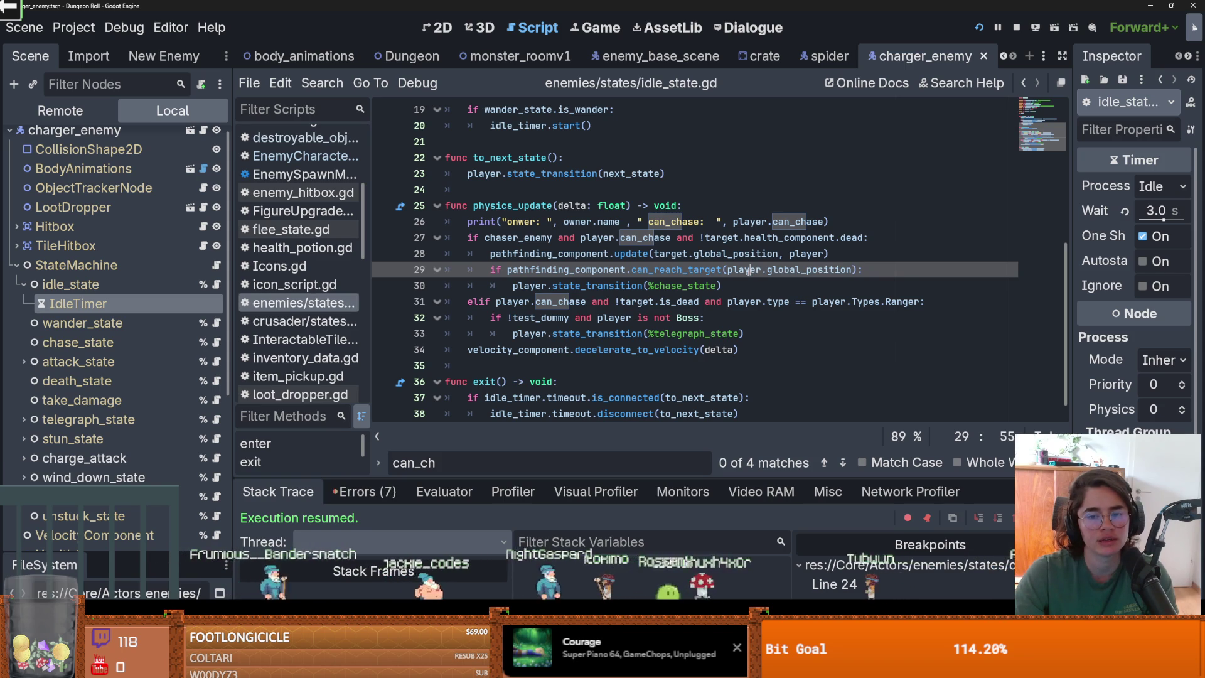
key("alt+o")
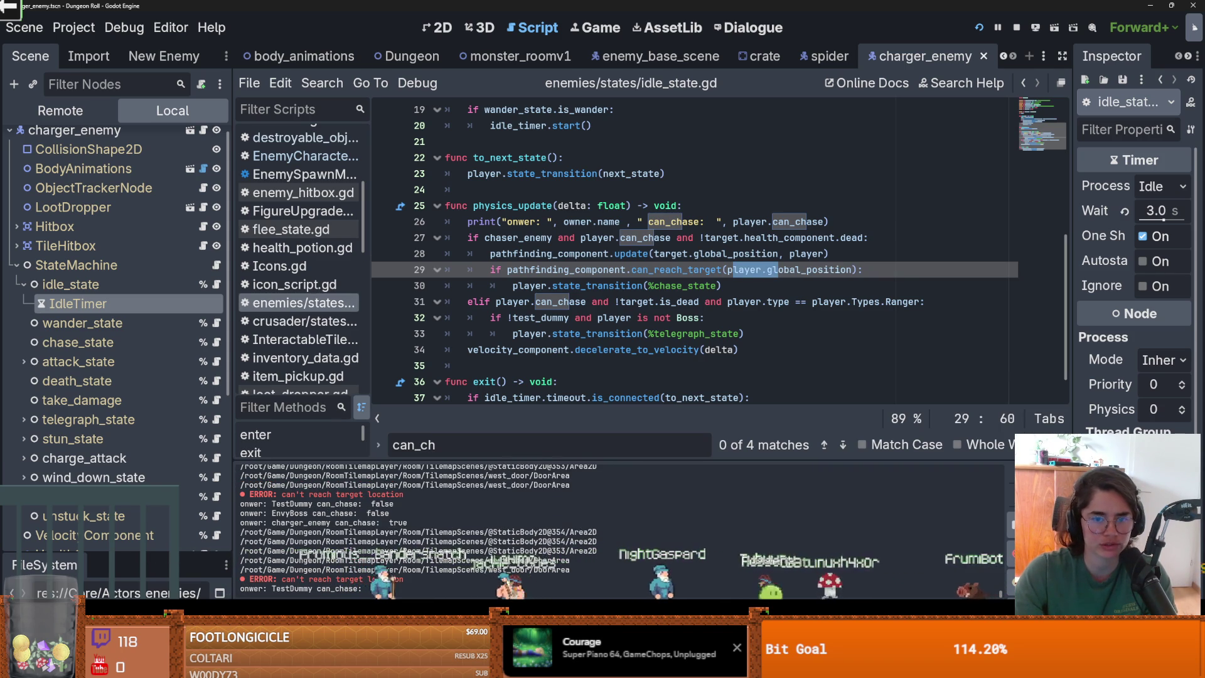
Review the can_reach_target code around line 29 and save the scene
mouse_move(629, 287)
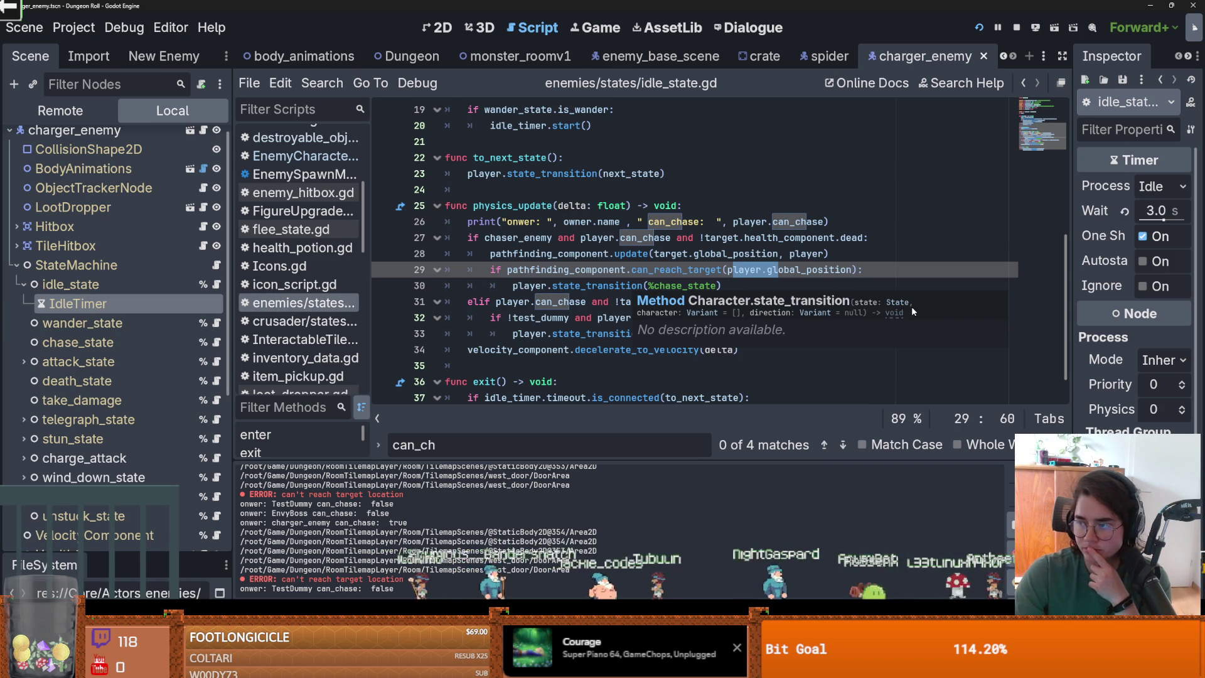
mouse_move(902, 315)
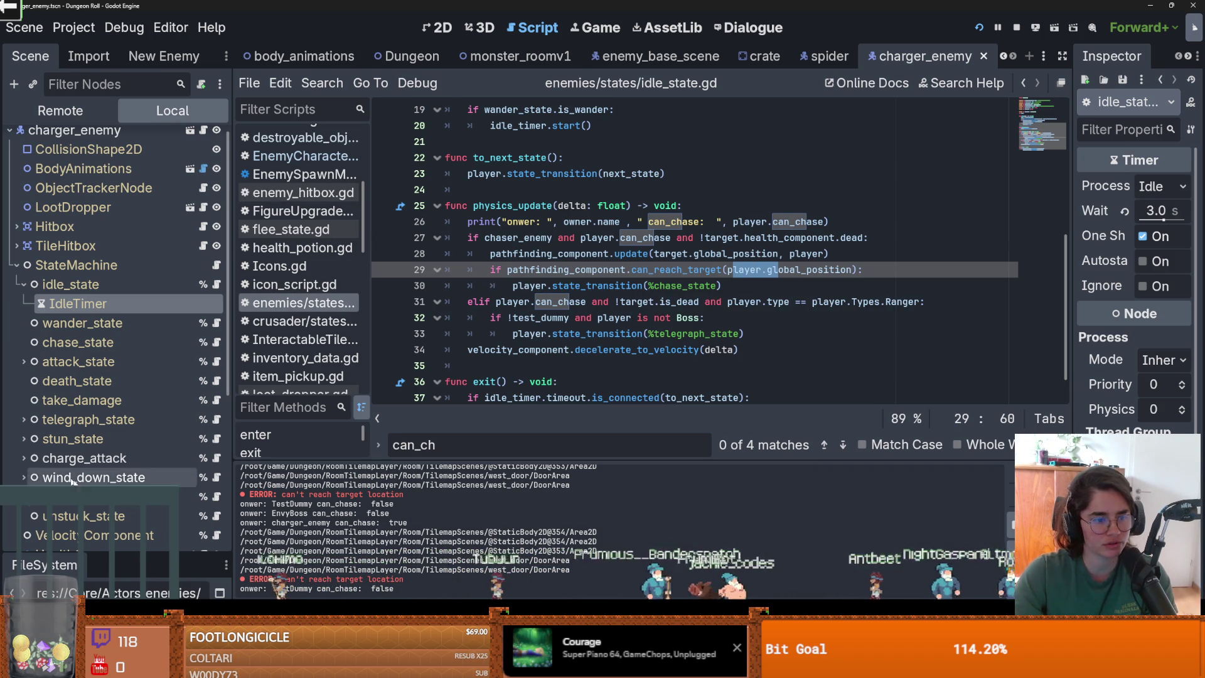
scroll(125, 402, "down", 5)
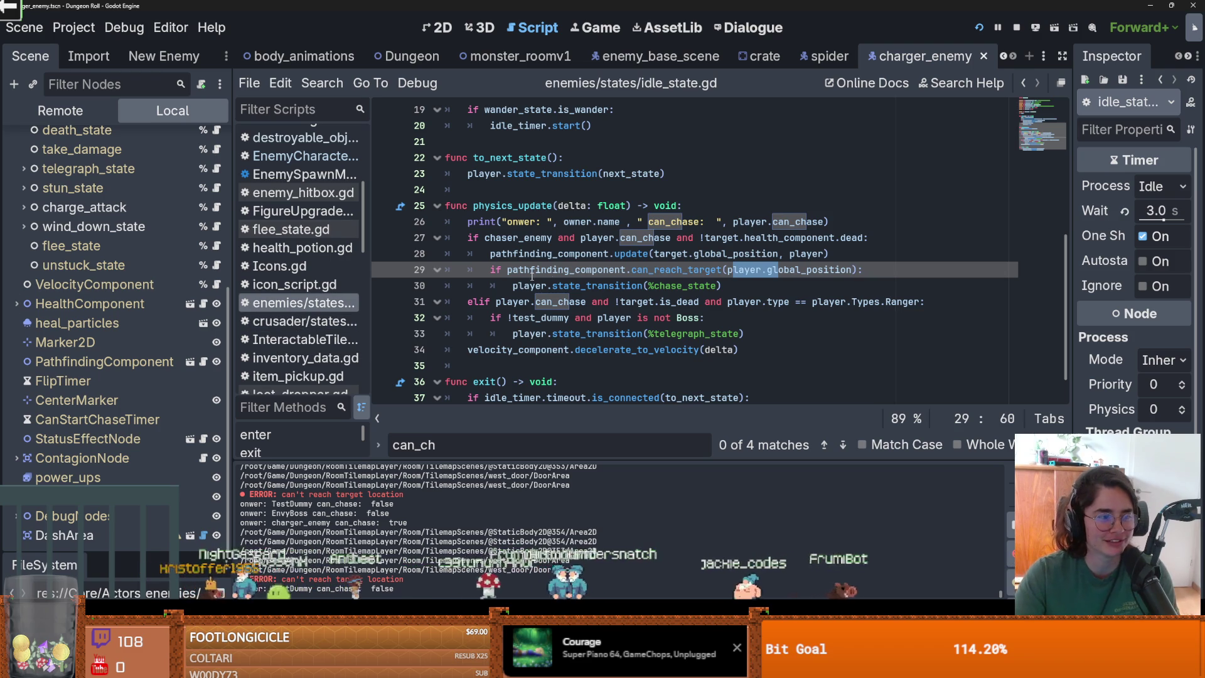
left_click(732, 269)
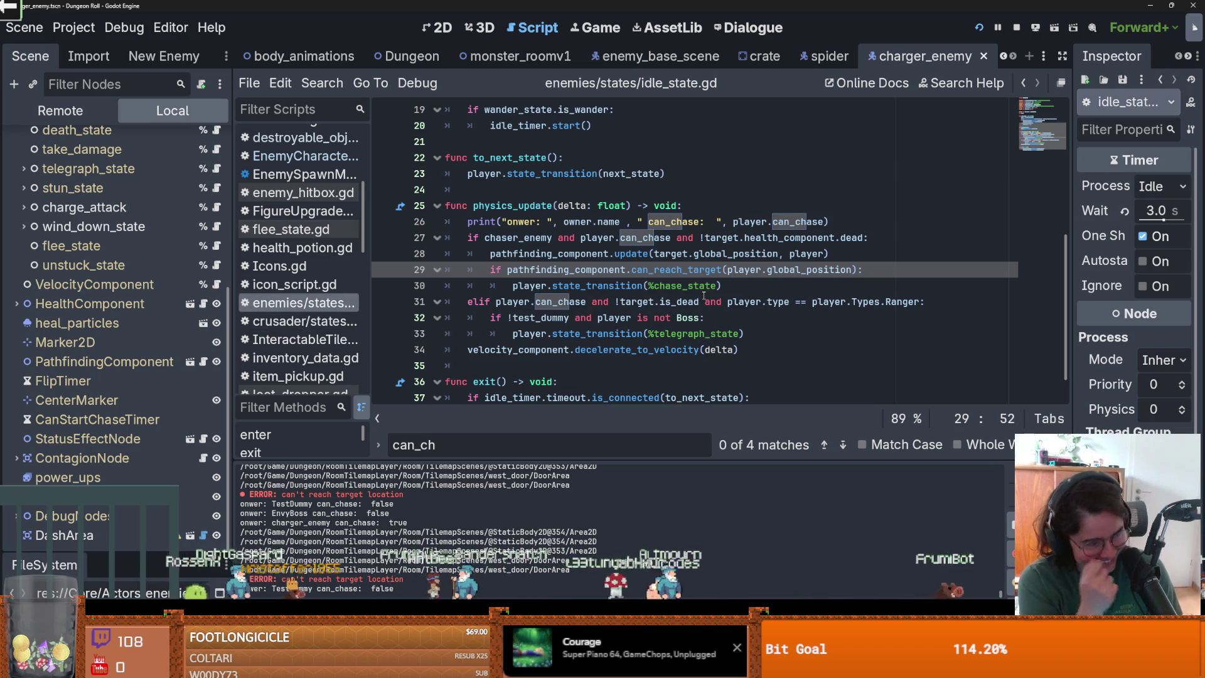
scroll(558, 220, "down", 1)
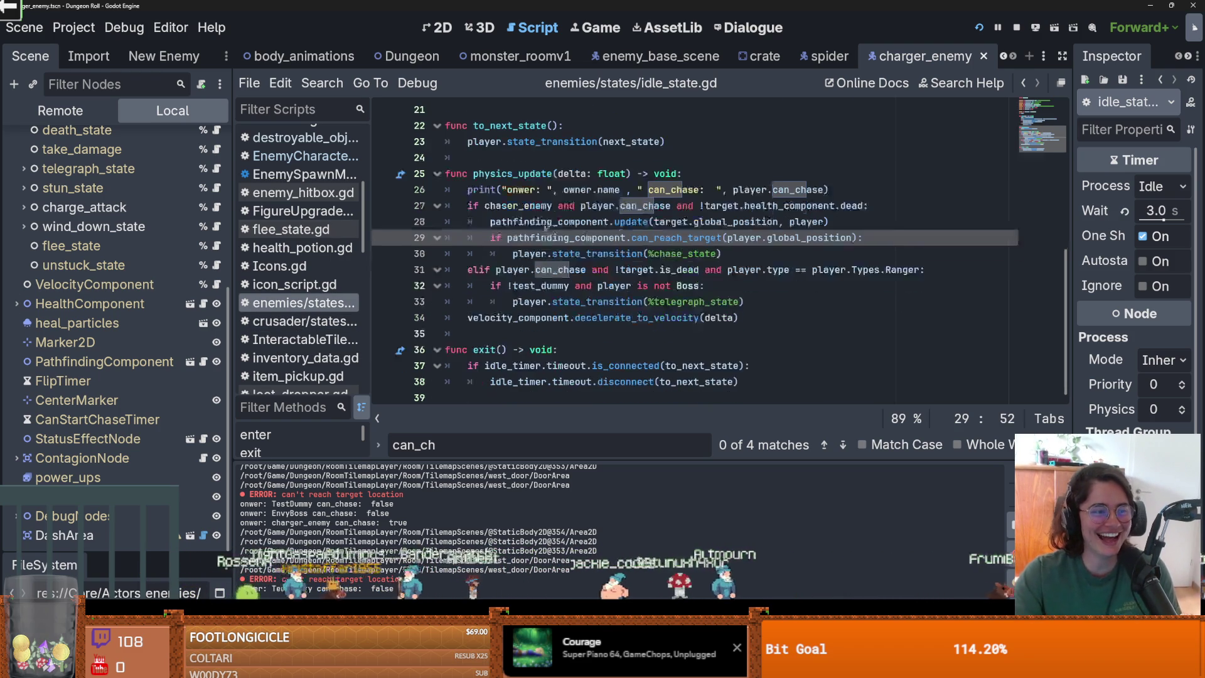
left_click(576, 329)
key("ctrl+s")
scroll(596, 283, "up", 3)
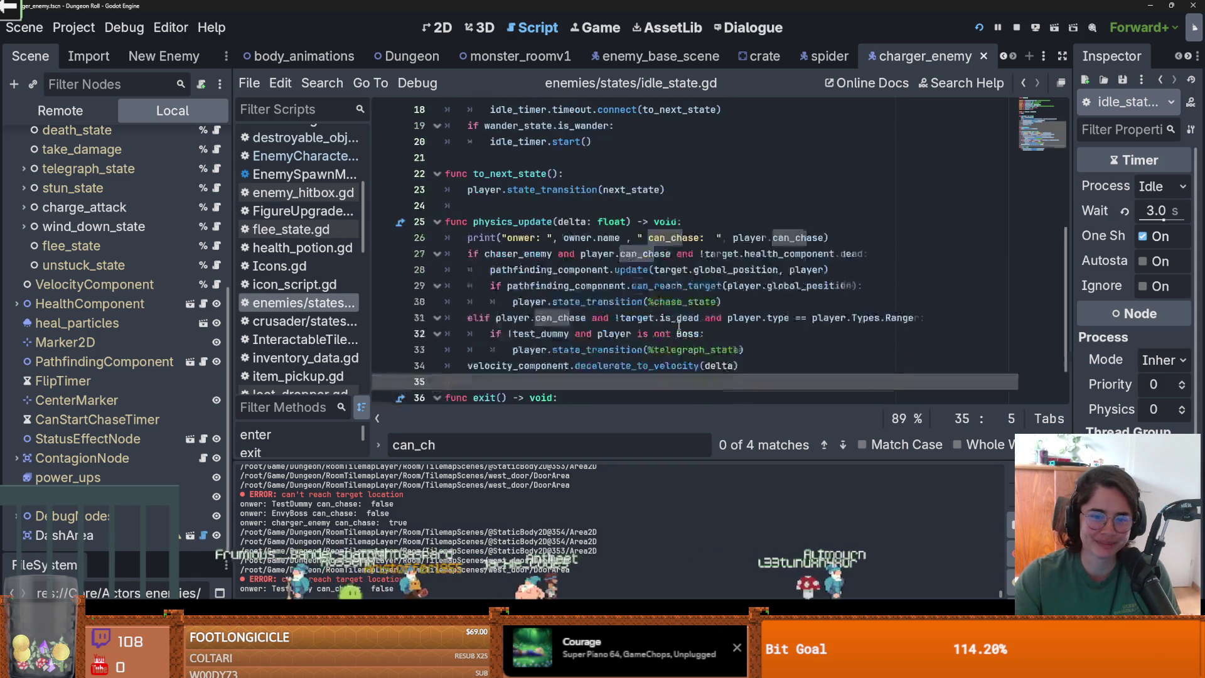
double_click(675, 286)
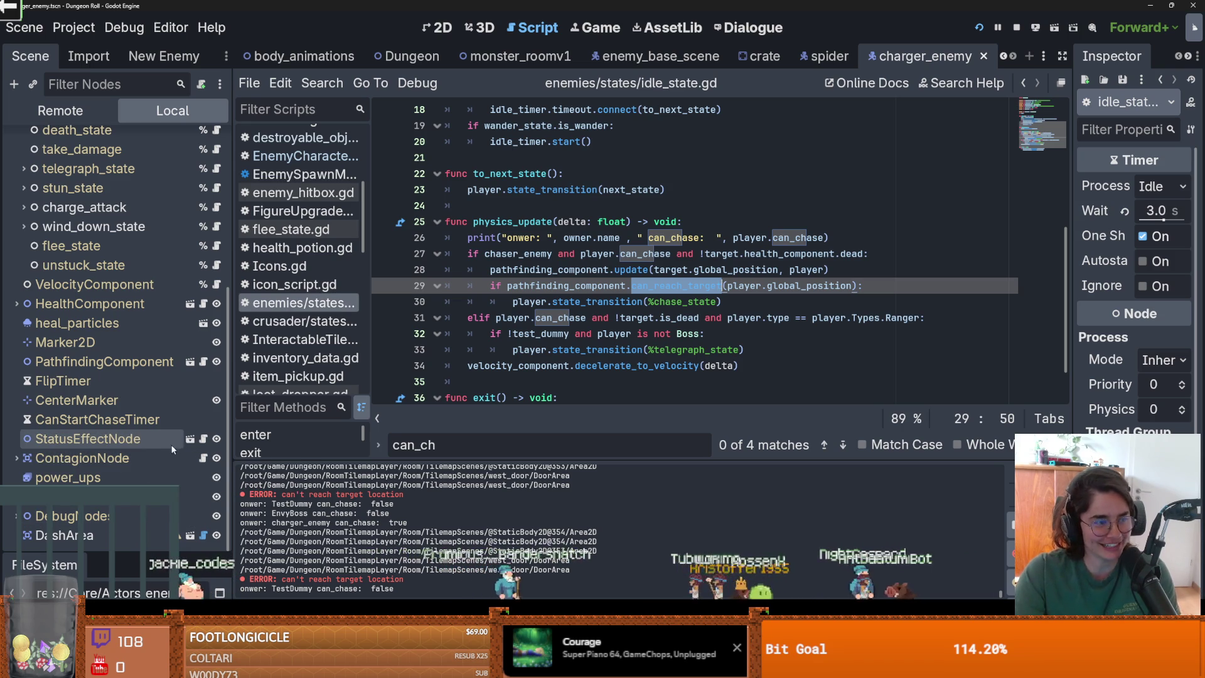
Open pathfinding_component.gd from the PathfindingComponent node in the Scene tree
scroll(107, 448, "up", 3)
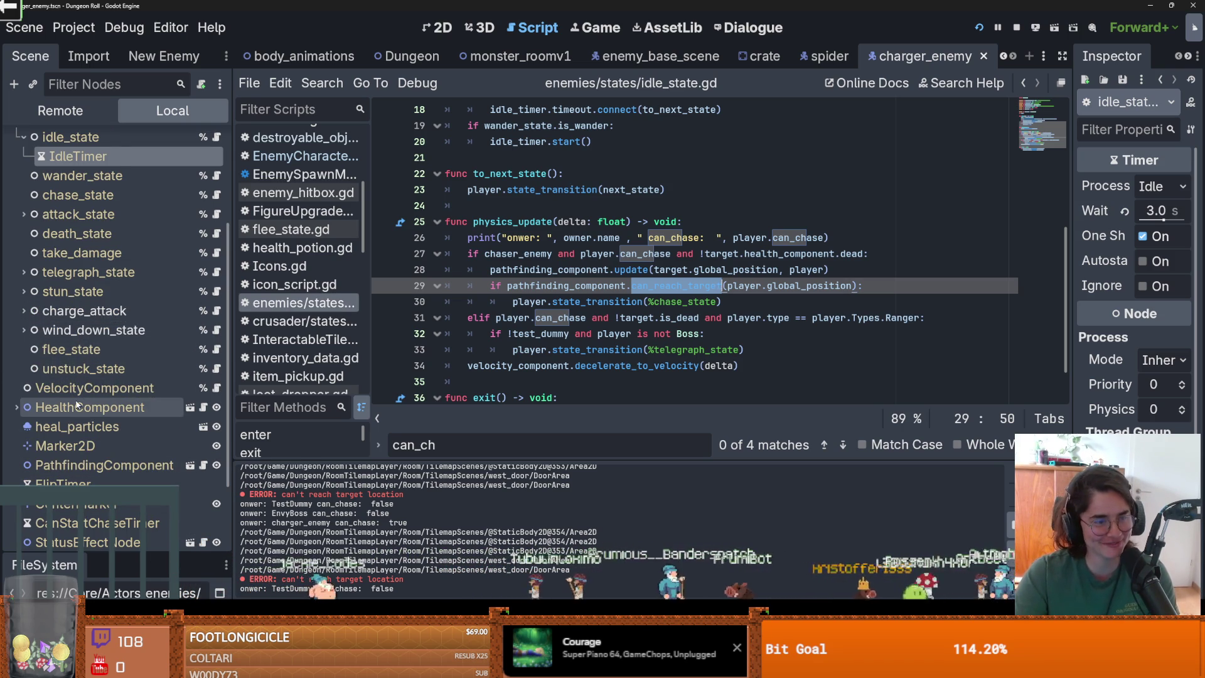
scroll(62, 383, "up", 2)
scroll(60, 374, "down", 2)
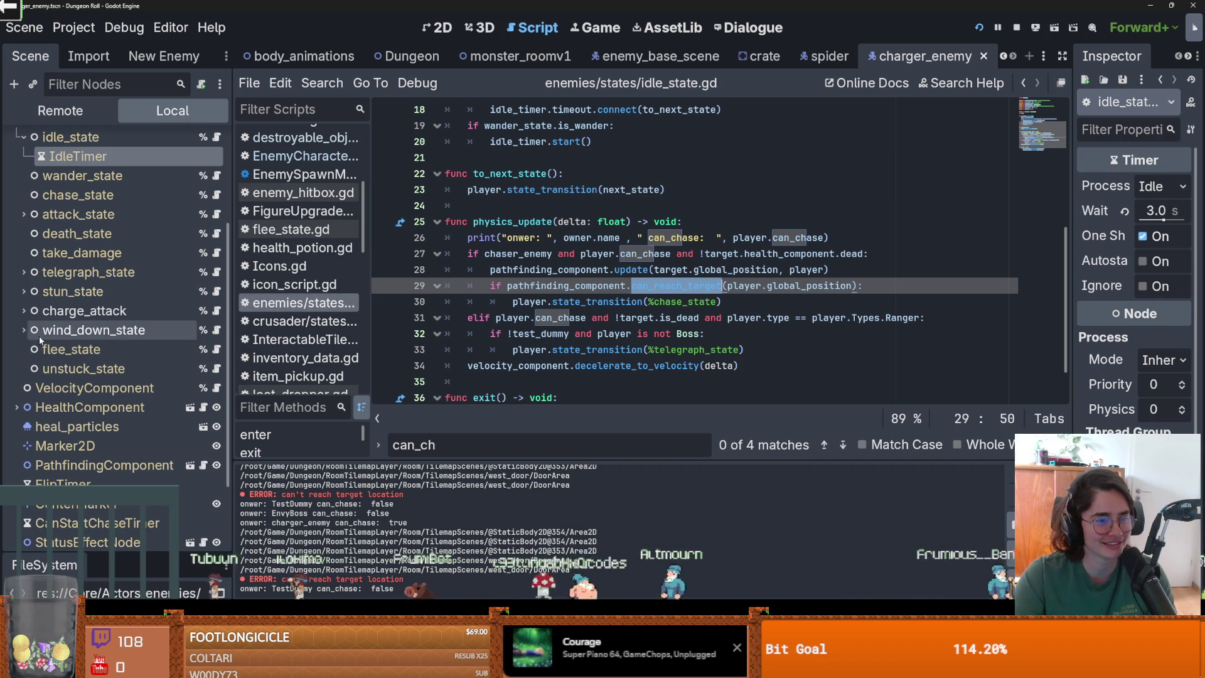
scroll(80, 401, "down", 3)
left_click(202, 361)
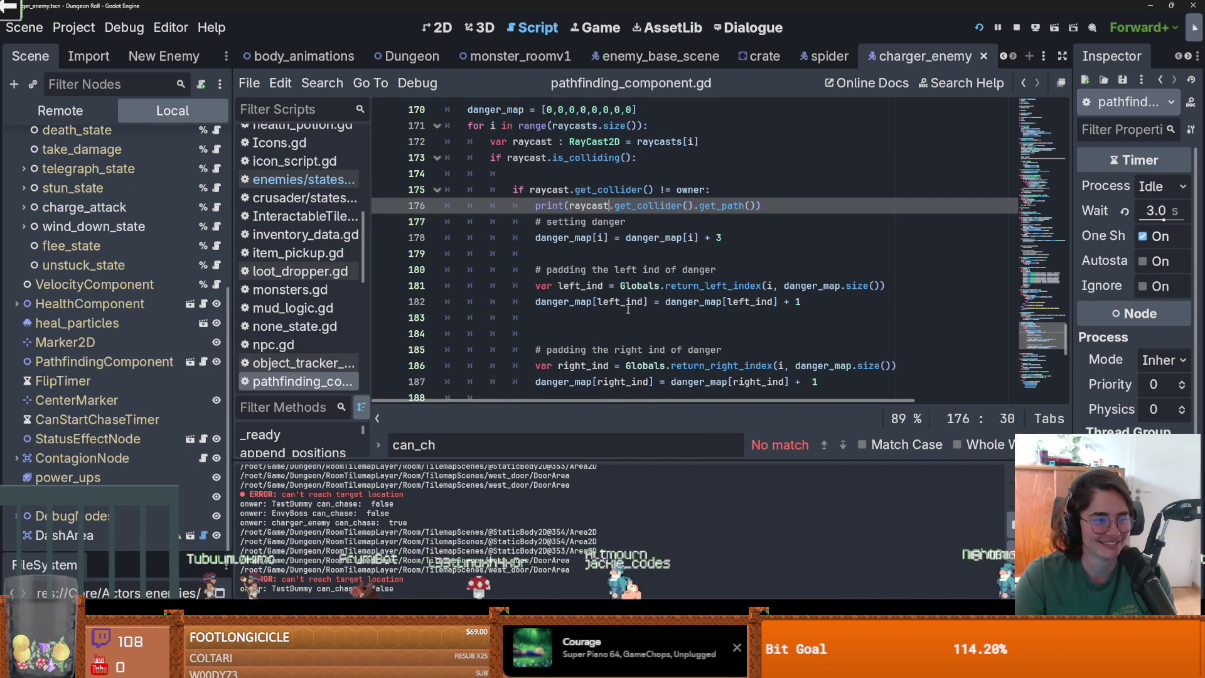
Bring pathfinding_component.gd into the editor and save the scene
left_click(676, 287)
key("ctrl+s")
scroll(590, 308, "down", 1)
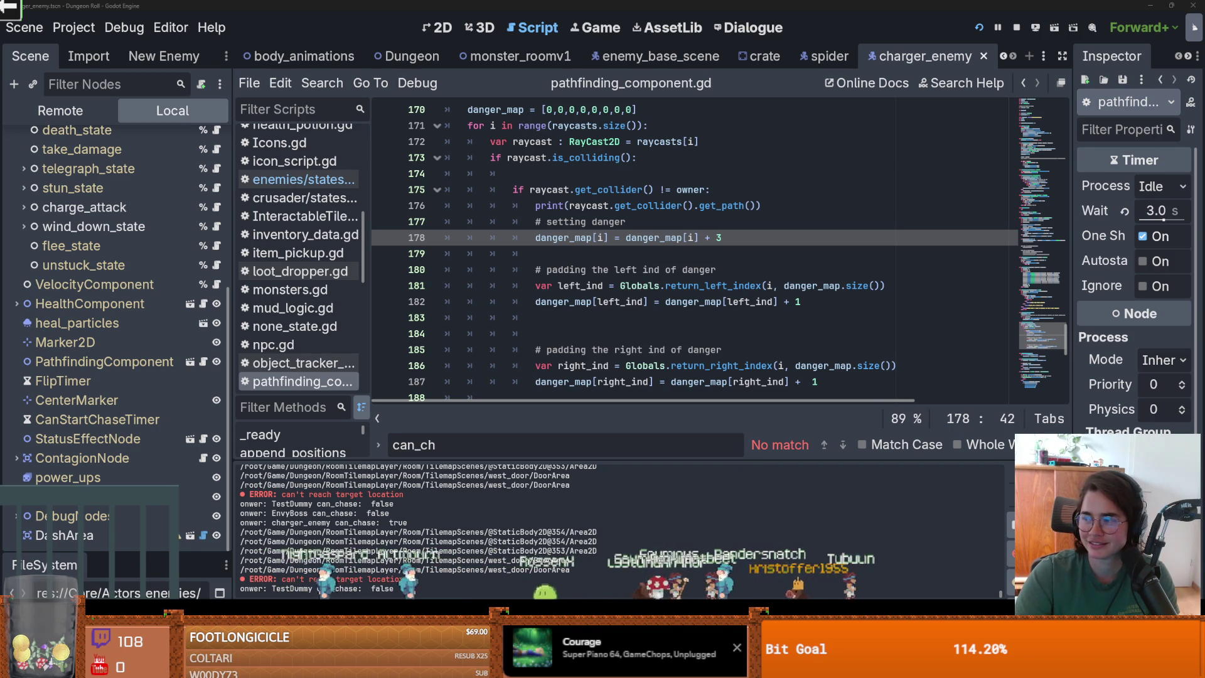
Pause the YouTube video playing in the browser and return to Godot
key("alt+Tab")
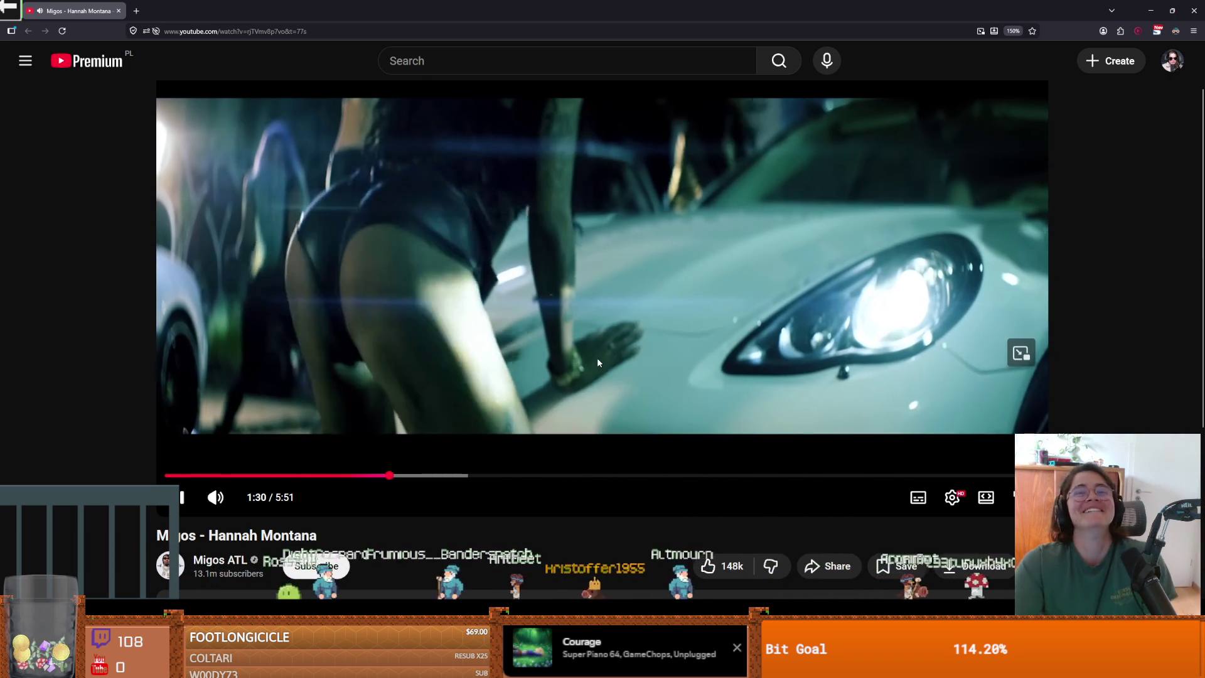
left_click(597, 356)
key("alt+Tab")
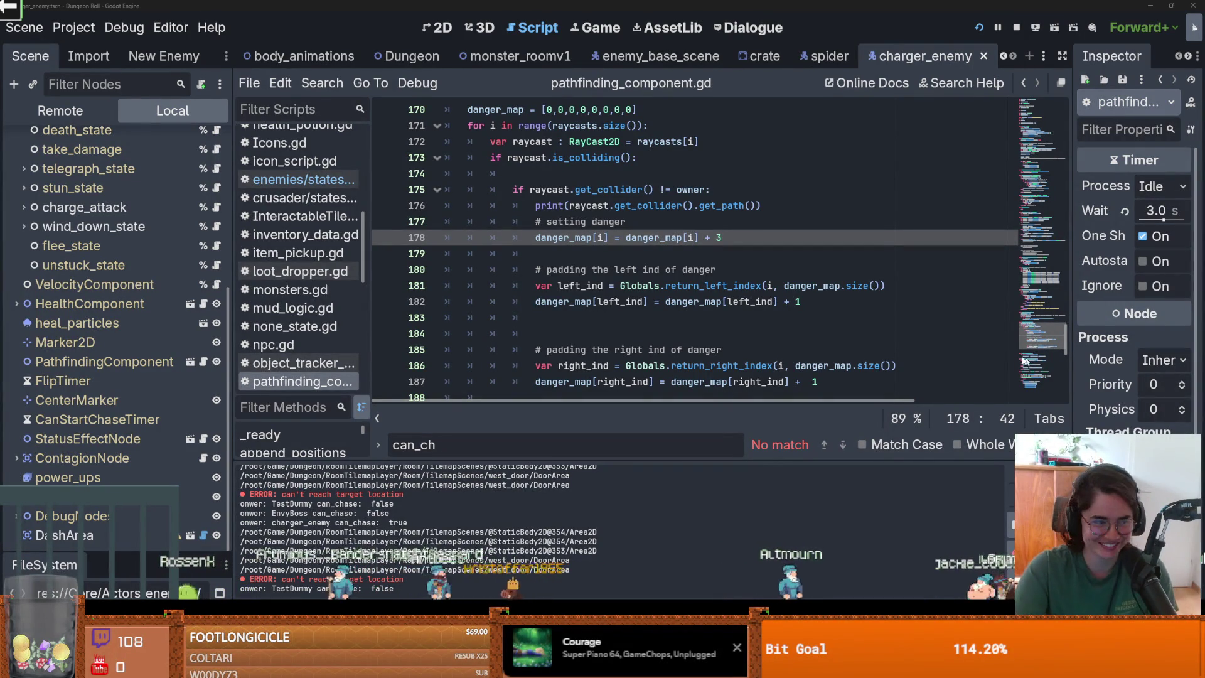
Narrow the Scene dock and add a blank line after the right-side danger padding code
left_click(683, 286)
key("ctrl+s")
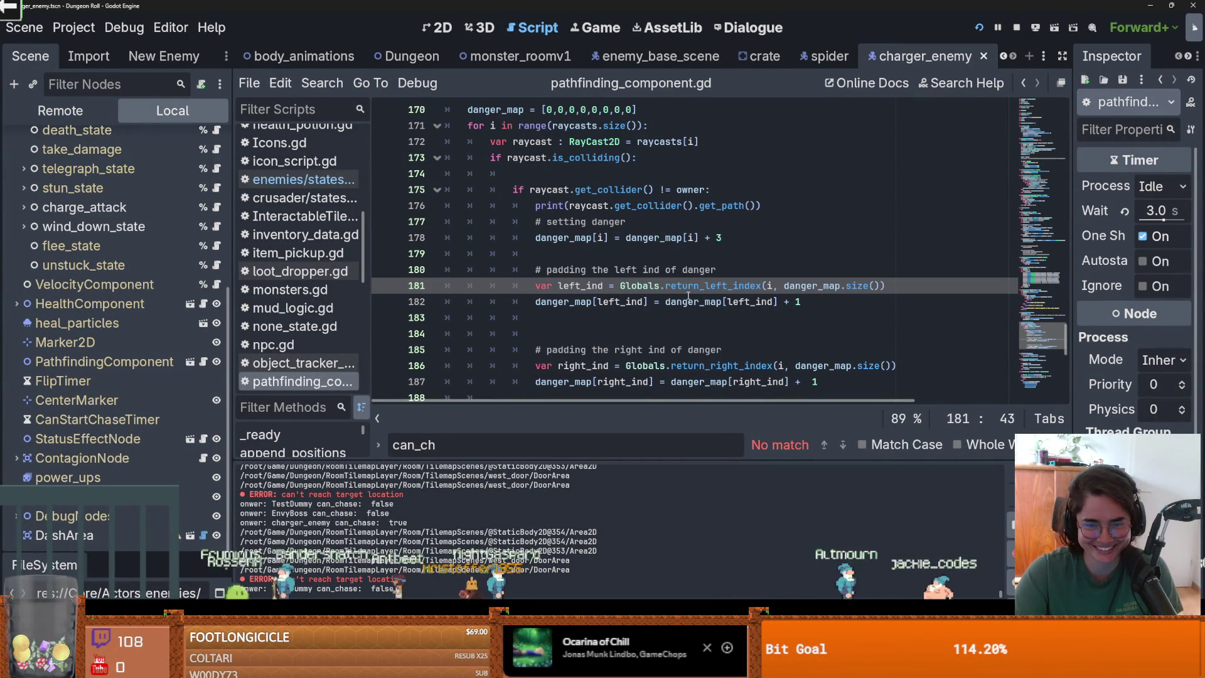
scroll(703, 314, "down", 6)
scroll(694, 333, "down", 3)
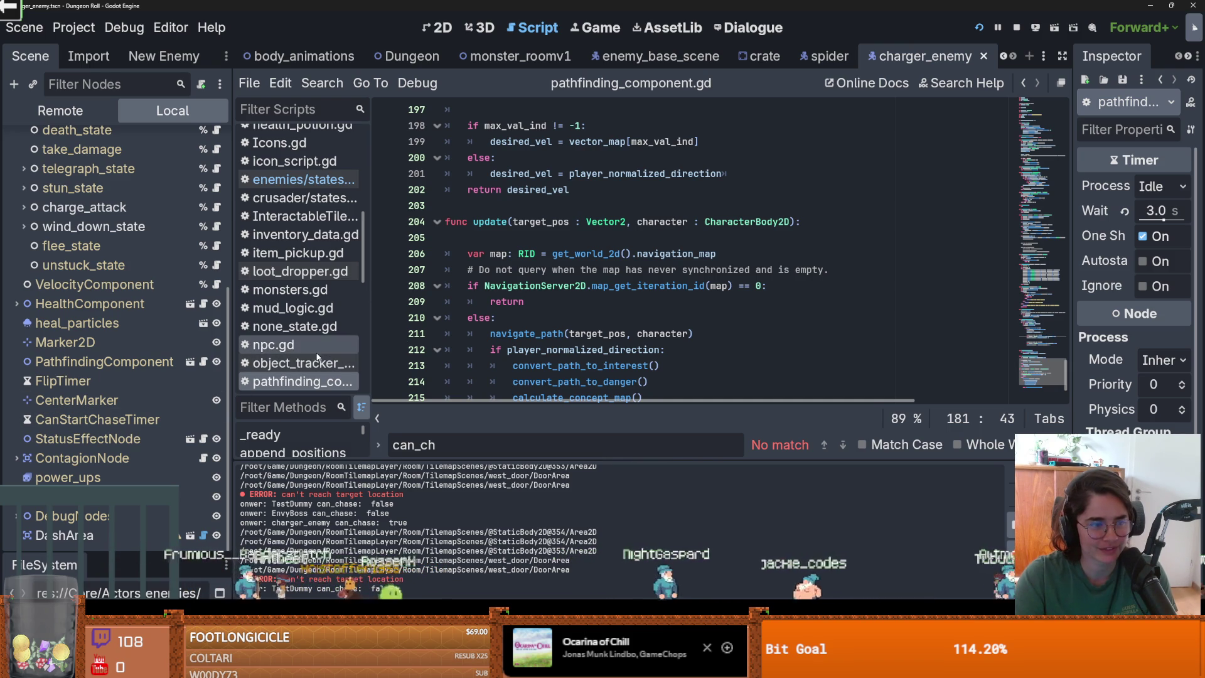
left_click_drag(233, 348, 121, 348)
scroll(472, 333, "down", 1)
scroll(472, 333, "up", 12)
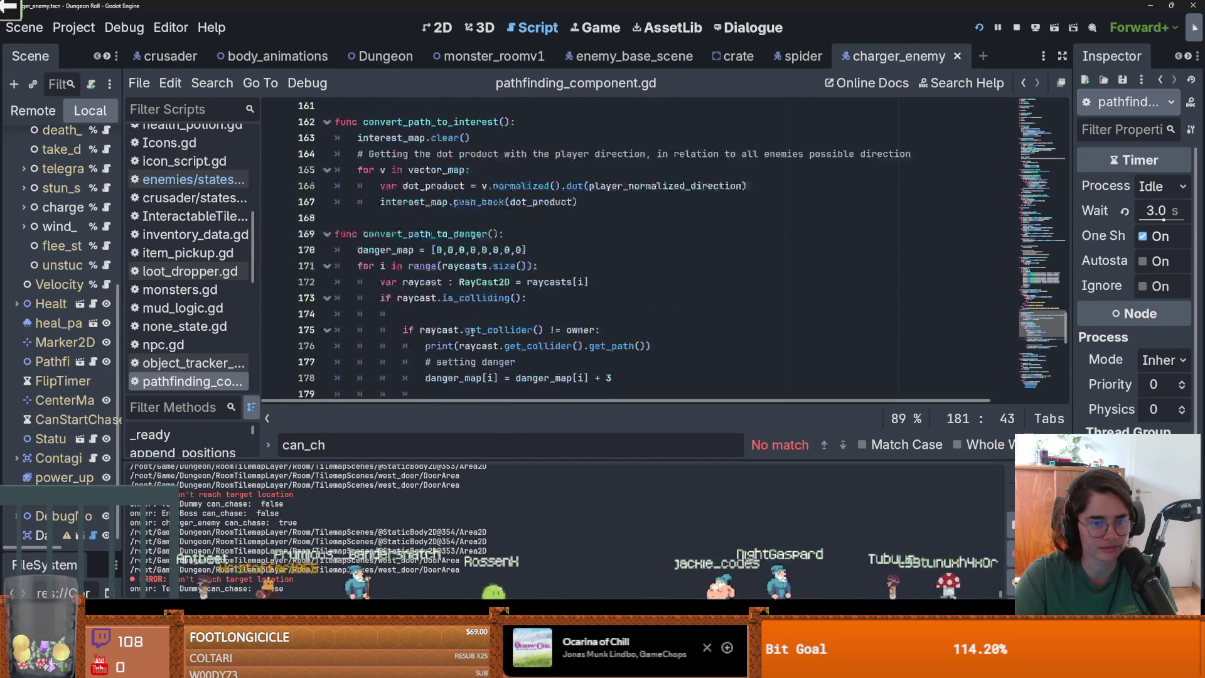
scroll(472, 333, "down", 6)
left_click(414, 305)
key("Up")
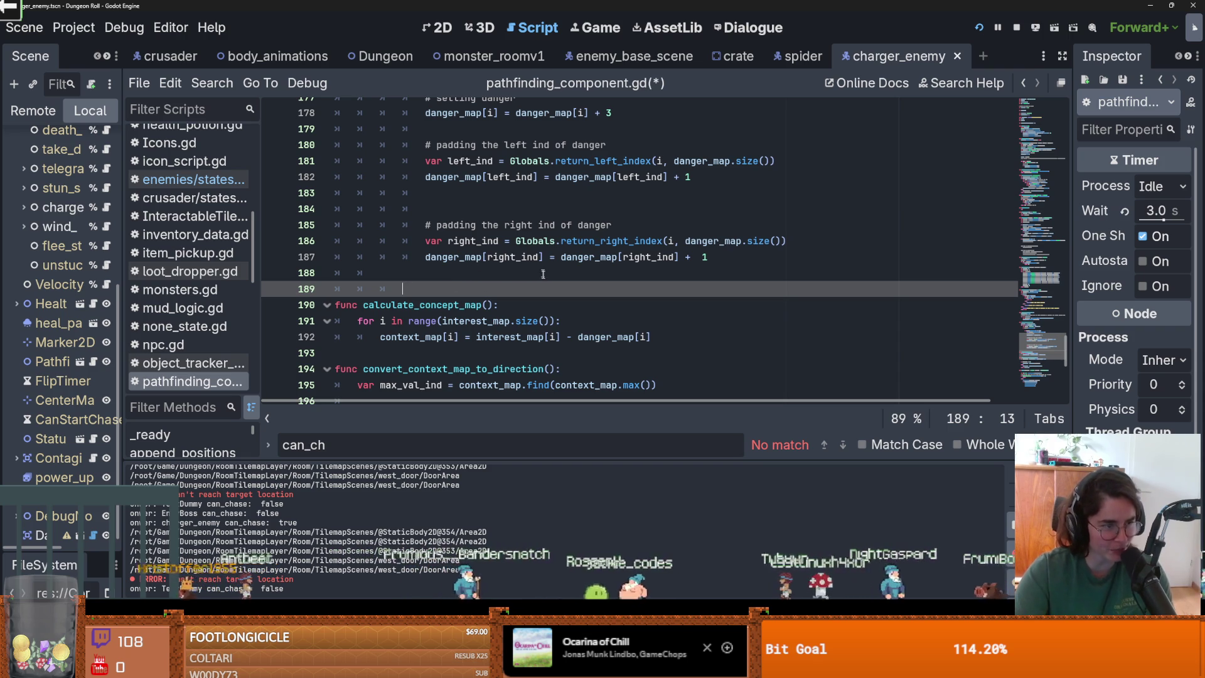
Scroll up to review the path_to_target and walkable-point caching code
scroll(544, 287, "up", 9)
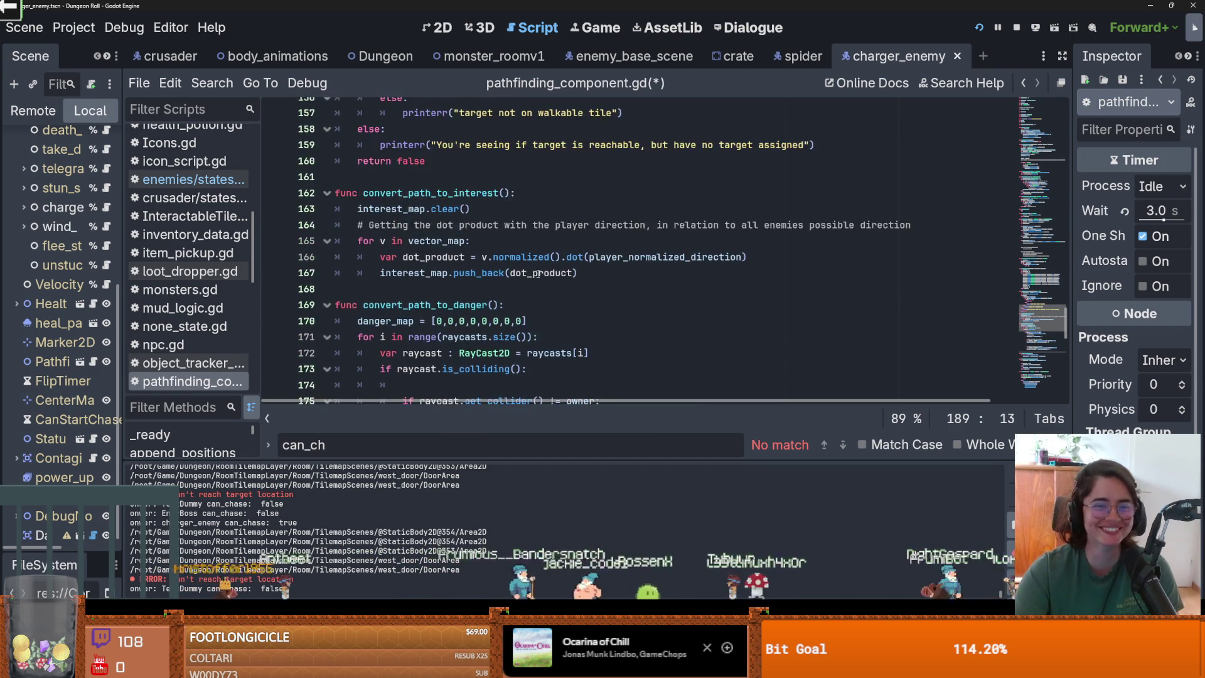
scroll(538, 271, "up", 4)
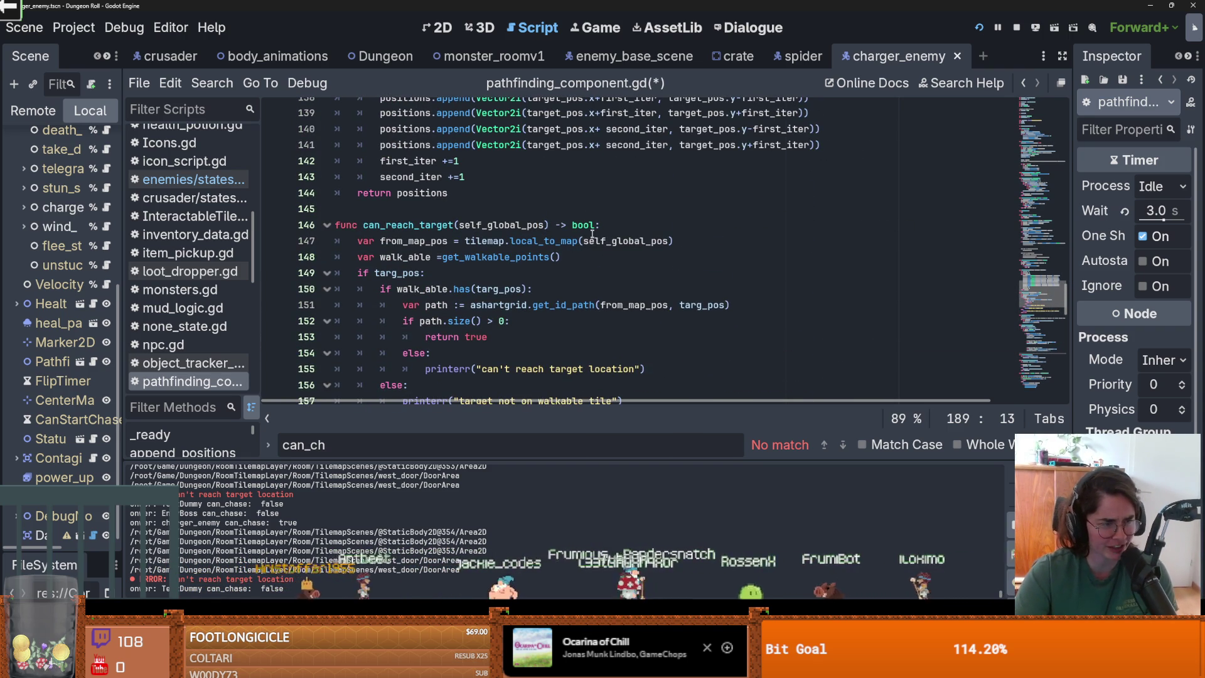
scroll(594, 253, "up", 3)
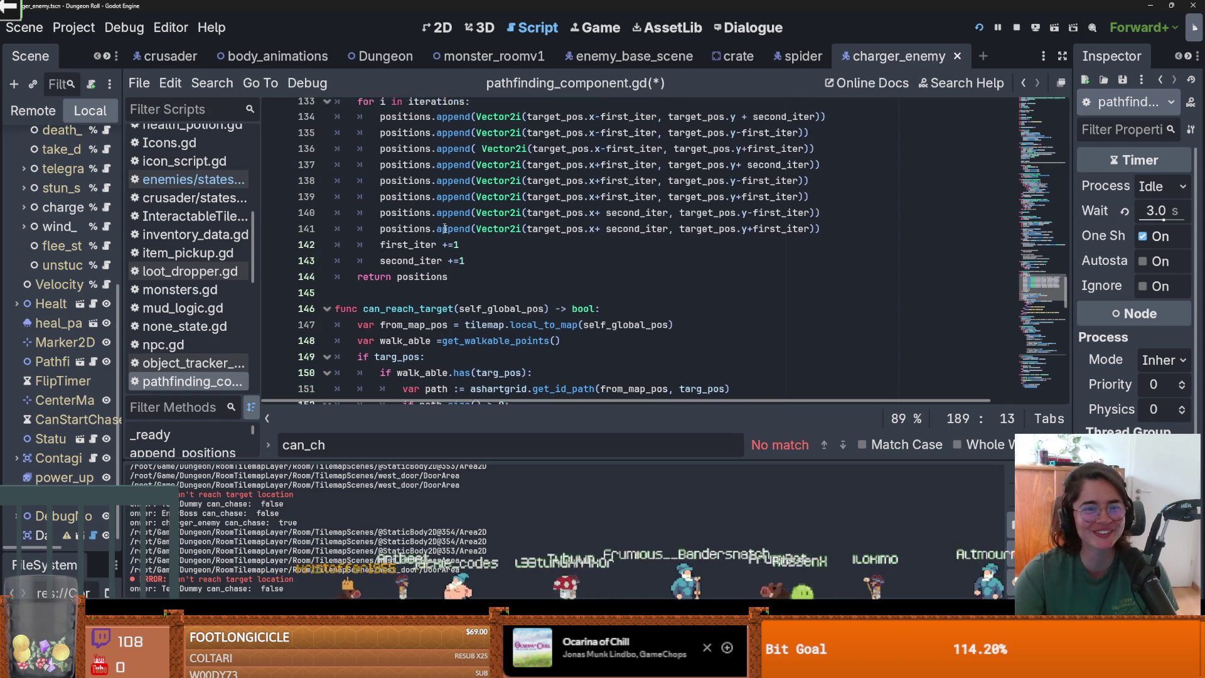
scroll(455, 255, "up", 9)
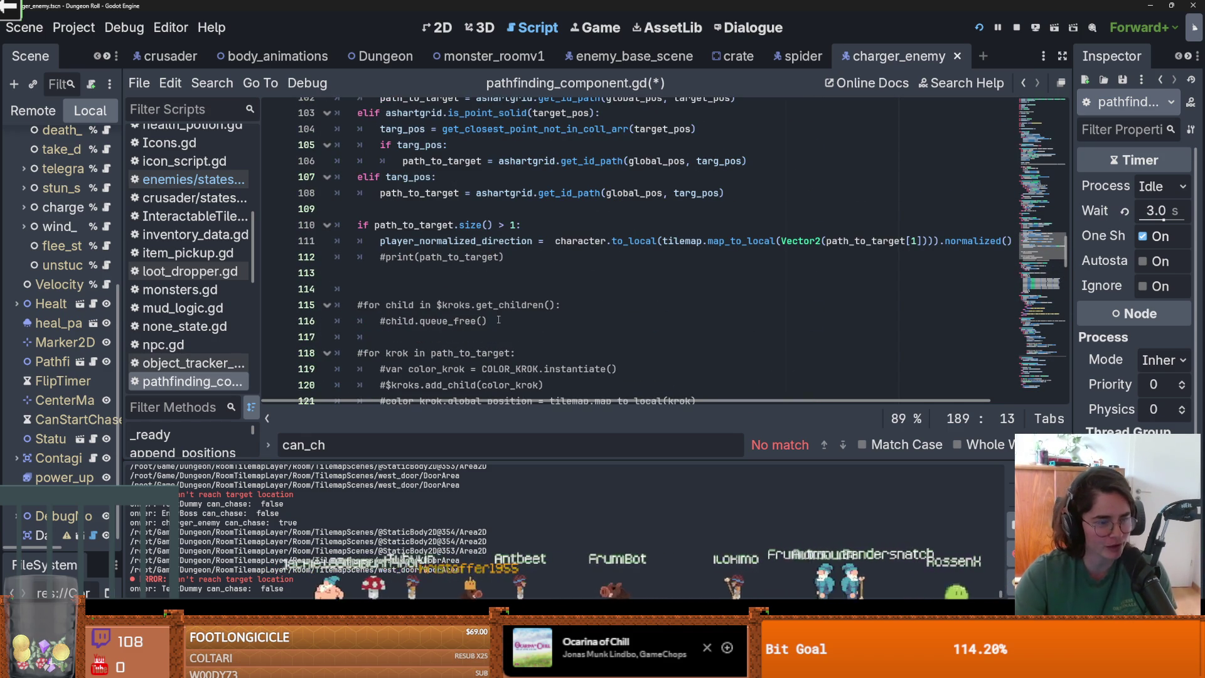
scroll(463, 323, "up", 2)
scroll(467, 317, "down", 2)
left_click(474, 289)
key("BackSpace")
key("BackSpace")
scroll(477, 303, "up", 5)
left_click(565, 289)
scroll(568, 289, "up", 2)
scroll(569, 289, "up", 5)
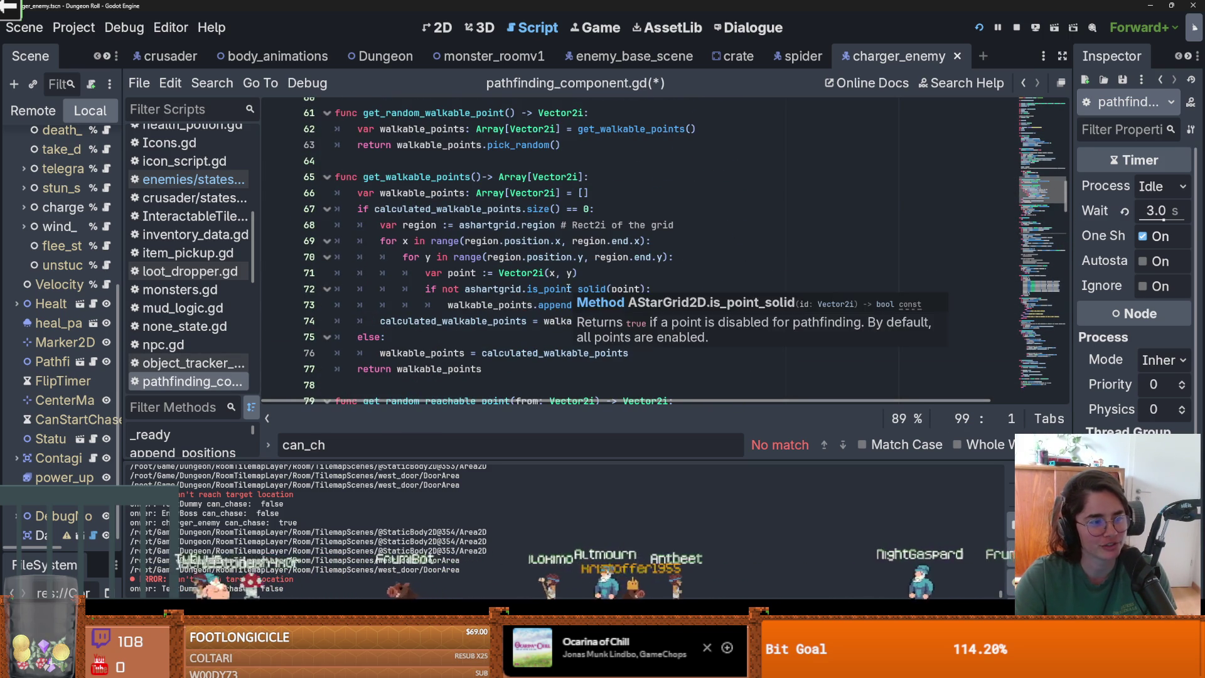
scroll(494, 281, "up", 1)
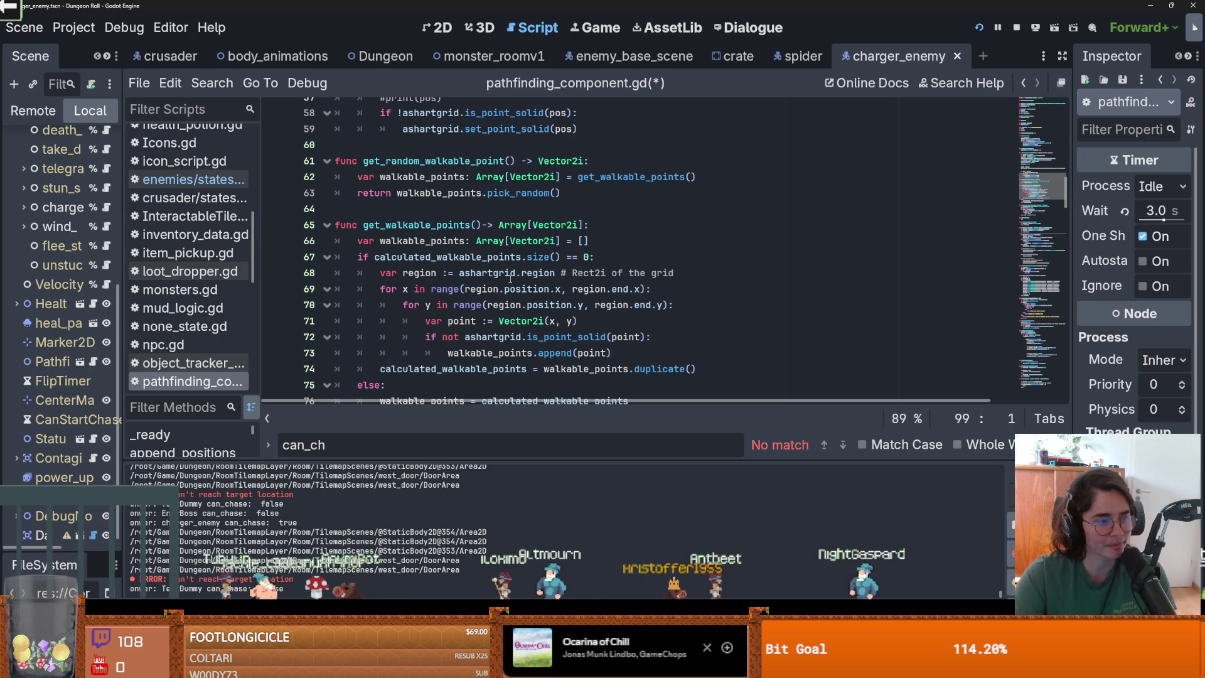
scroll(447, 228, "up", 9)
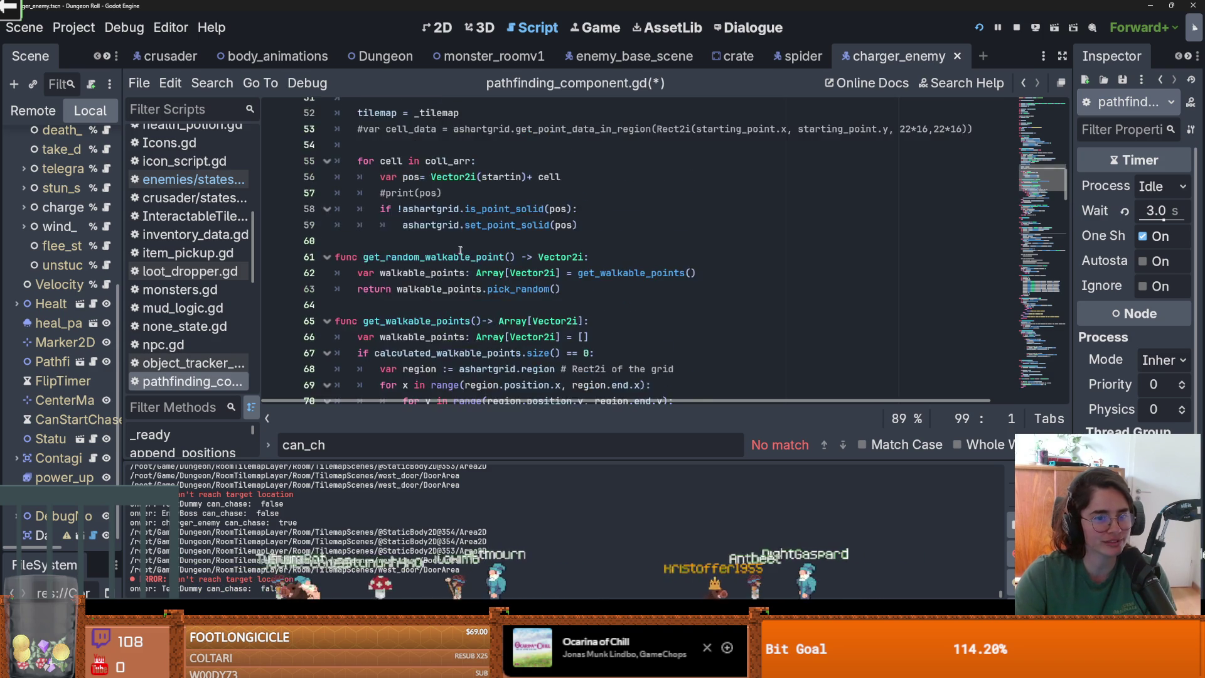
scroll(545, 268, "down", 3)
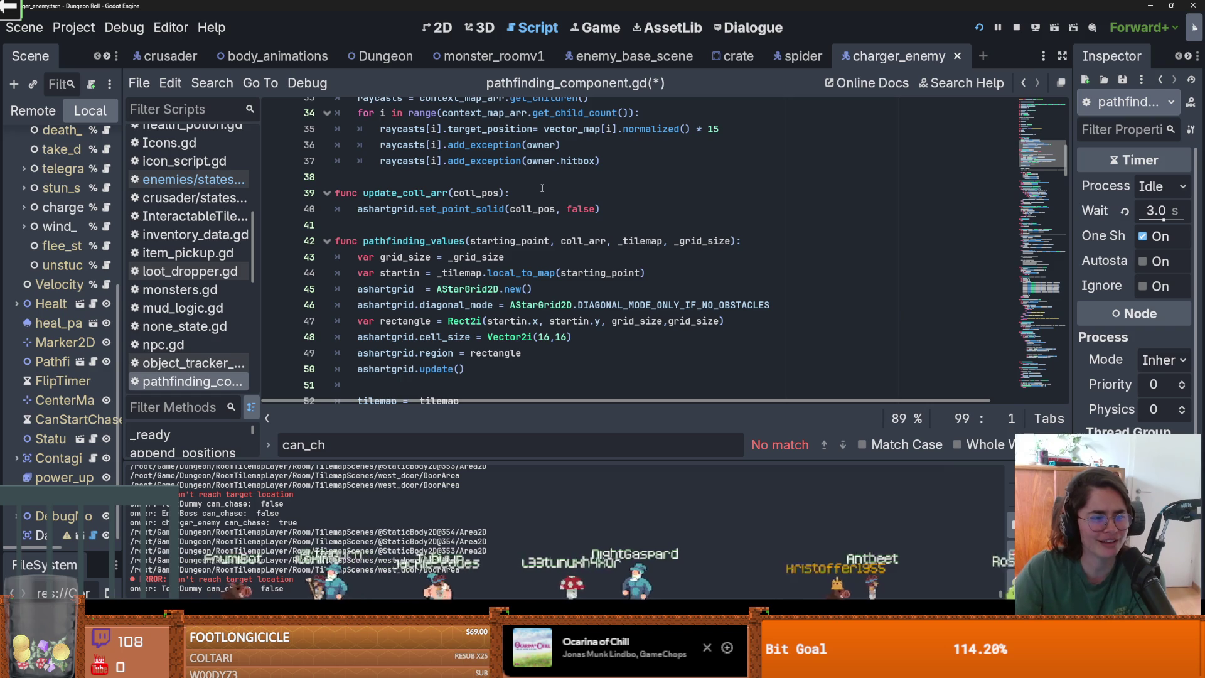
scroll(451, 331, "down", 2)
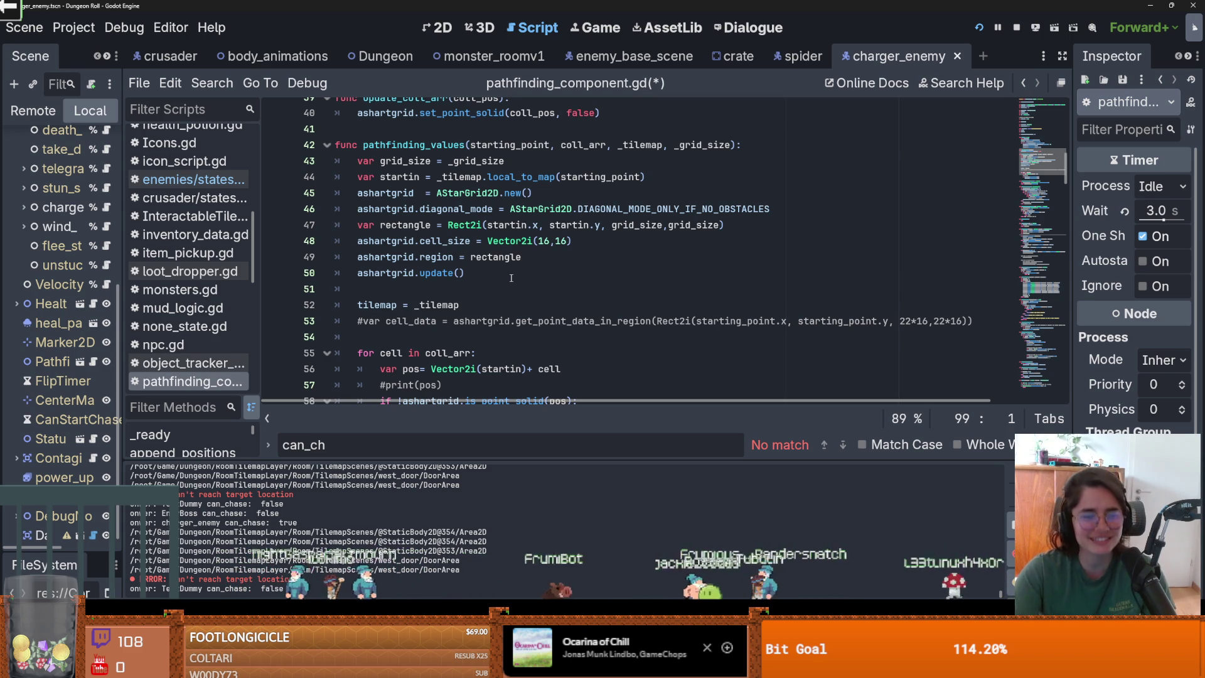
scroll(515, 277, "up", 4)
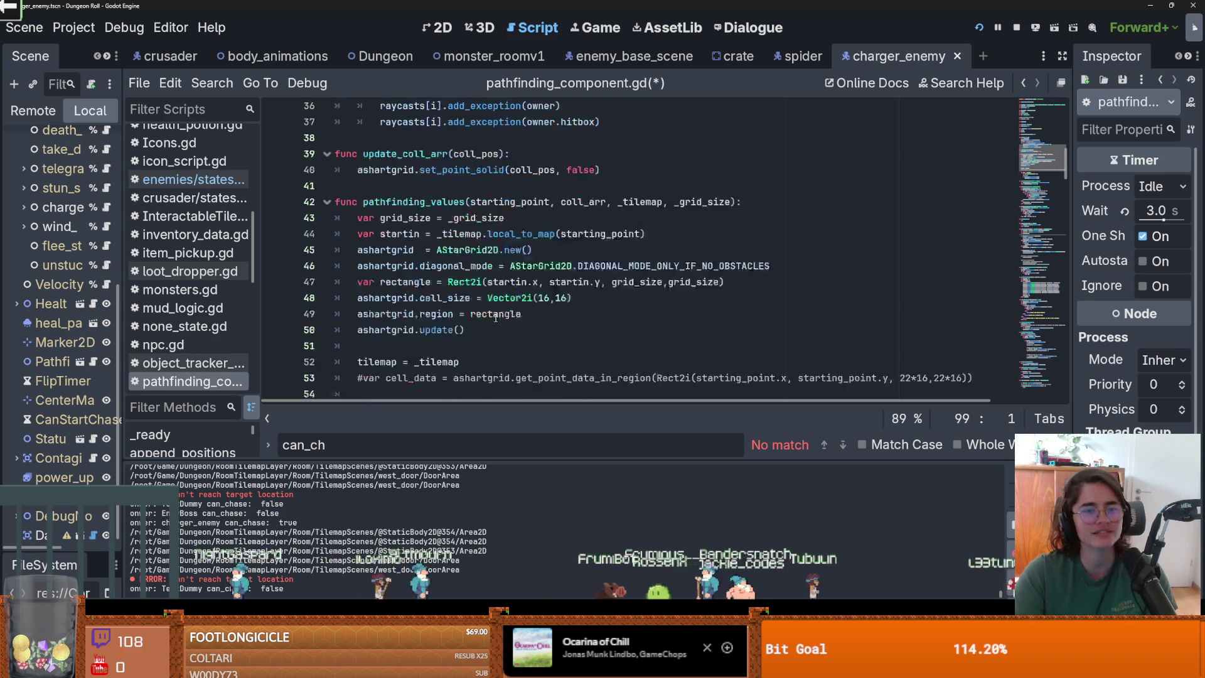
scroll(514, 276, "up", 2)
scroll(472, 310, "down", 11)
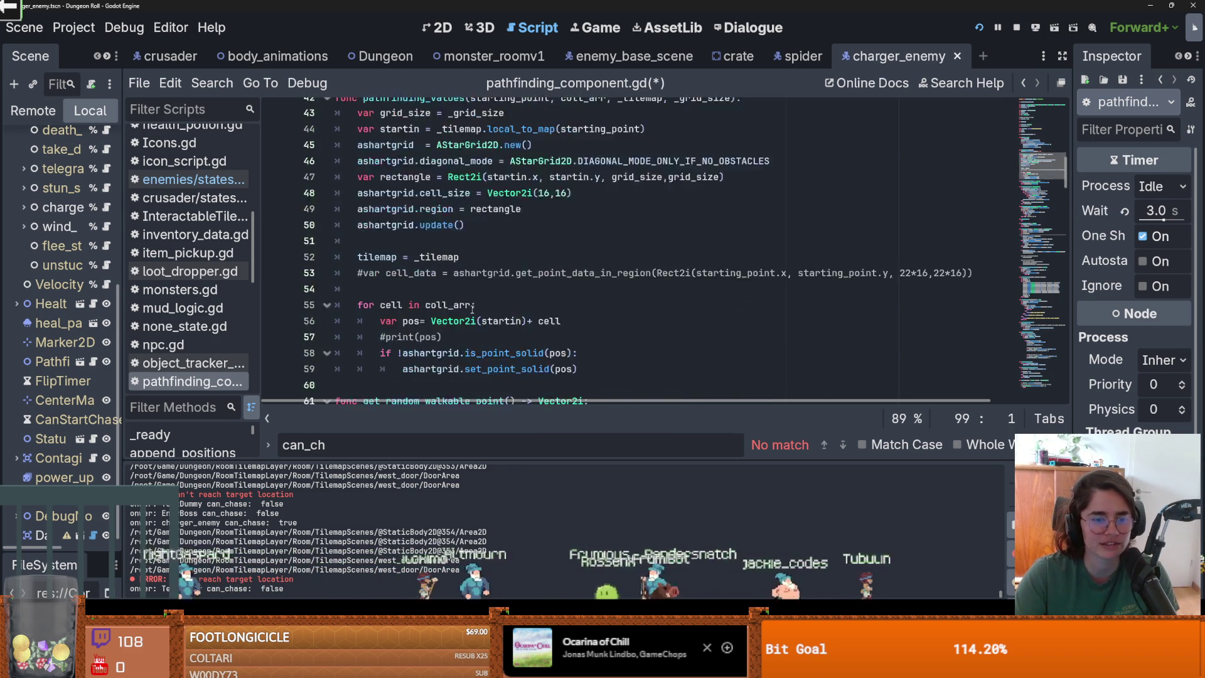
scroll(472, 309, "down", 1)
scroll(476, 251, "down", 2)
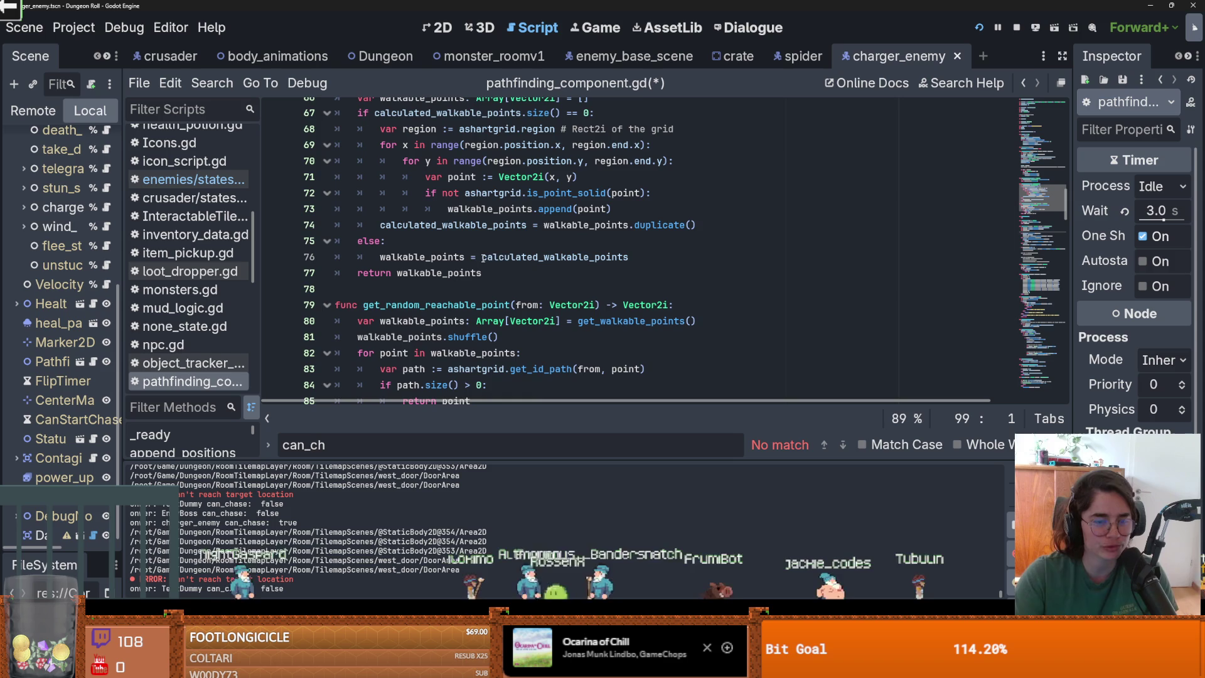
scroll(440, 284, "down", 1)
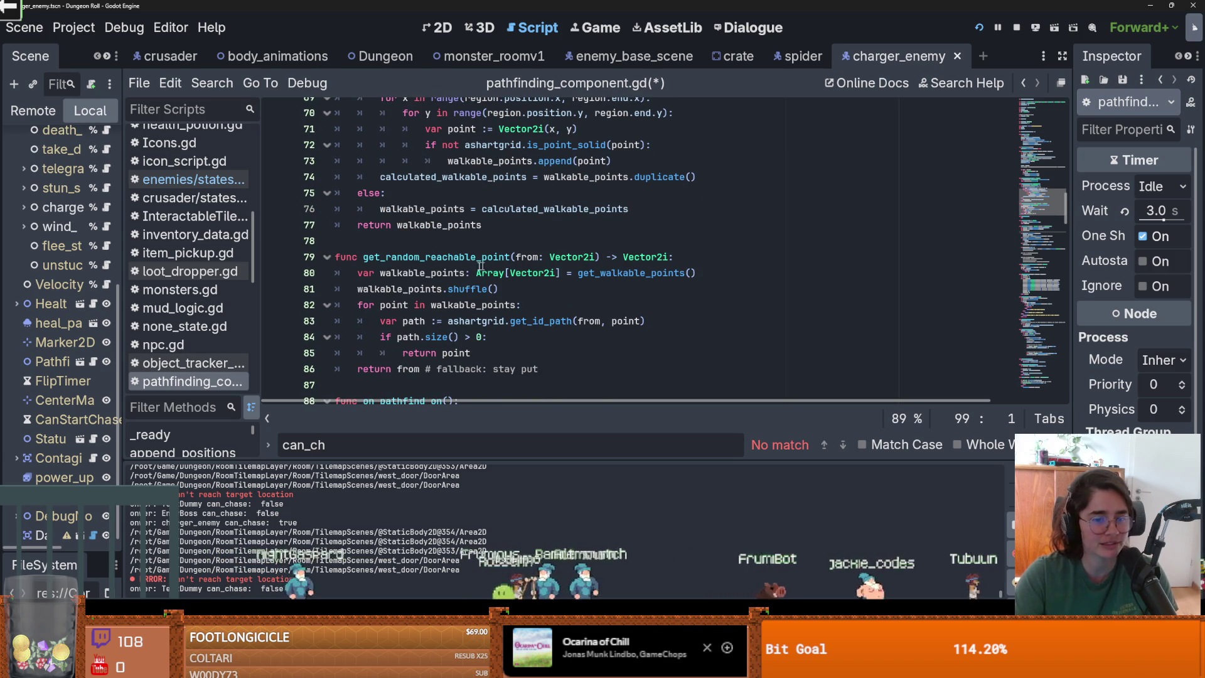
scroll(381, 310, "down", 2)
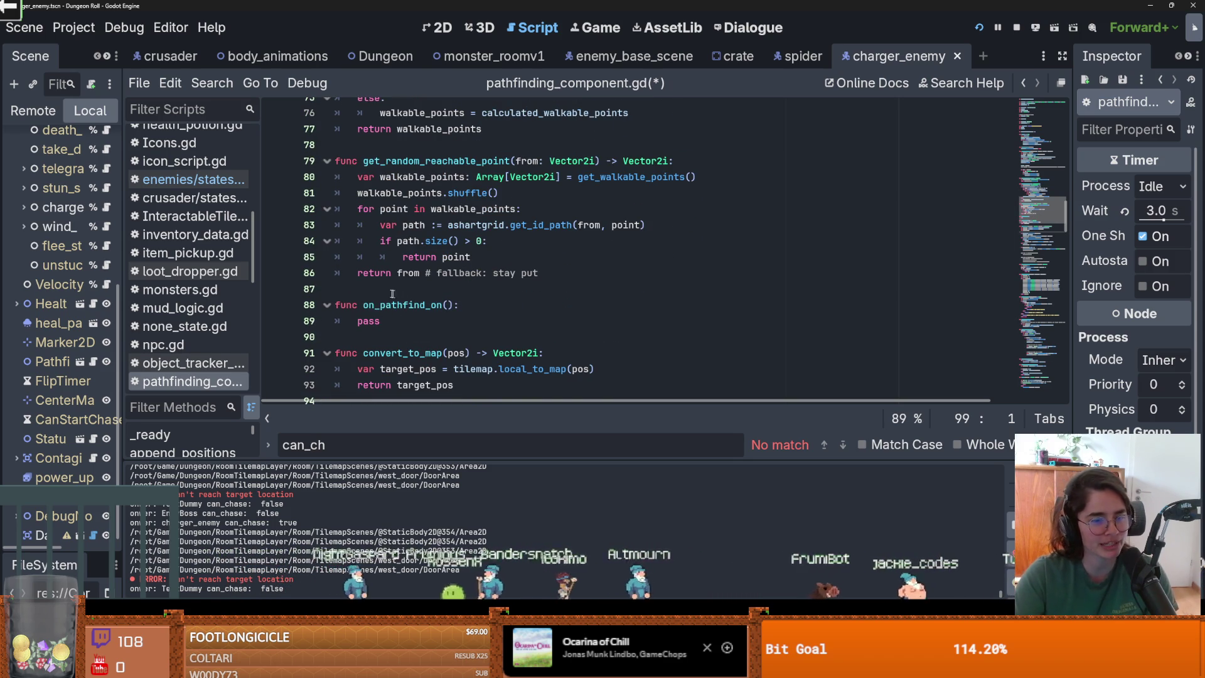
scroll(408, 305, "up", 1)
scroll(398, 307, "down", 1)
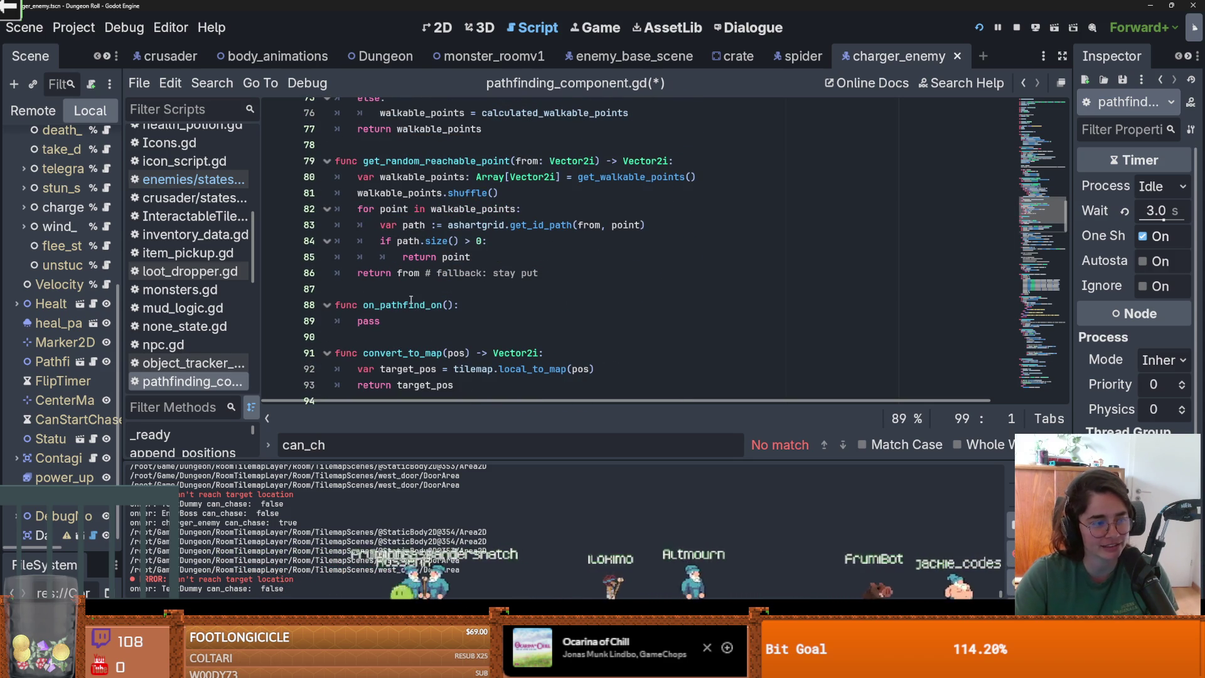
scroll(361, 290, "down", 6)
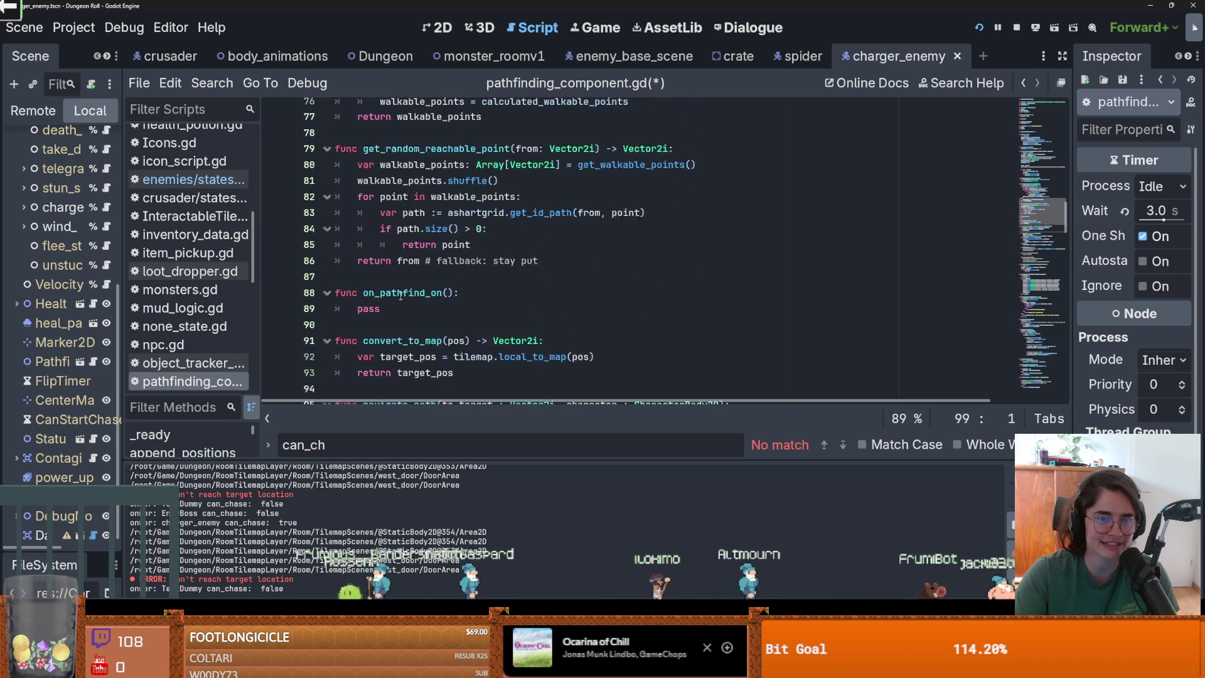
scroll(416, 300, "down", 10)
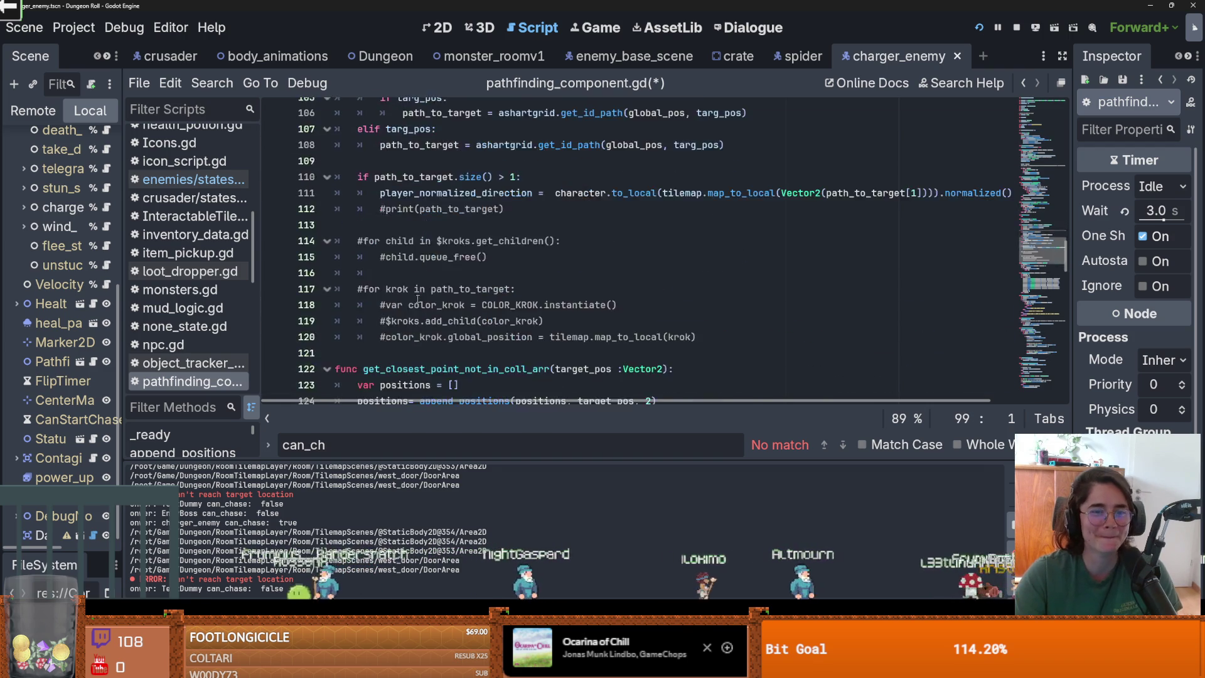
double_click(408, 192)
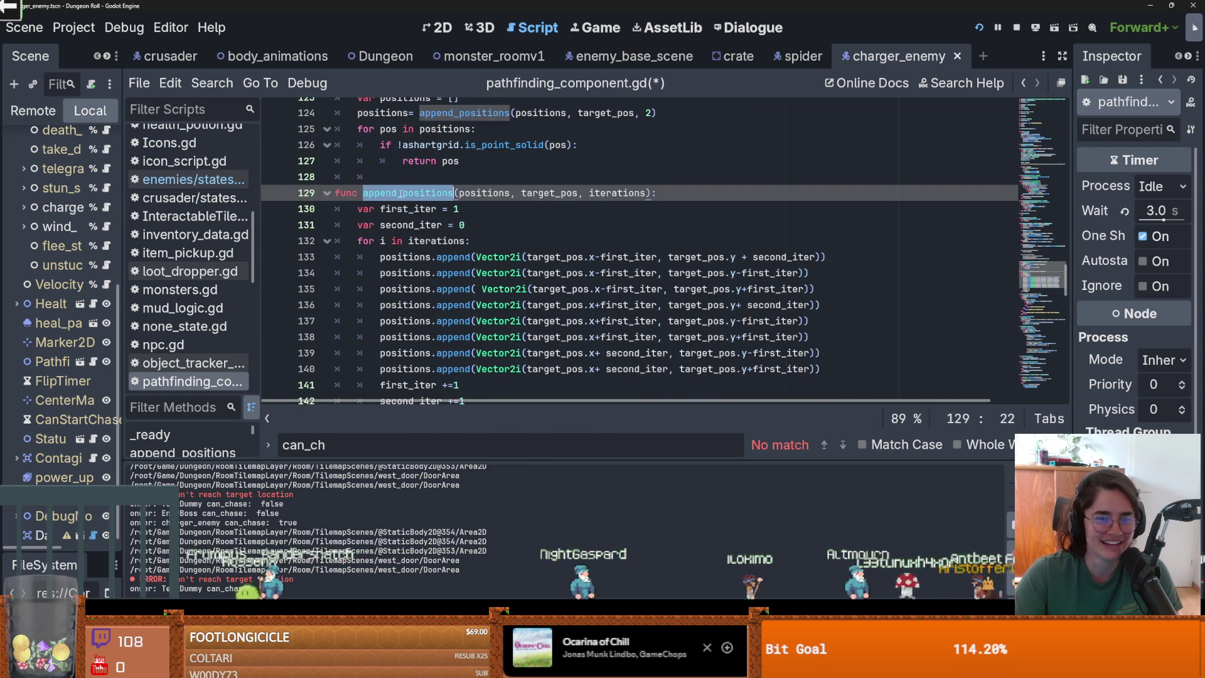
Inspect get_closest_point_not_in_coll_arr and save pathfinding_component.gd
scroll(408, 251, "up", 3)
double_click(392, 226)
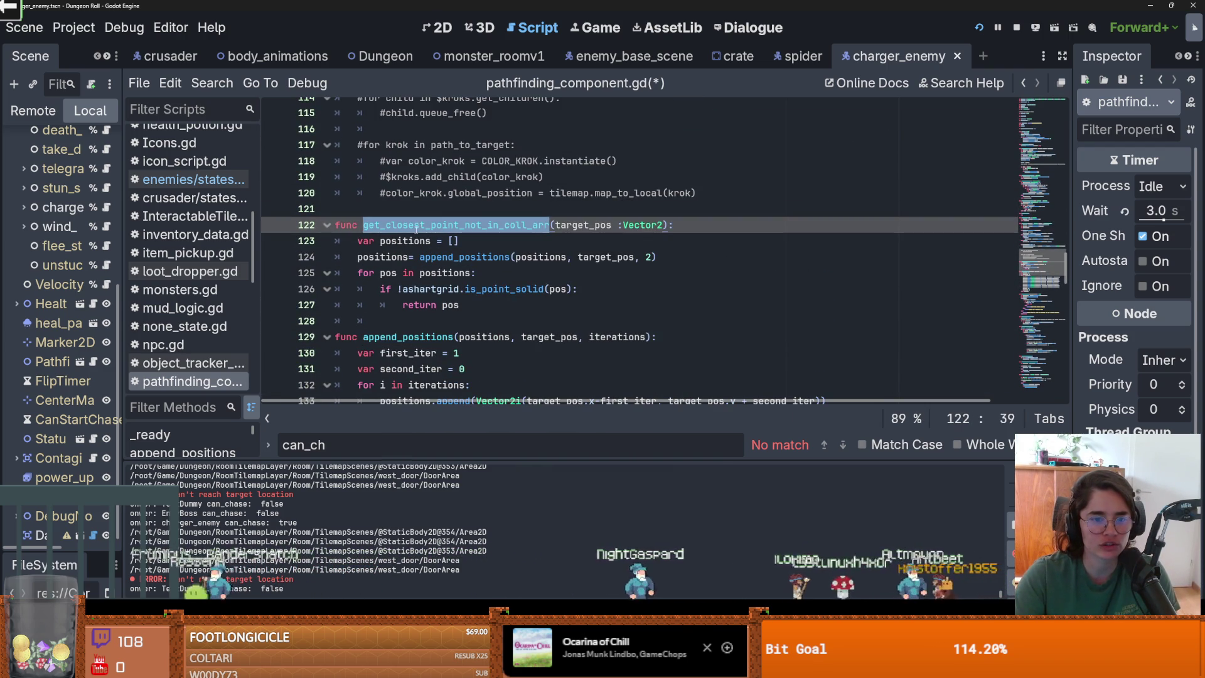
left_click(499, 226)
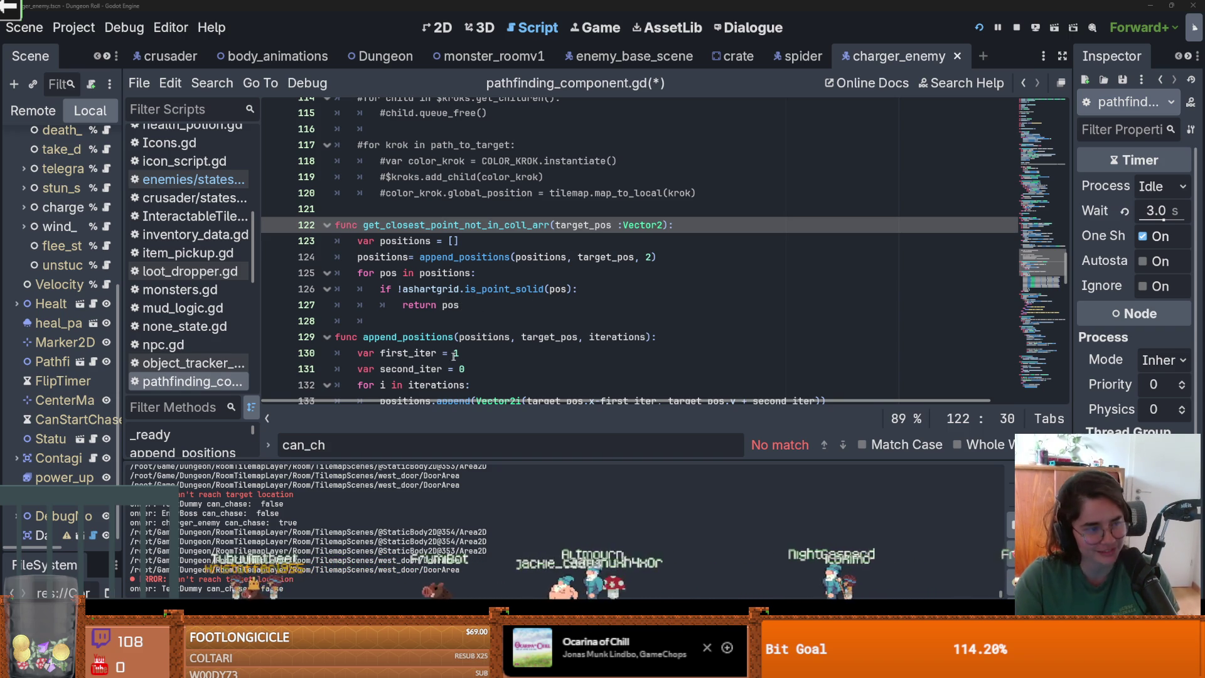
scroll(464, 306, "up", 2)
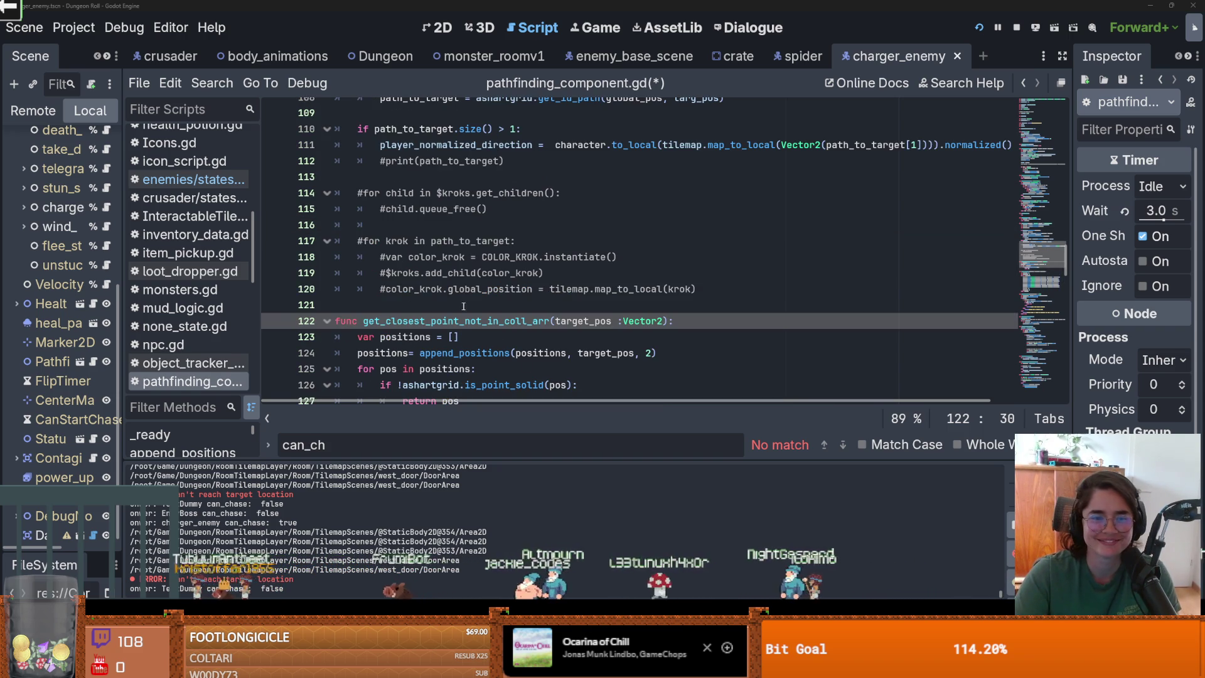
left_click(410, 302)
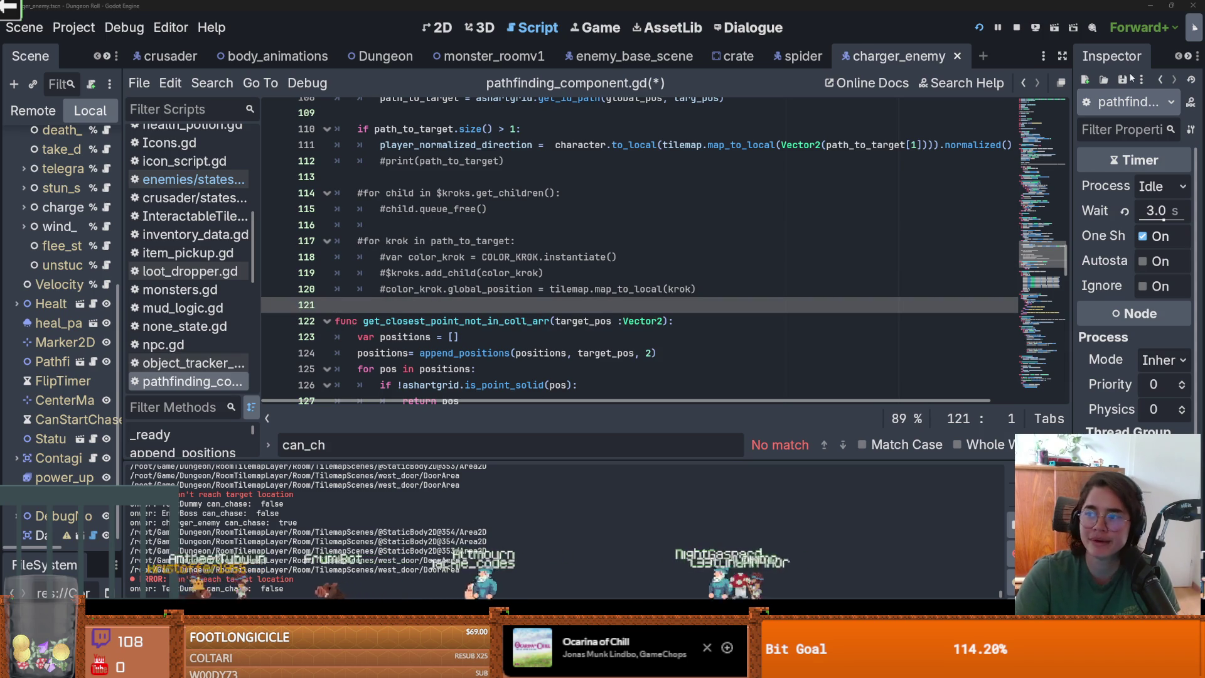
left_click(492, 239)
scroll(465, 232, "down", 4)
left_click(441, 226)
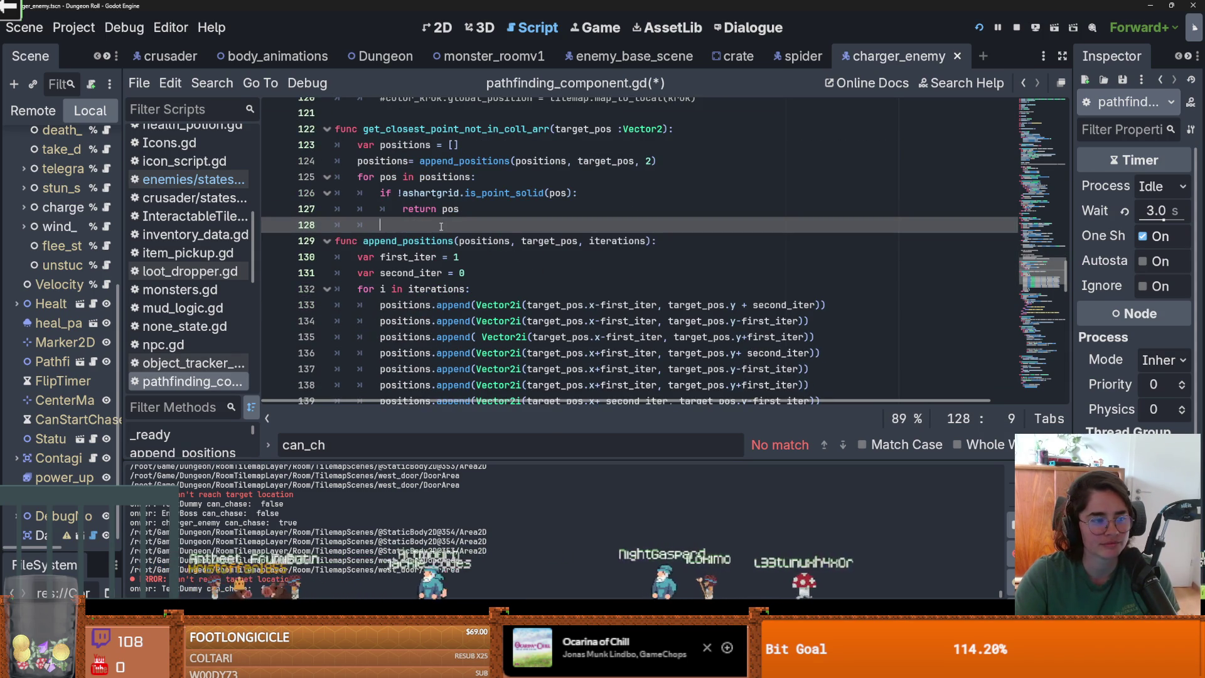
key("ctrl+s")
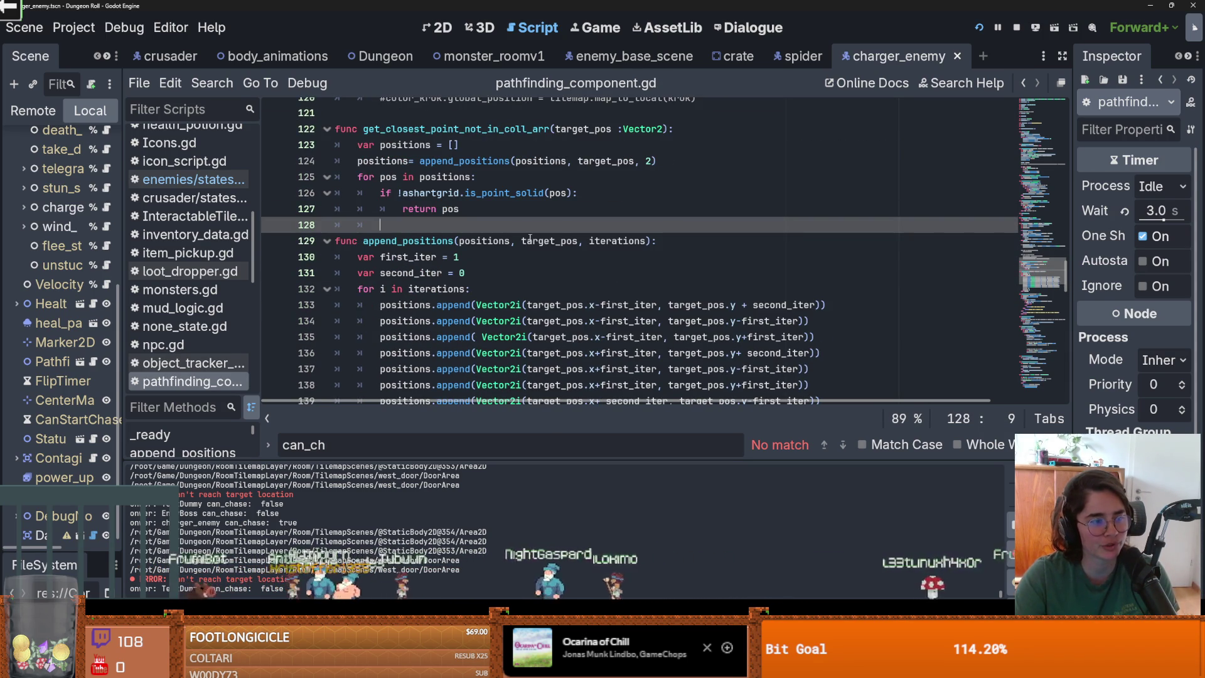
Highlight append_positions to see where it is used
scroll(527, 240, "down", 1)
scroll(526, 241, "down", 2)
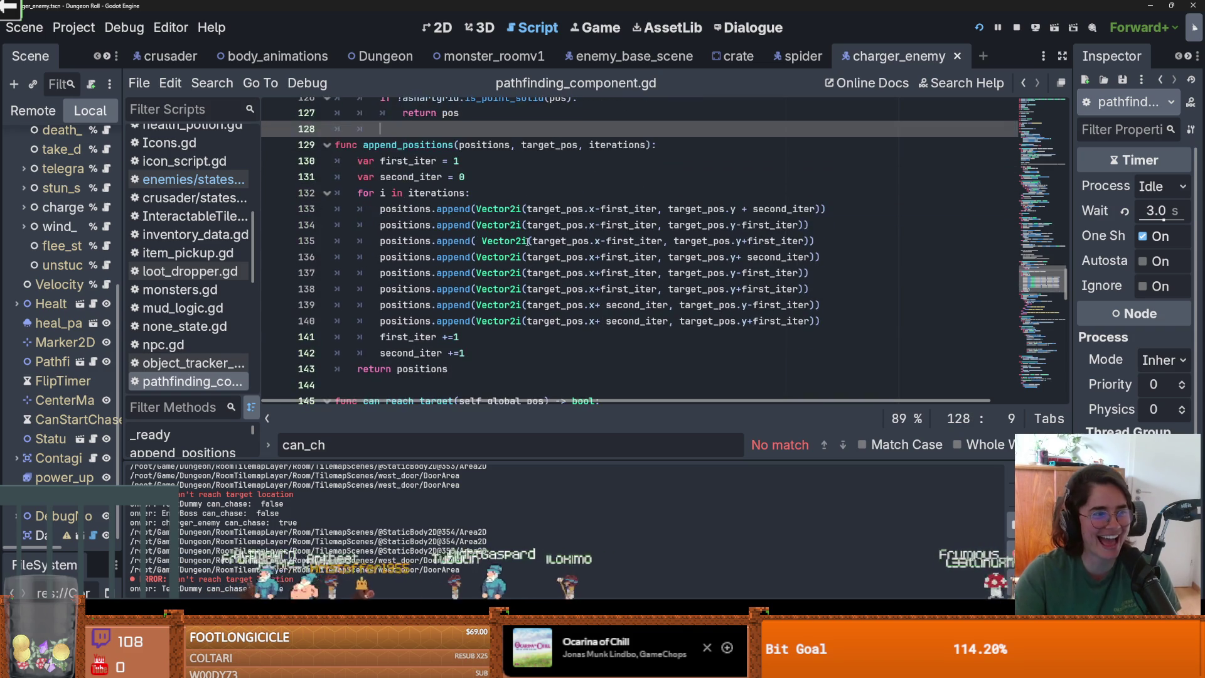
scroll(452, 247, "up", 3)
double_click(443, 243)
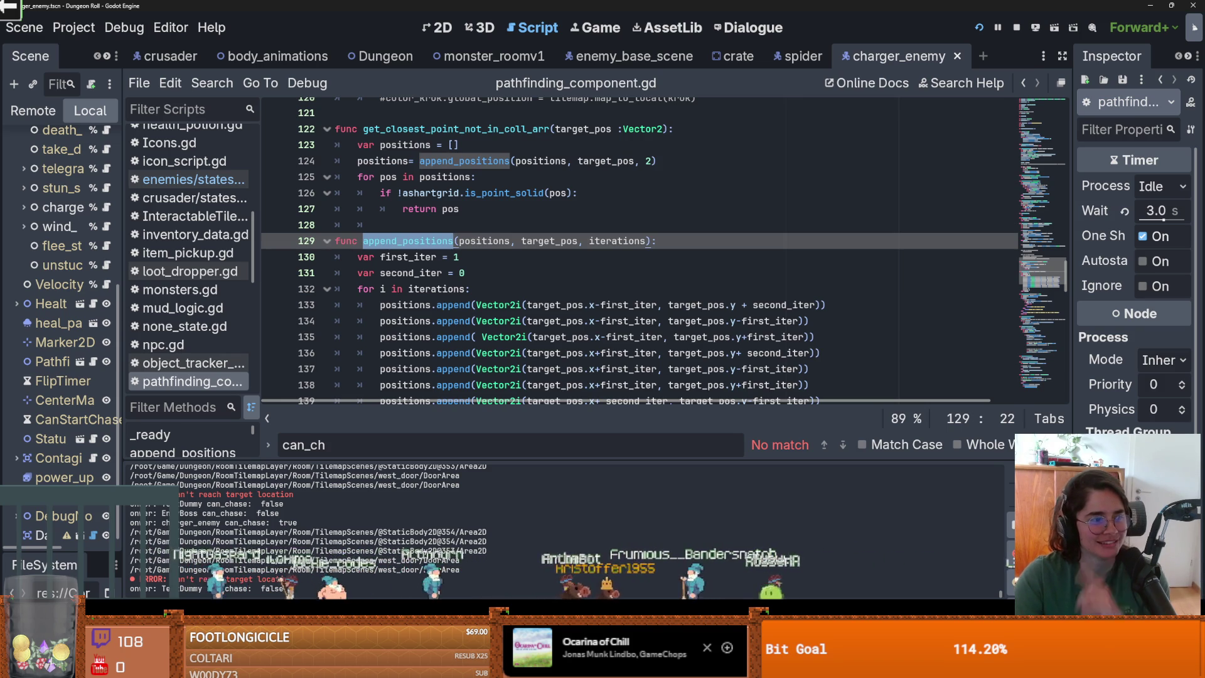
scroll(434, 270, "down", 2)
scroll(417, 279, "up", 3)
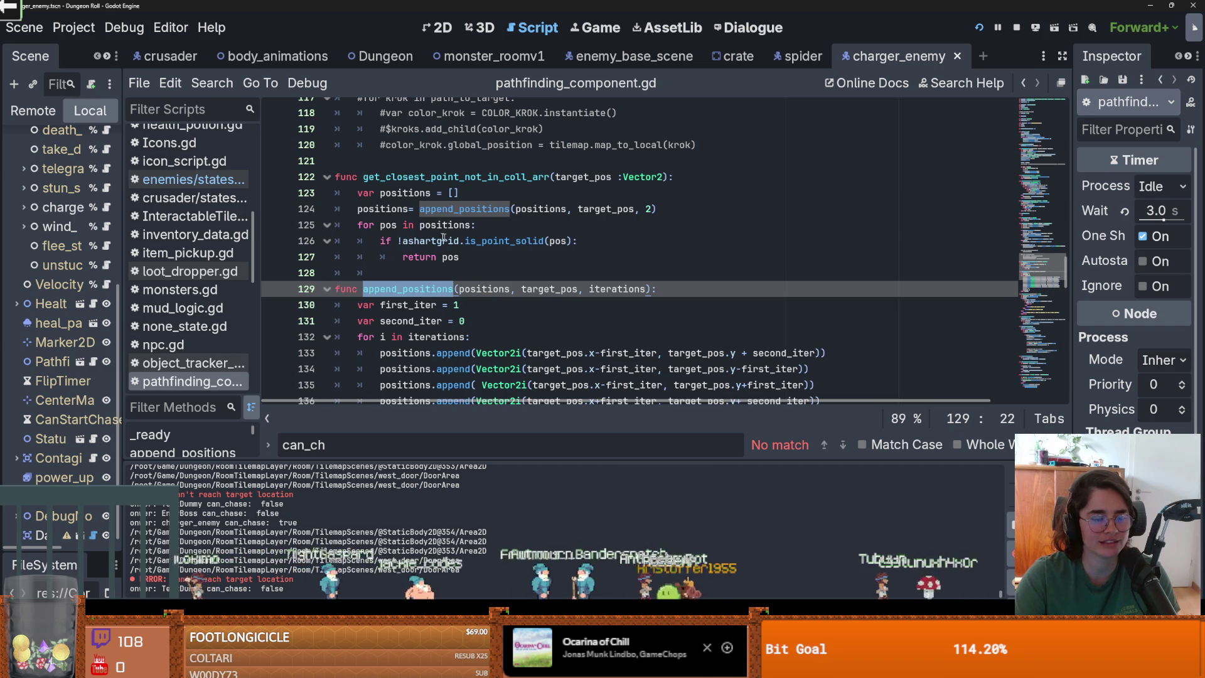
left_click(395, 286)
Find the call to get_closest_point_not_in_coll_arr and resize the Scene dock to show full node names
scroll(485, 278, "up", 3)
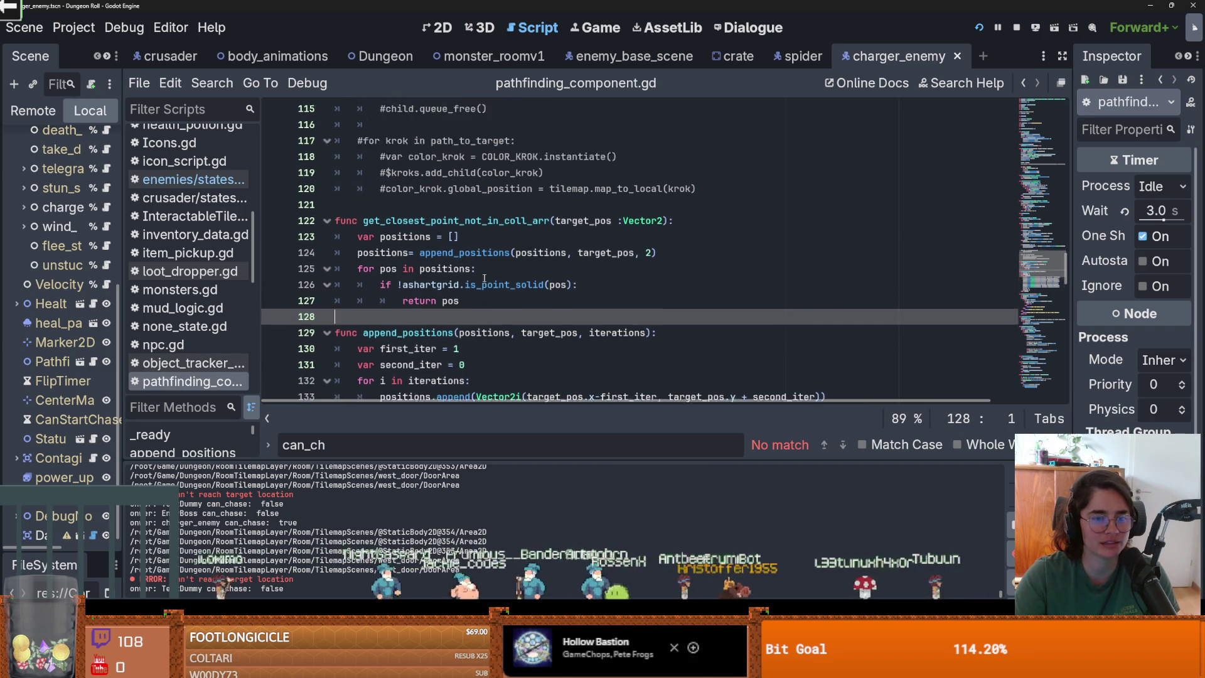
scroll(485, 278, "up", 7)
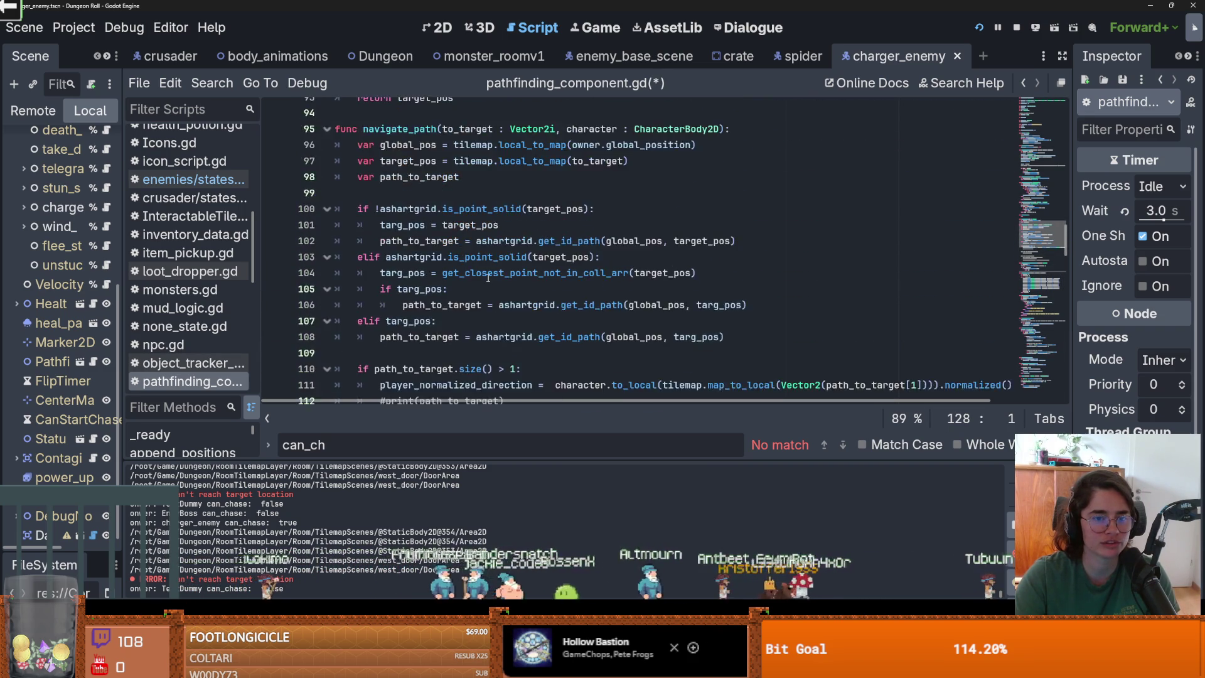
scroll(472, 279, "down", 9)
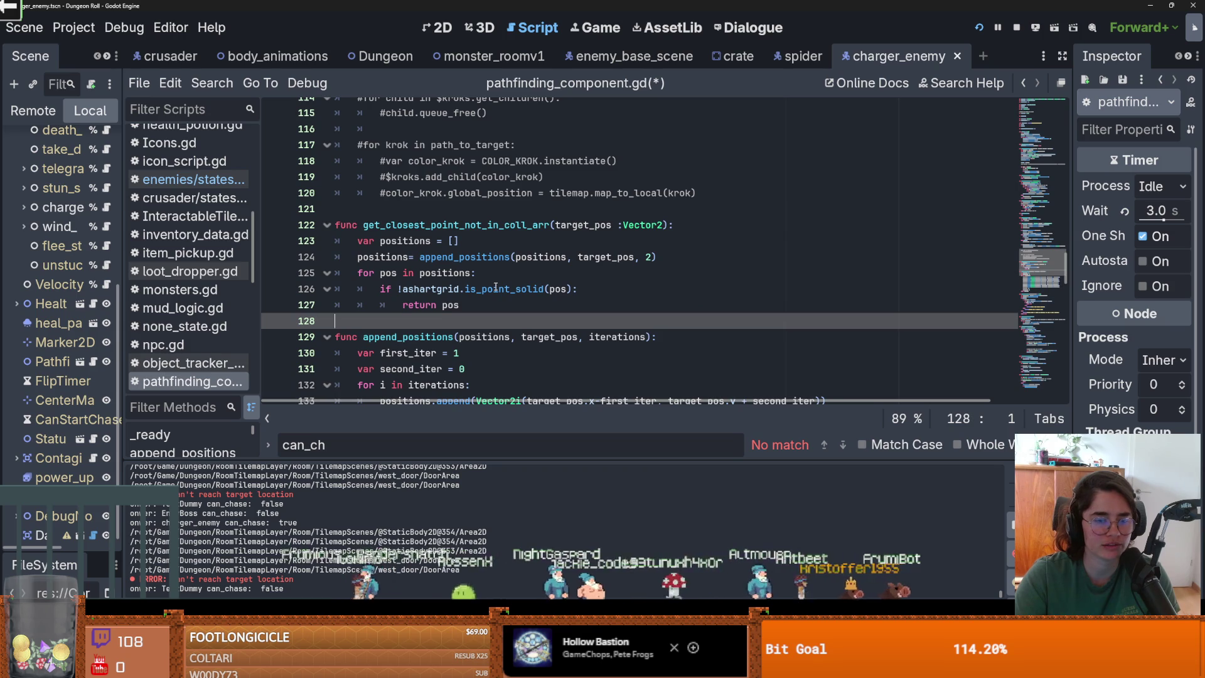
scroll(496, 287, "down", 1)
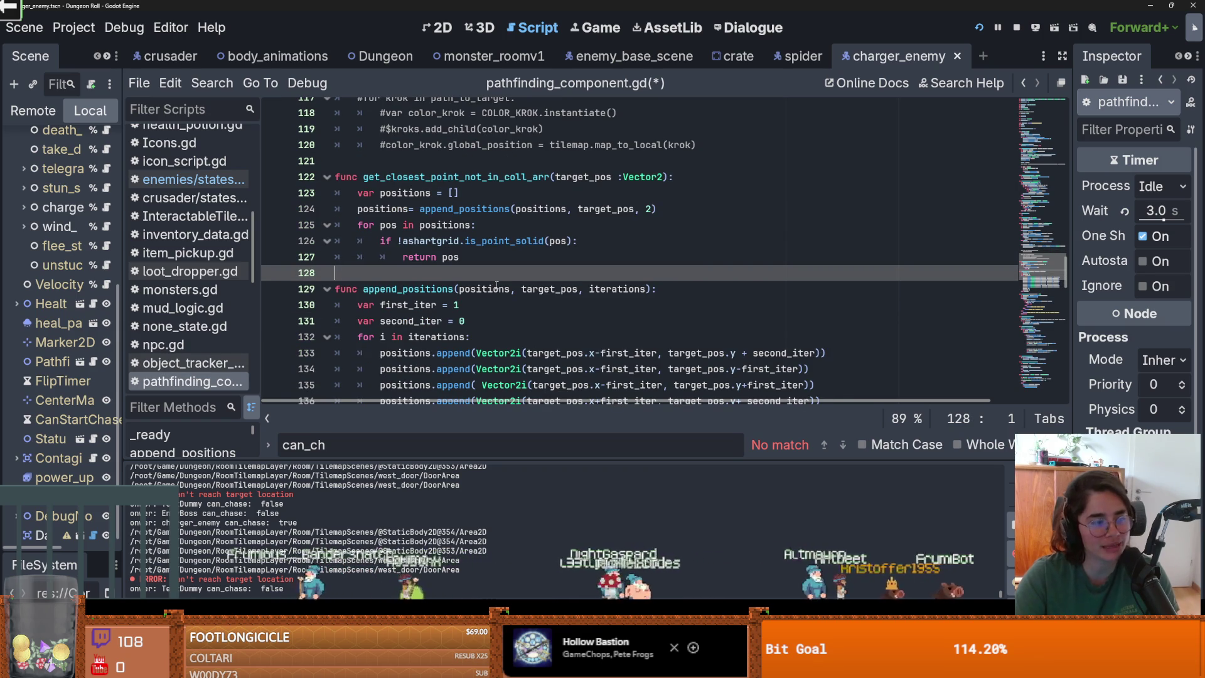
scroll(498, 285, "down", 2)
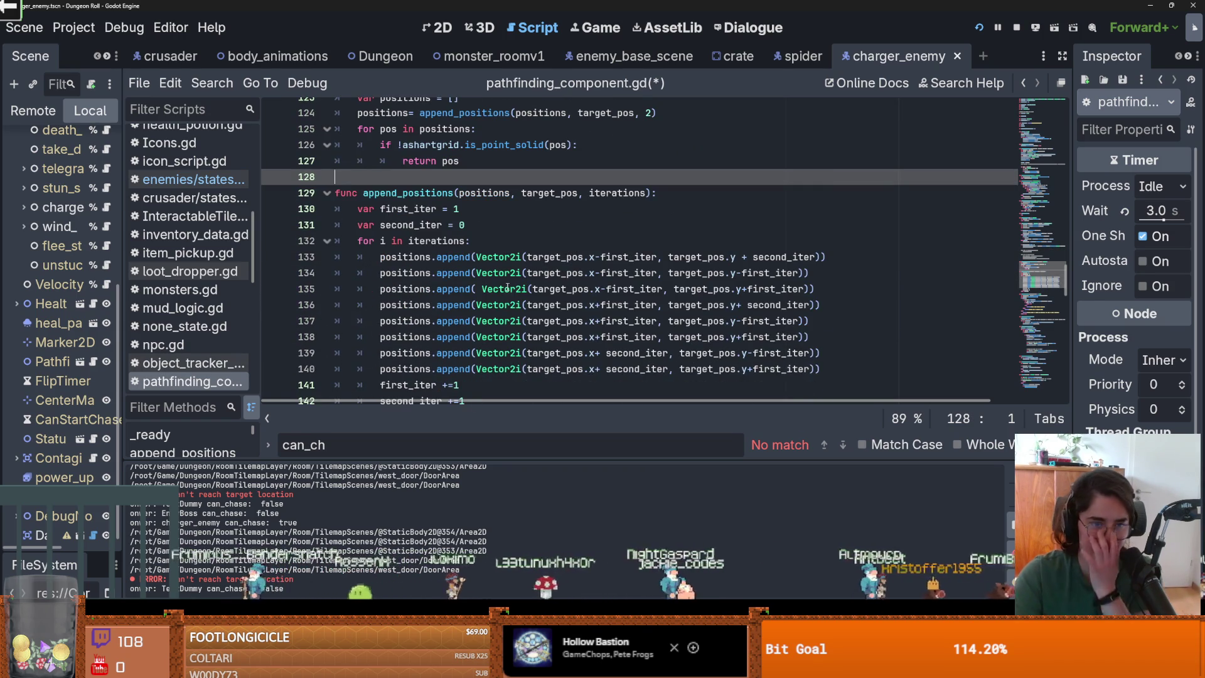
scroll(433, 273, "up", 3)
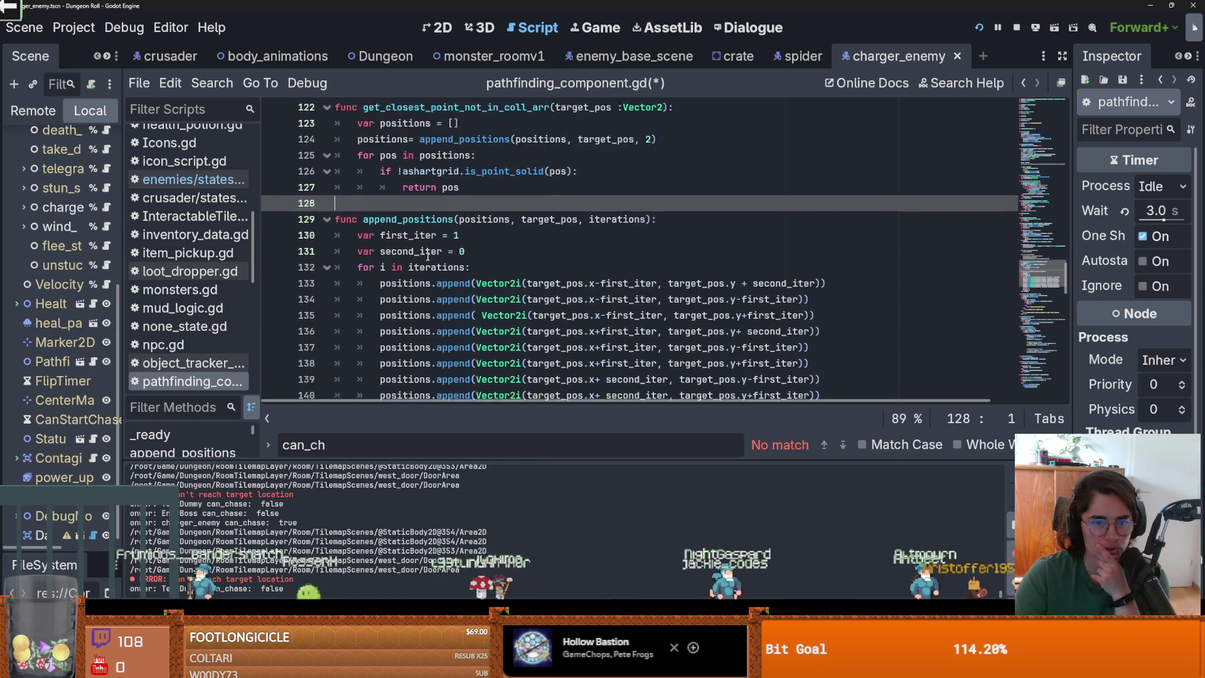
double_click(450, 225)
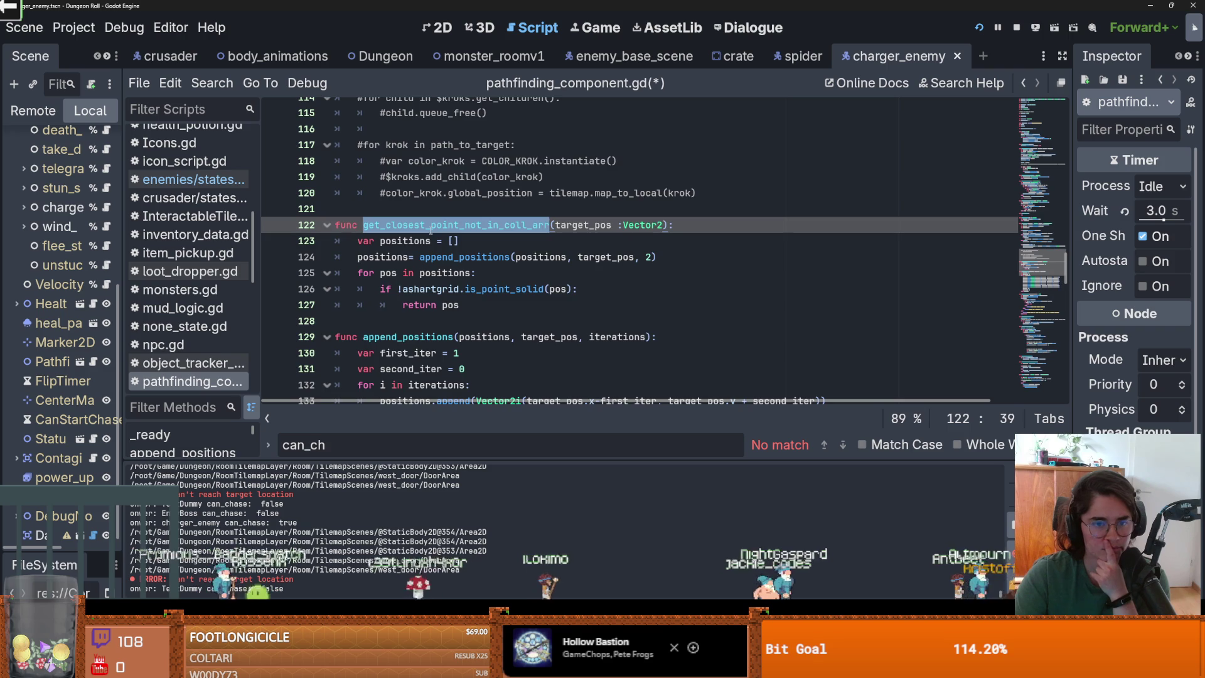
scroll(450, 264, "up", 2)
scroll(450, 264, "up", 2)
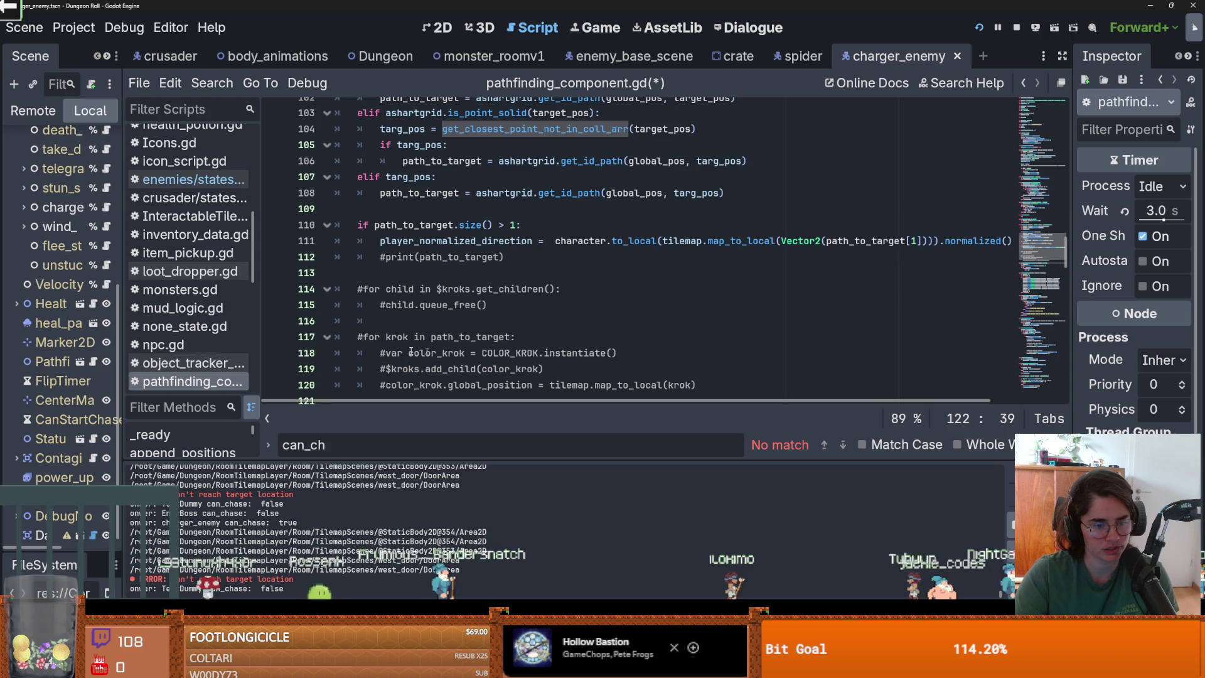
mouse_move(123, 330)
left_mouse_down()
mouse_move(147, 331)
mouse_move(106, 331)
left_mouse_up()
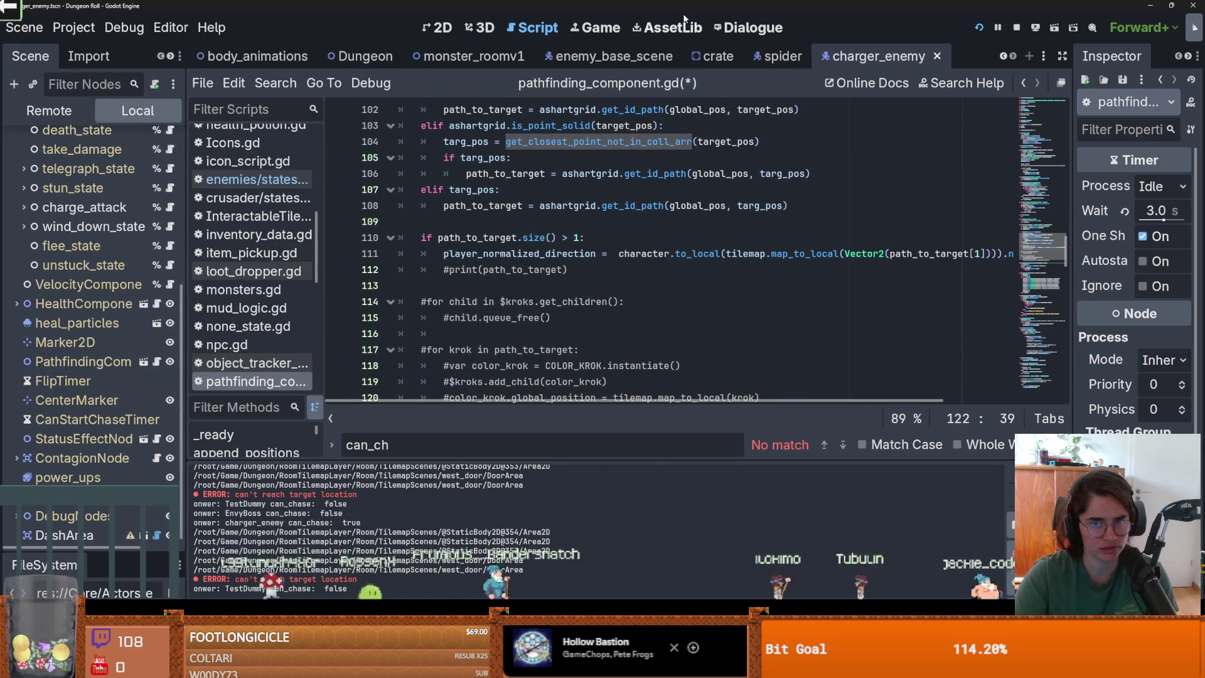
left_click(587, 28)
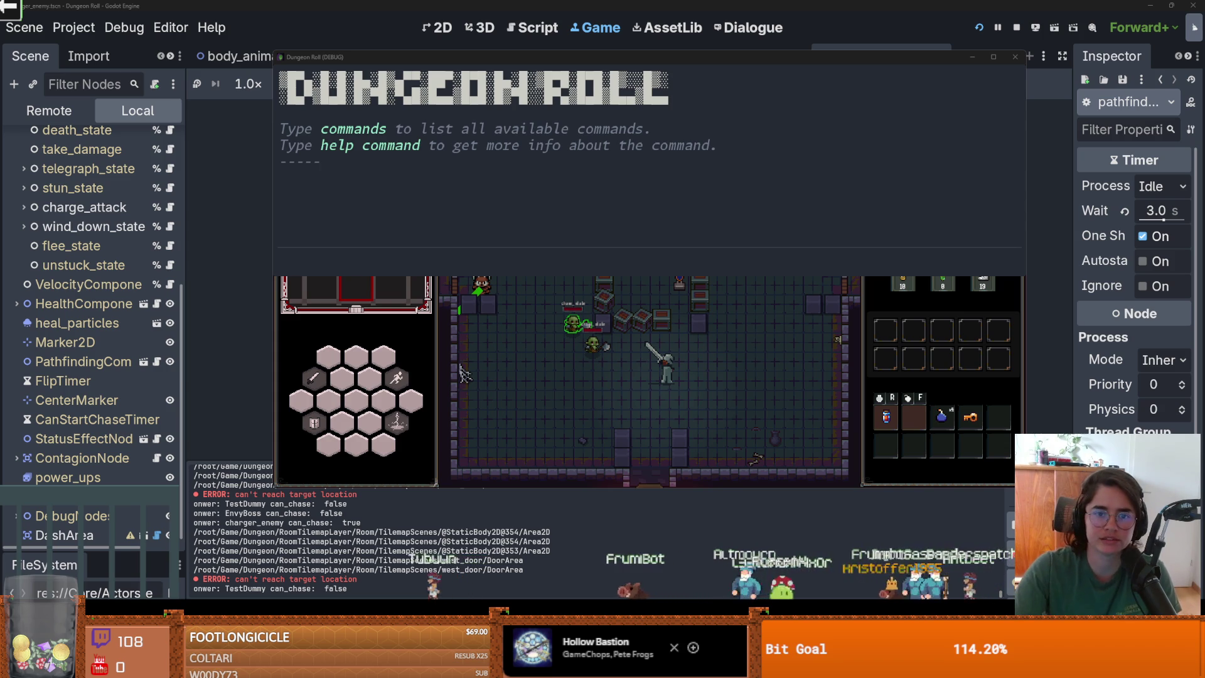
Hide and restore the dev console while watching the Charger chase, then go to Excalidraw
key("grave")
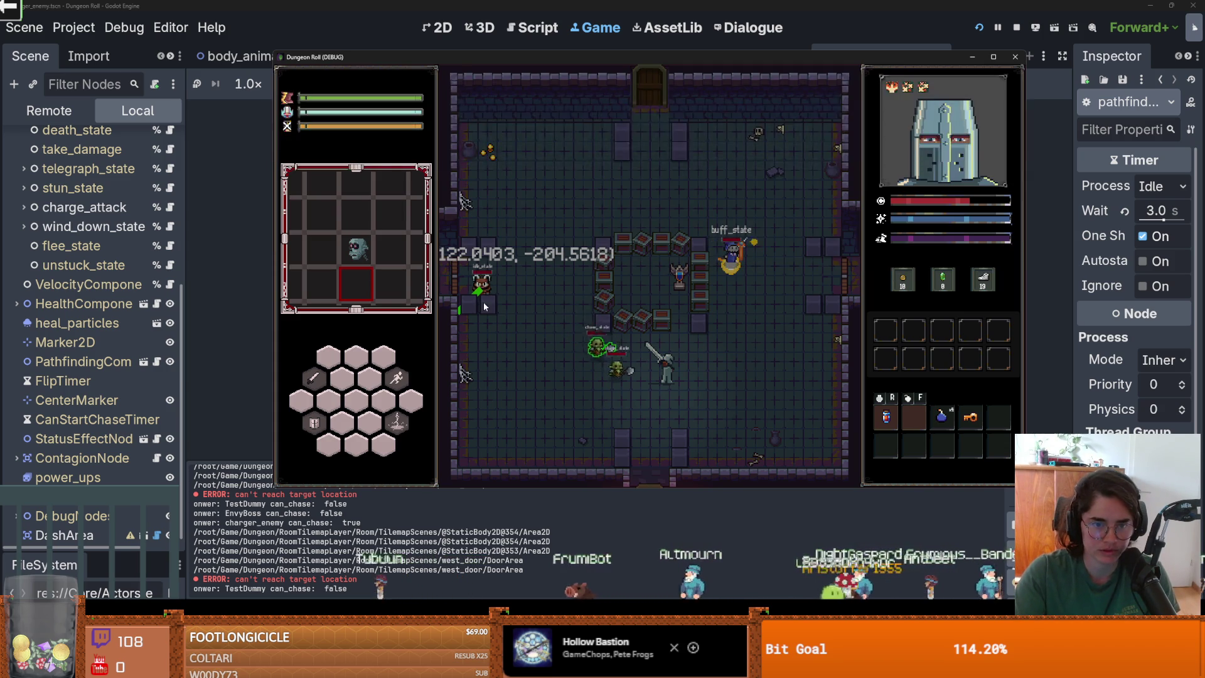
key("grave")
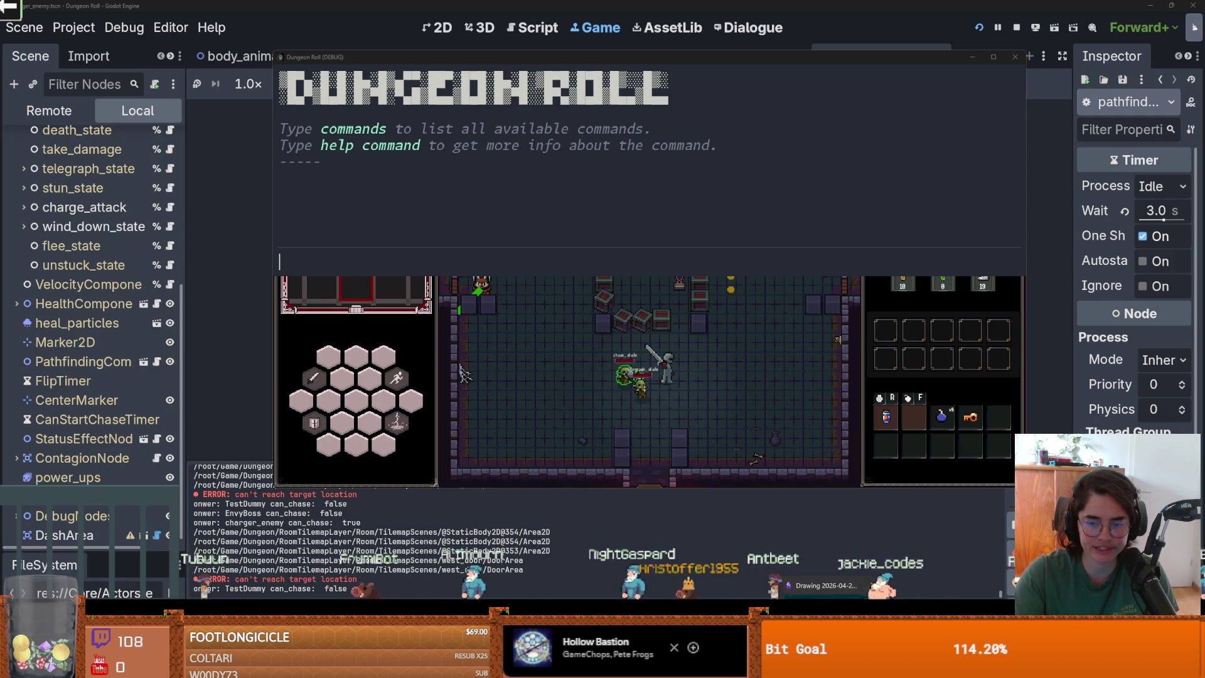
key("alt+Tab")
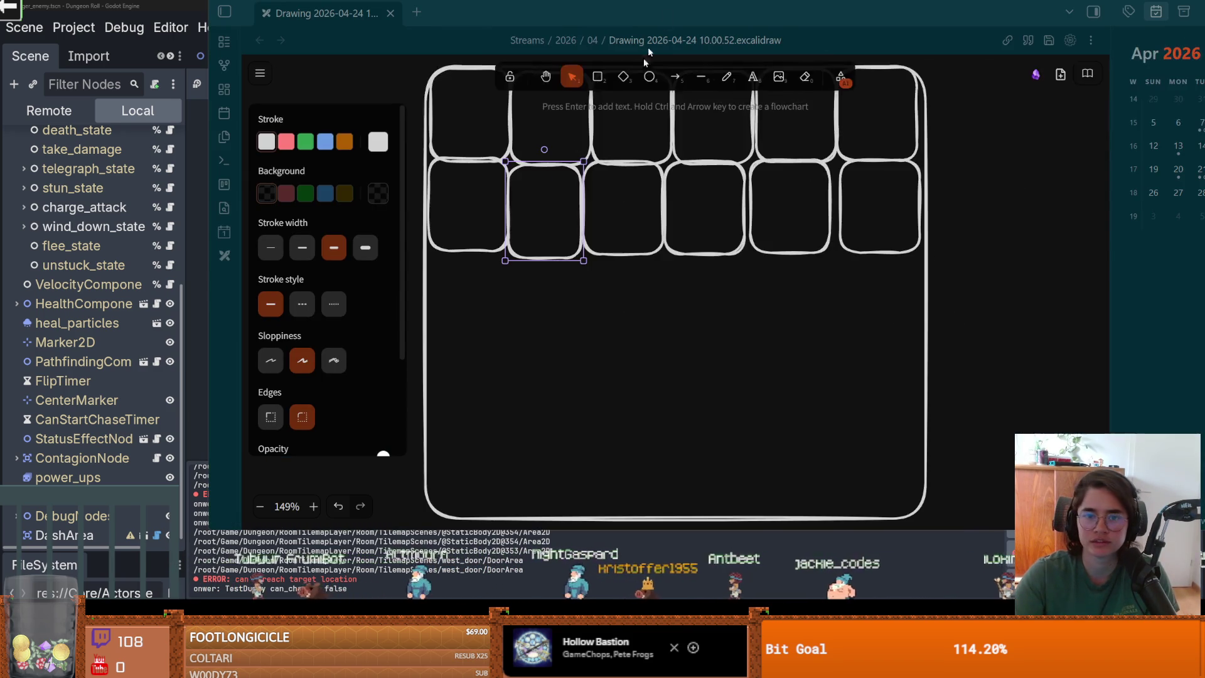
Drag rounded tile boxes from the grid into a 2×2 block on the canvas's empty left side
scroll(631, 284, "left", 5)
scroll(598, 211, "down", 4)
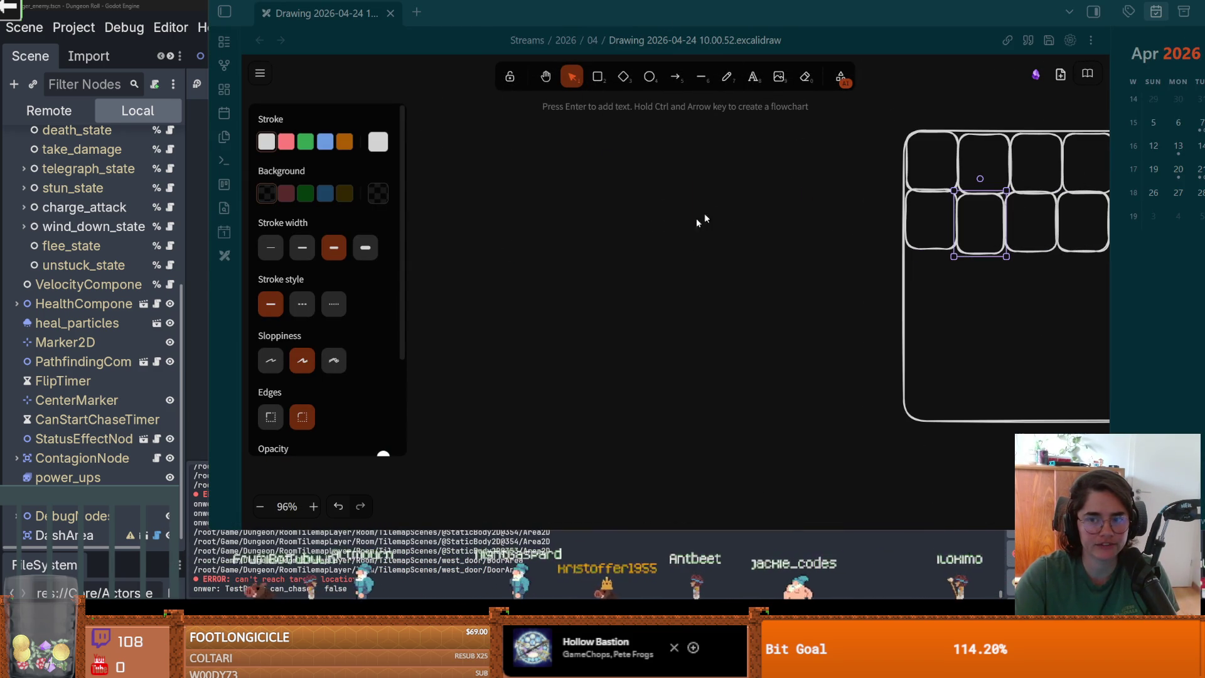
left_click_drag(820, 45, 789, 76)
left_click(946, 75)
scroll(681, 296, "left", 6)
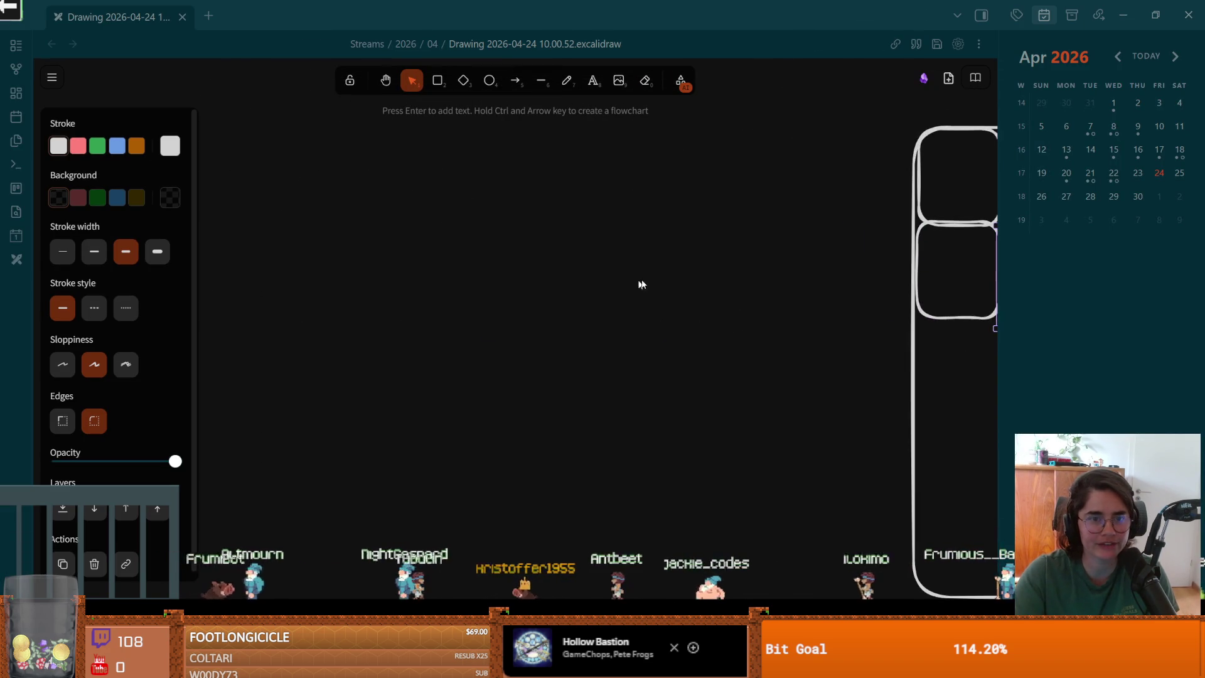
scroll(874, 219, "right", 1)
left_click(952, 198)
left_click(952, 224)
mouse_move(938, 265)
left_mouse_down()
mouse_move(312, 339)
mouse_move(344, 331)
mouse_move(223, 376)
mouse_move(234, 373)
mouse_move(236, 293)
mouse_move(326, 310)
left_mouse_up()
left_click(330, 370)
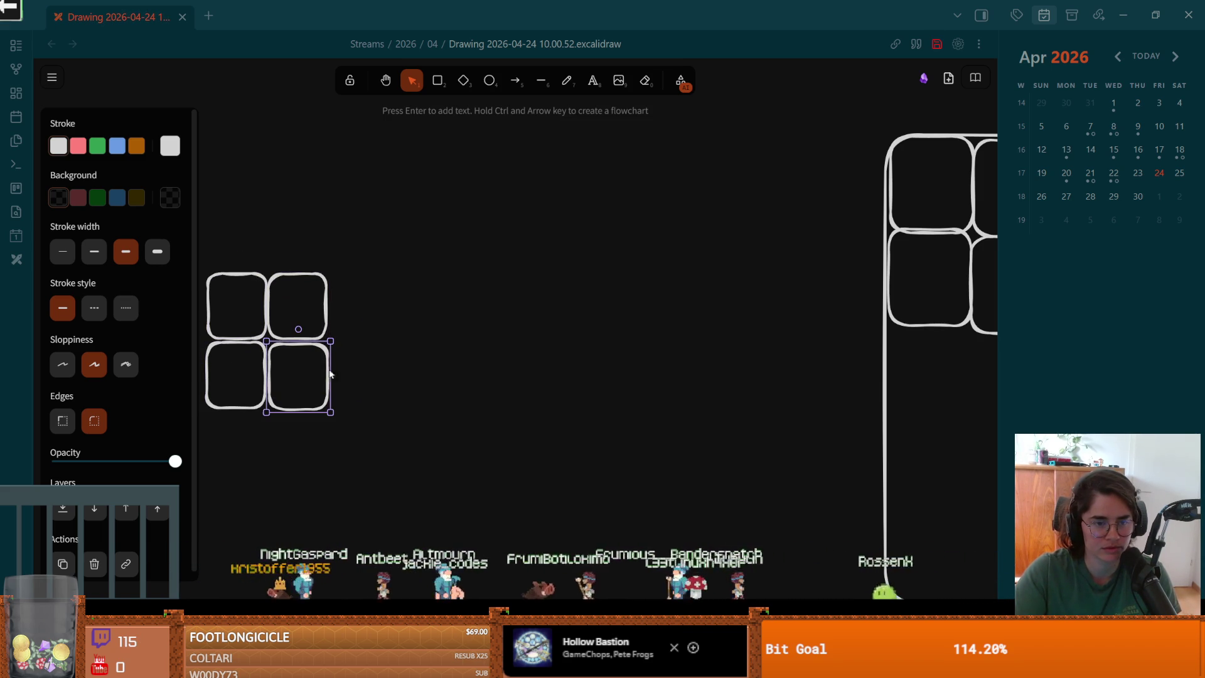
Give the bottom-left and bottom-right tiles red outlines
left_click(97, 147)
left_click(78, 150)
left_click(207, 389)
left_click(78, 145)
left_click(491, 201)
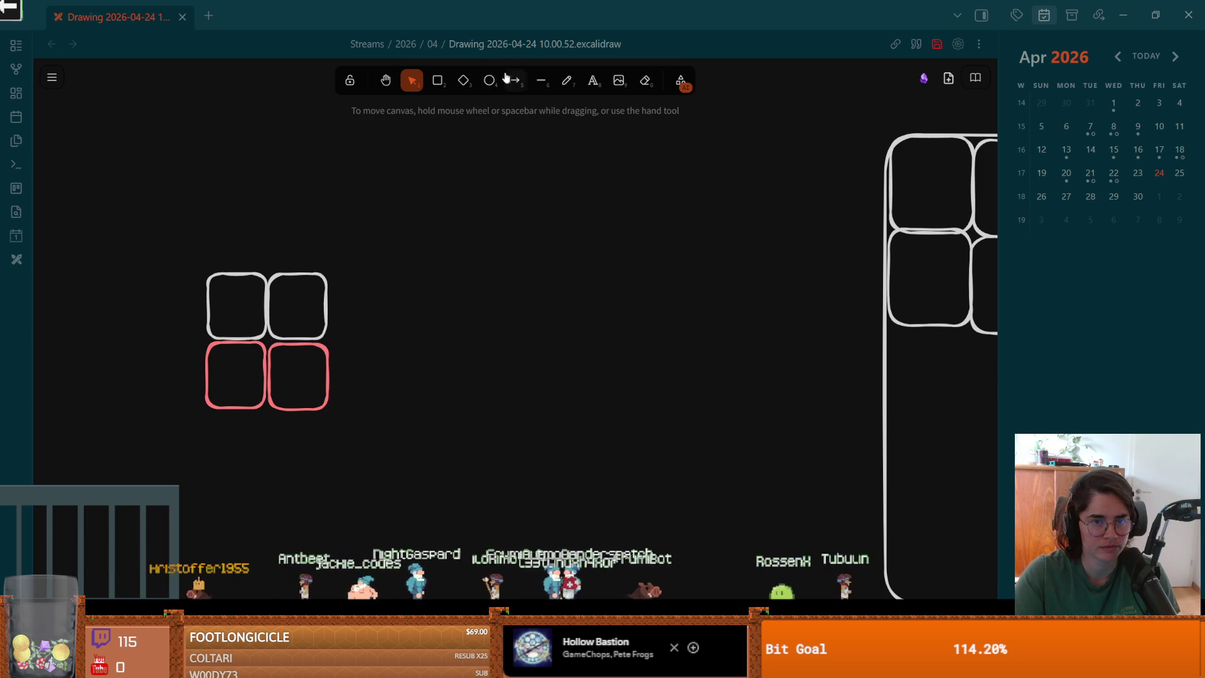
Draw a tall orange ellipse and move it over the right column of tiles
left_click(490, 81)
mouse_move(406, 227)
left_mouse_down()
mouse_move(411, 347)
mouse_move(417, 338)
left_mouse_up()
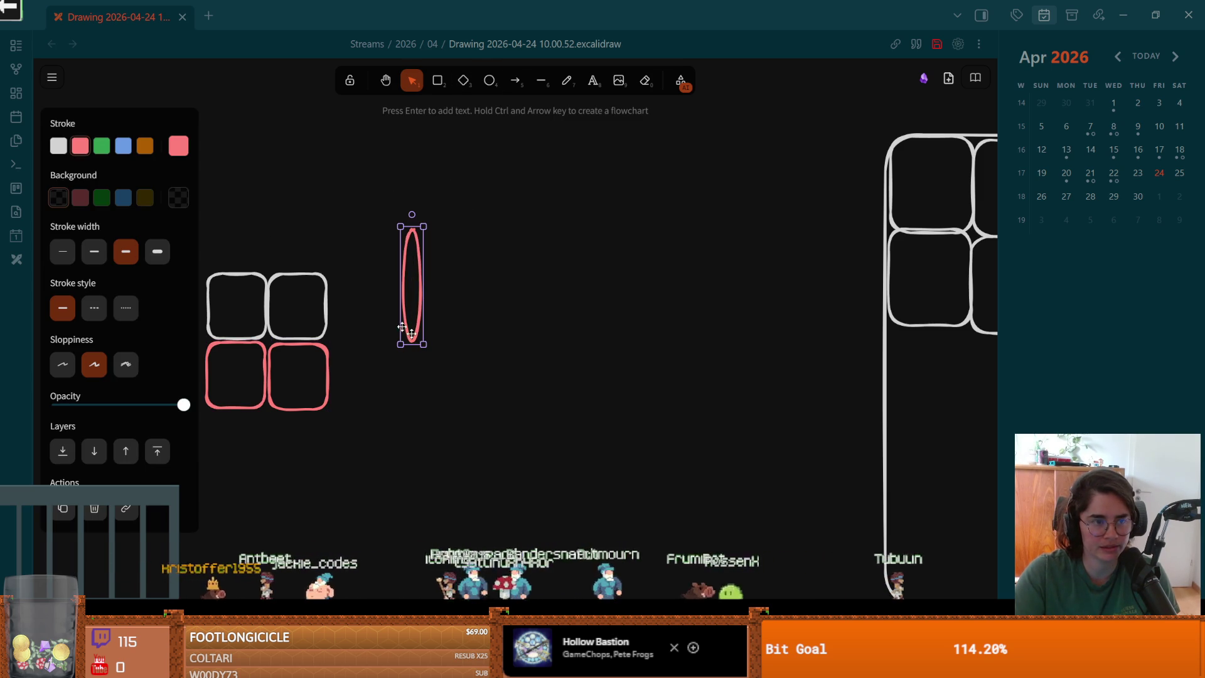
left_click(437, 81)
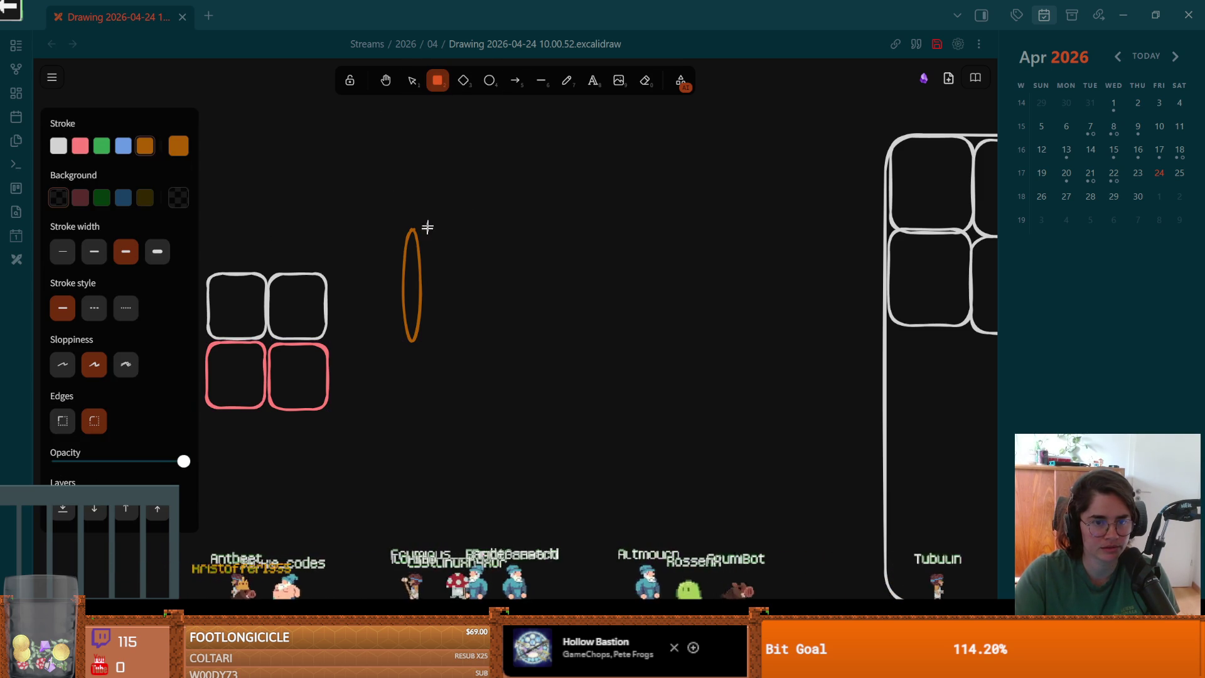
left_click(399, 271)
mouse_move(412, 270)
left_mouse_down()
mouse_move(296, 233)
mouse_move(288, 265)
left_mouse_up()
left_click(410, 299)
scroll(438, 280, "left", 2)
scroll(439, 280, "right", 3)
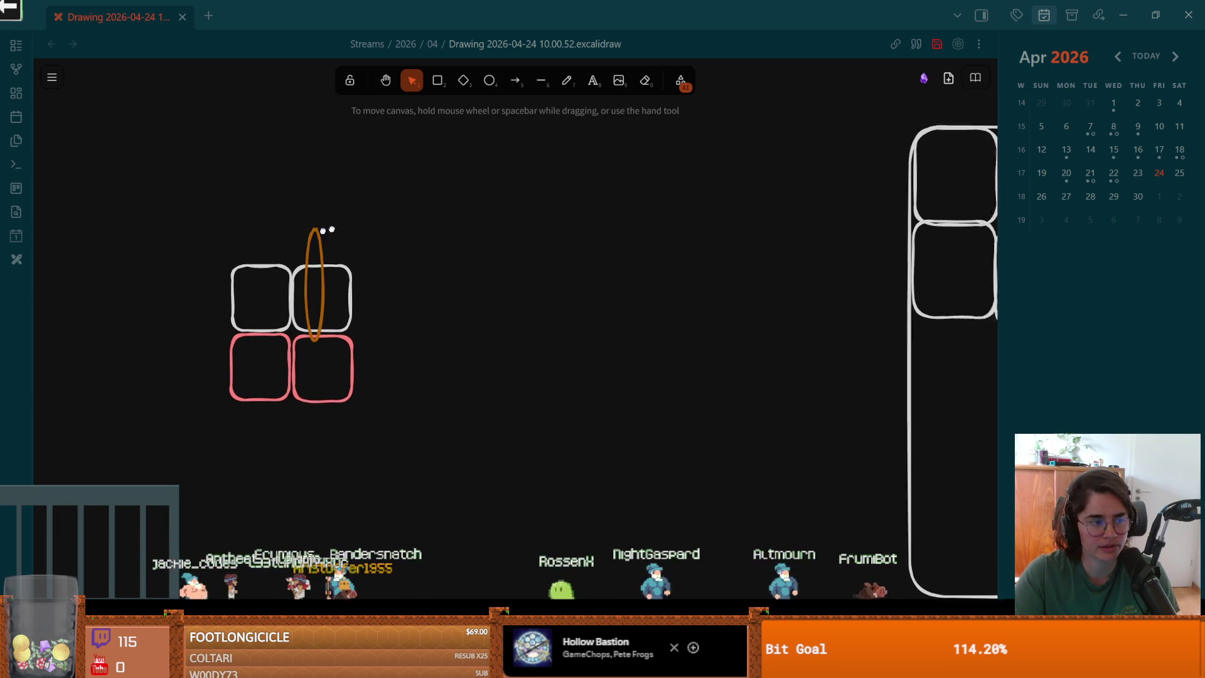
Draw an arrow out from the ellipse's centre, then delete it
left_click(515, 83)
left_click_drag(295, 311, 400, 263)
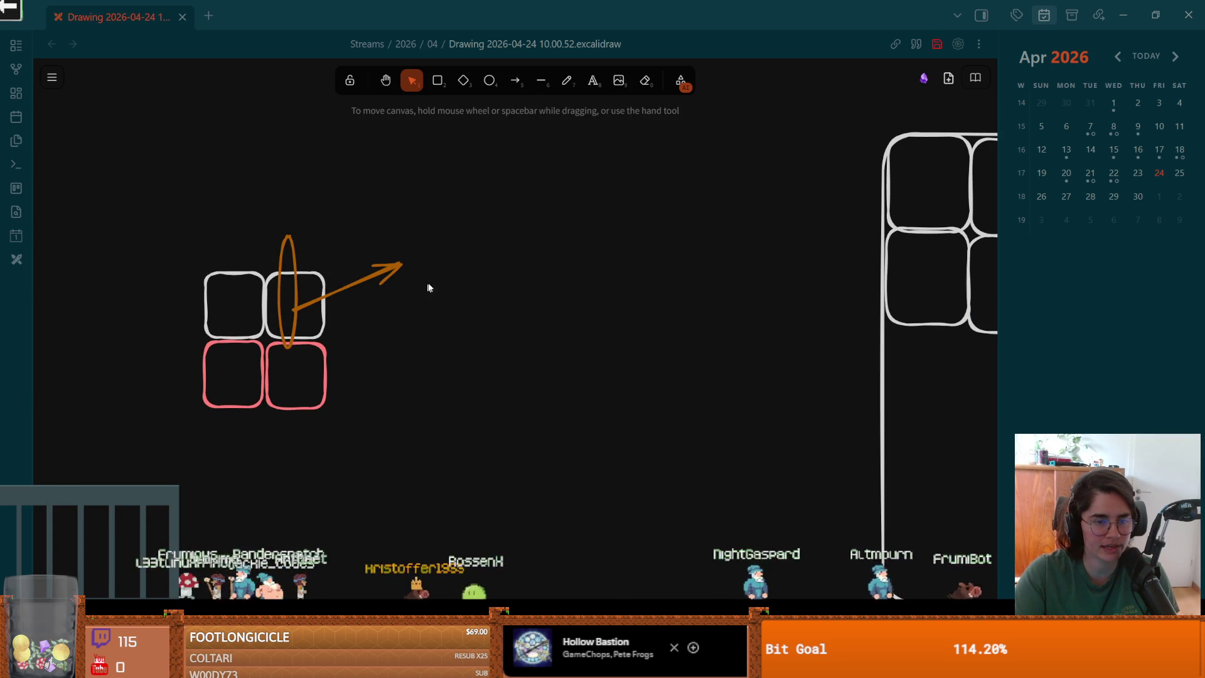
key("Delete")
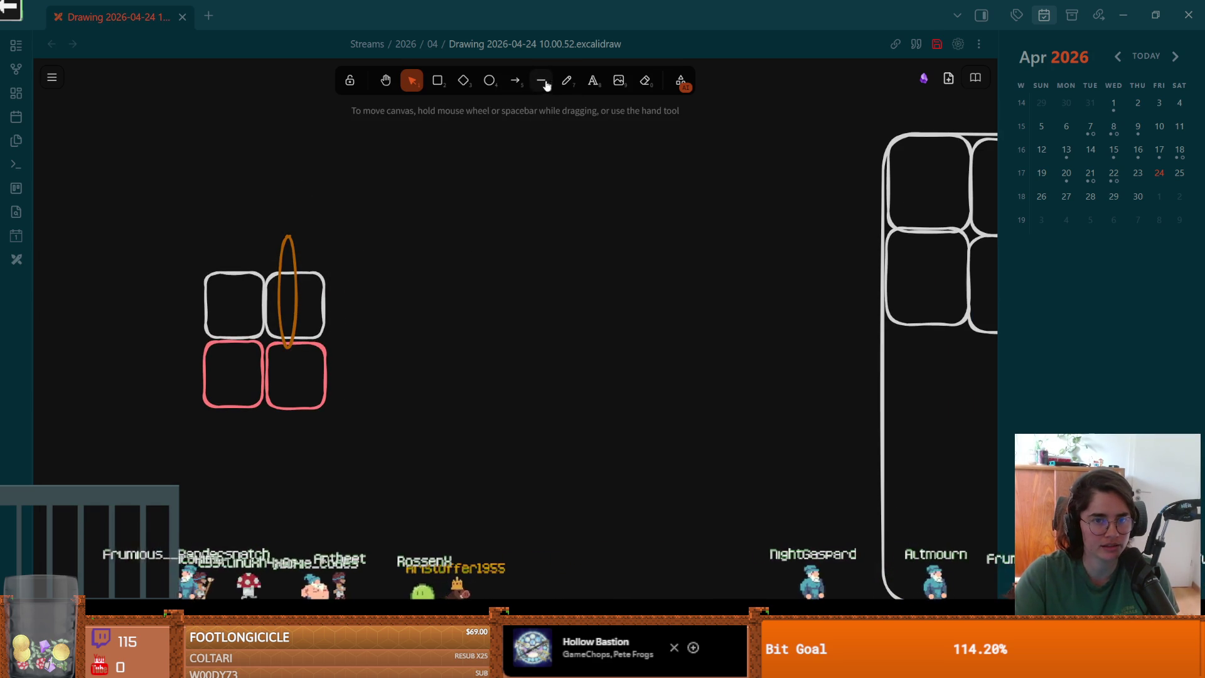
left_click(593, 80)
Add the text label 'If can reach target' and position it above the tile grid
left_click(370, 225)
type("If can reach target")
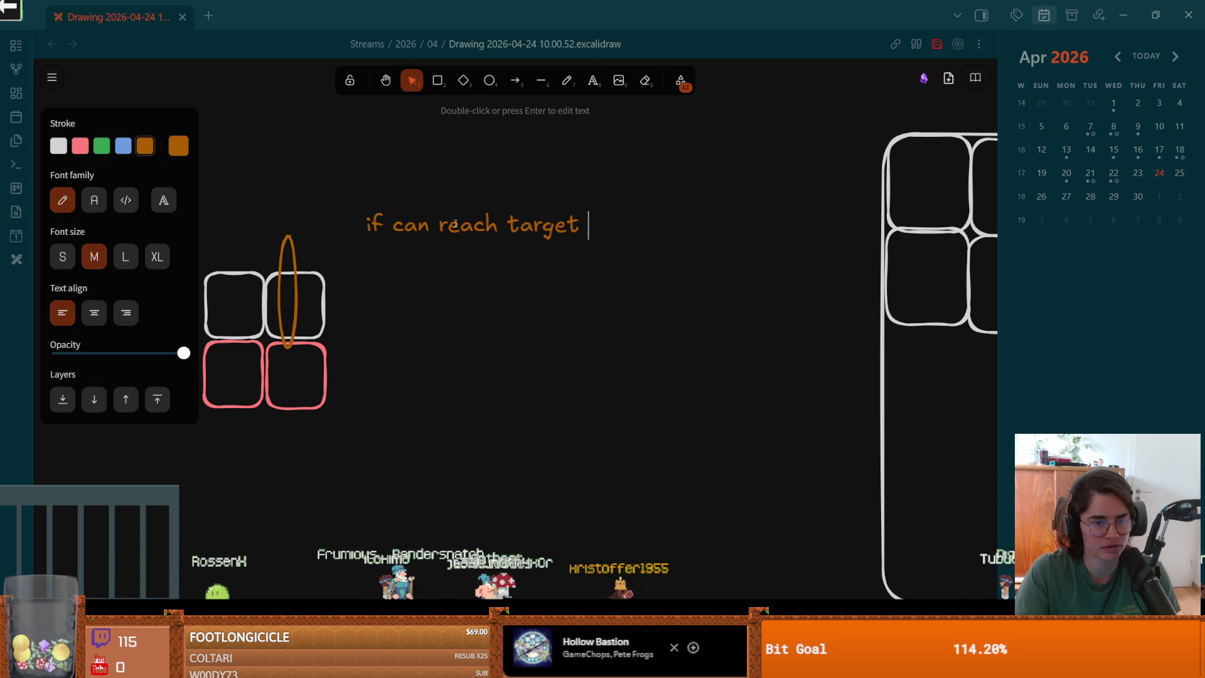
key("Escape")
mouse_move(476, 210)
left_mouse_down()
mouse_move(365, 194)
mouse_move(398, 166)
left_mouse_up()
key("Escape")
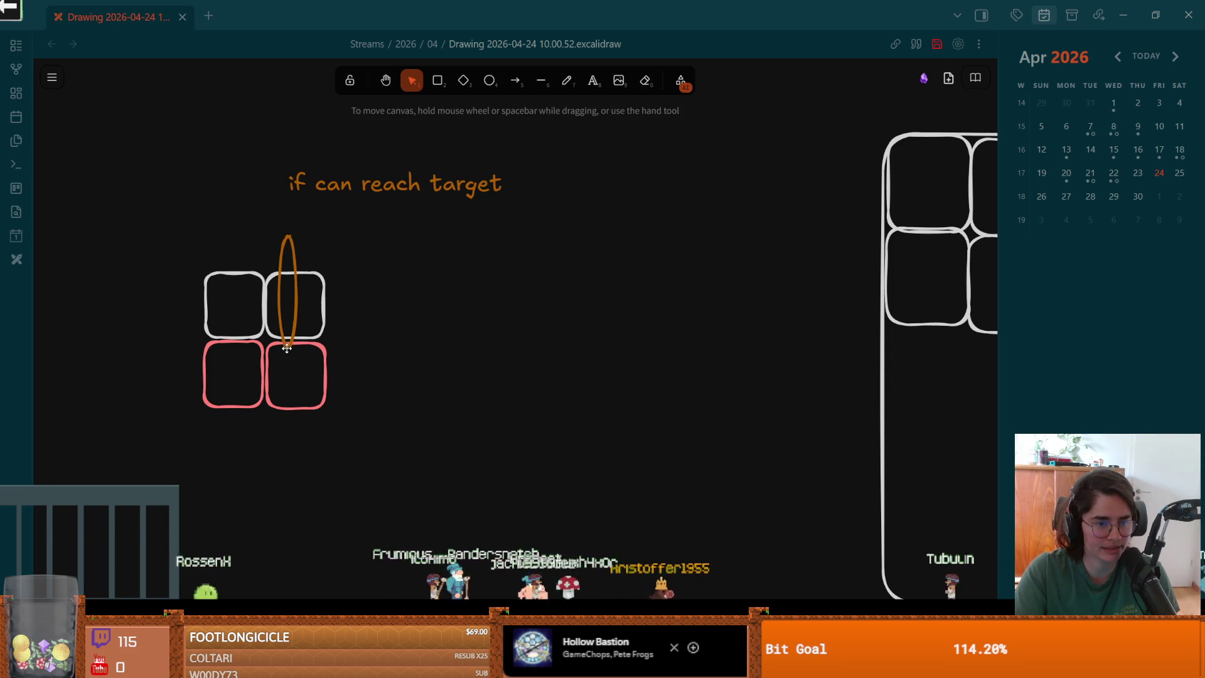
left_click(287, 349)
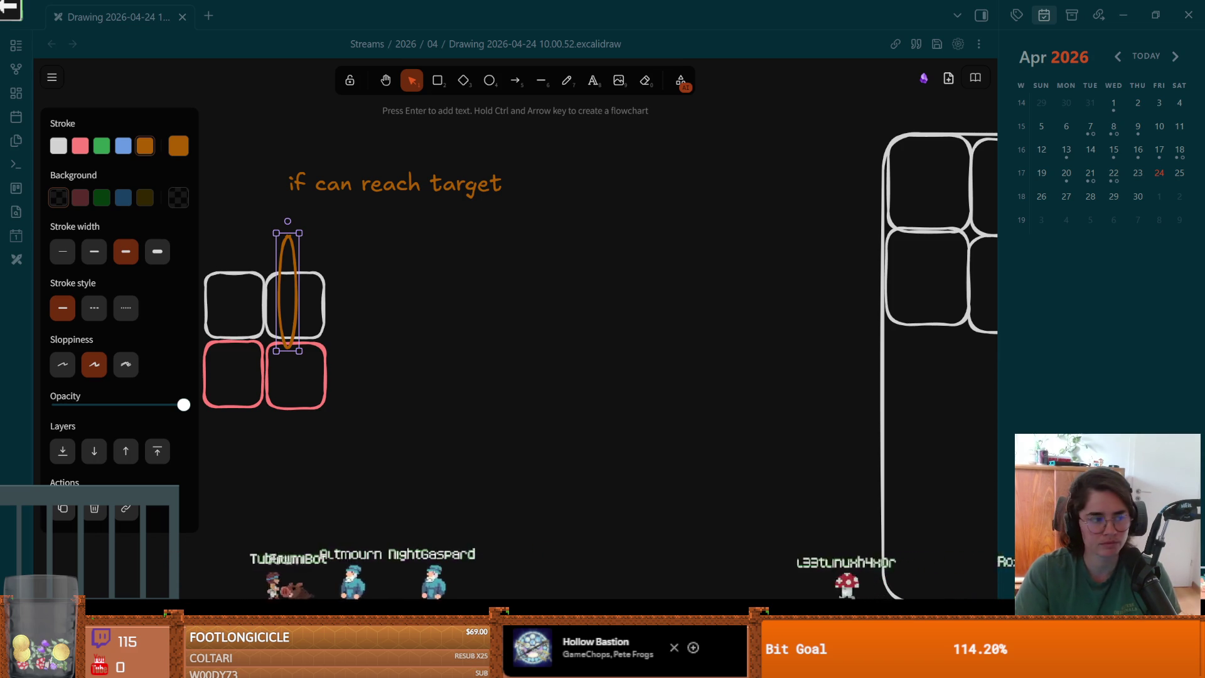
scroll(490, 342, "left", 2)
scroll(490, 342, "up", 1)
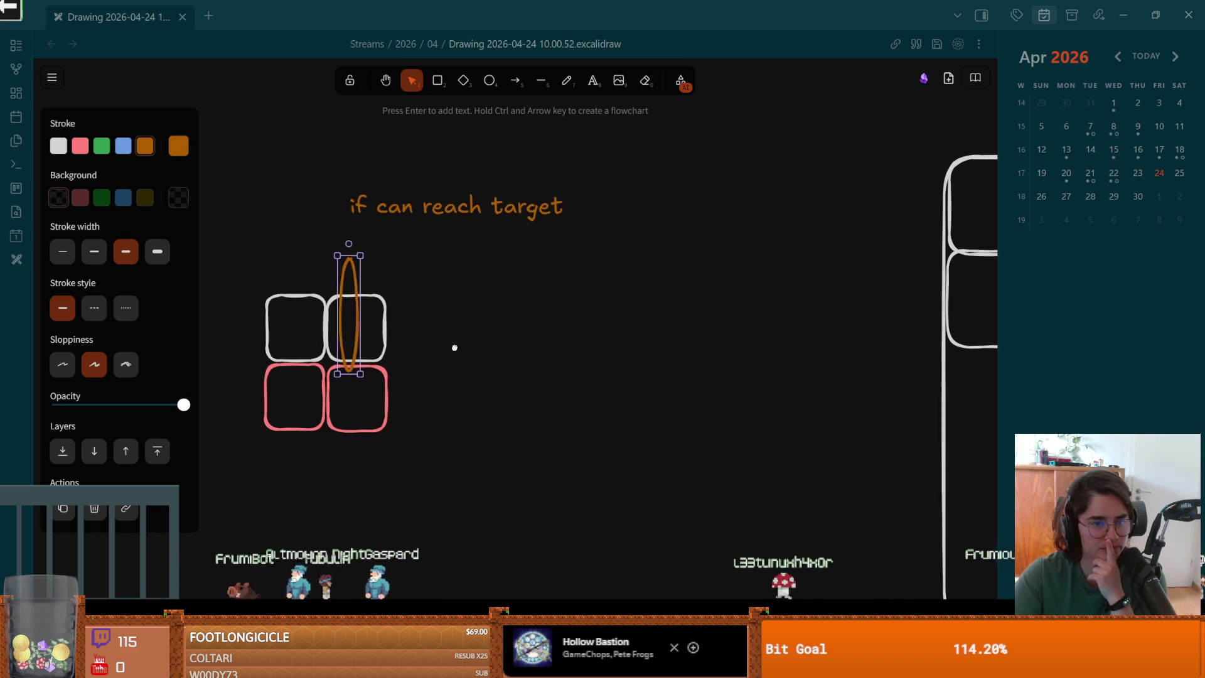
left_click_drag(467, 216, 468, 205)
Draw and delete a pink arrow from the ellipse, nudge the ellipse slightly, and return to Godot
left_click(516, 80)
left_click(81, 146)
mouse_move(349, 369)
left_mouse_down()
mouse_move(641, 230)
mouse_move(654, 201)
mouse_move(630, 251)
mouse_move(663, 236)
left_mouse_up()
key("Delete")
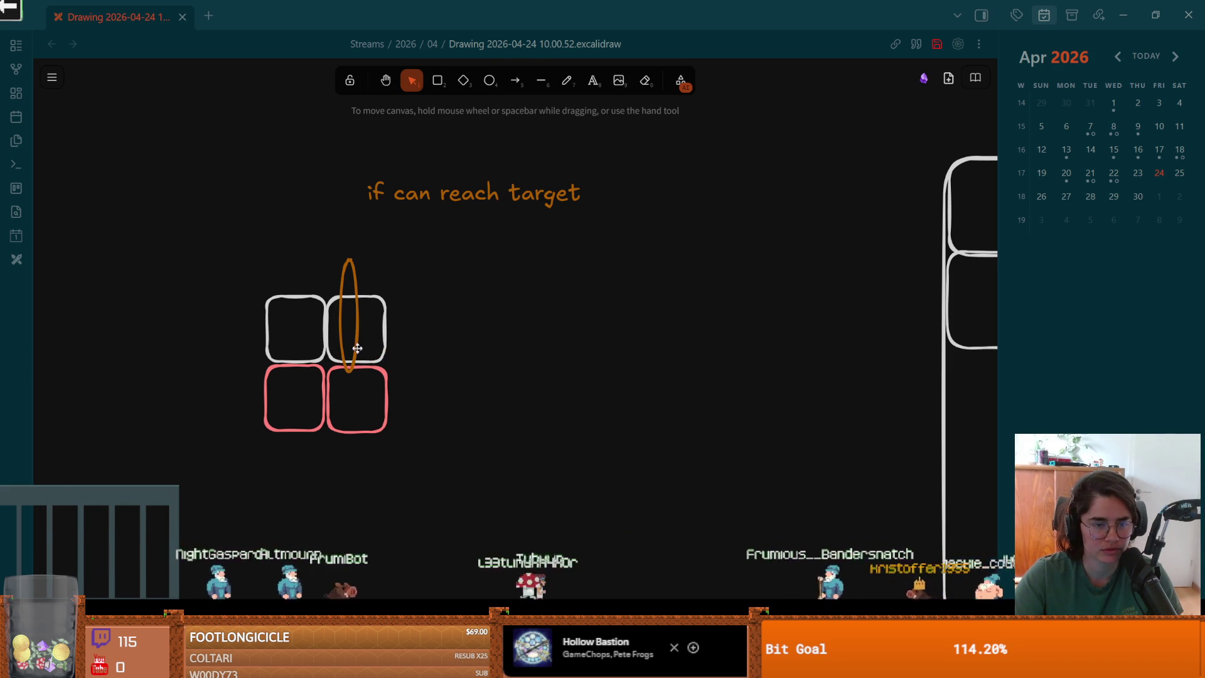
left_click(361, 347)
left_click_drag(363, 342, 367, 345)
left_click(393, 347)
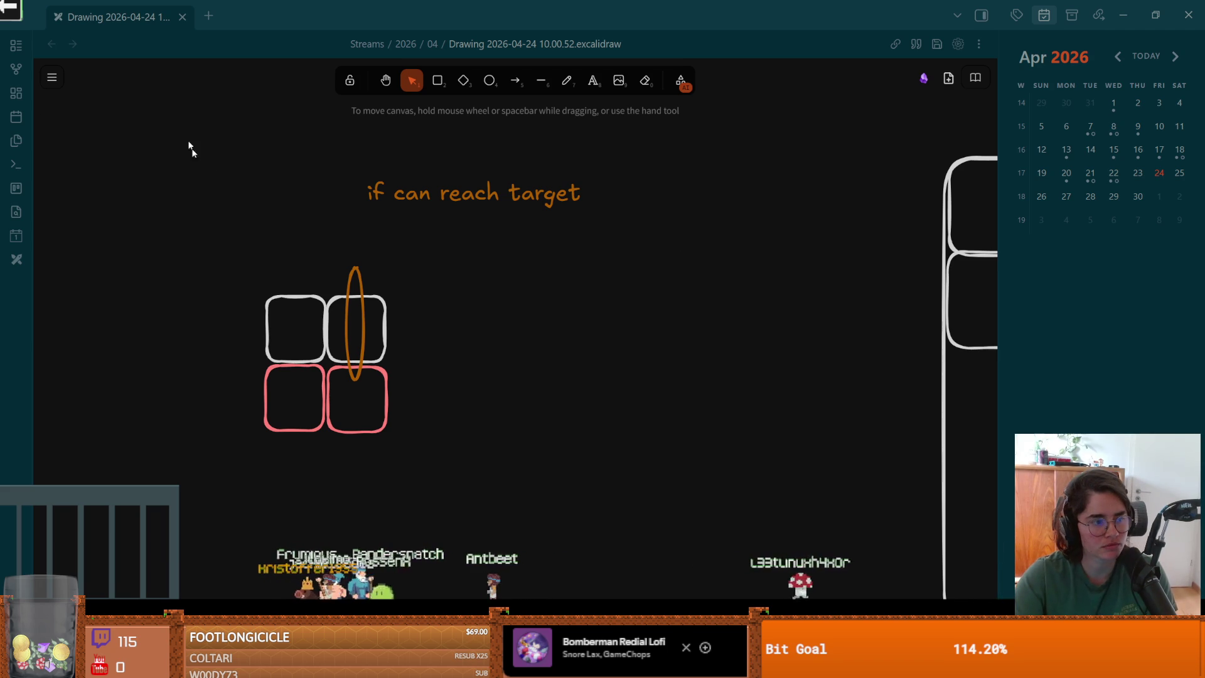
key("alt+Tab")
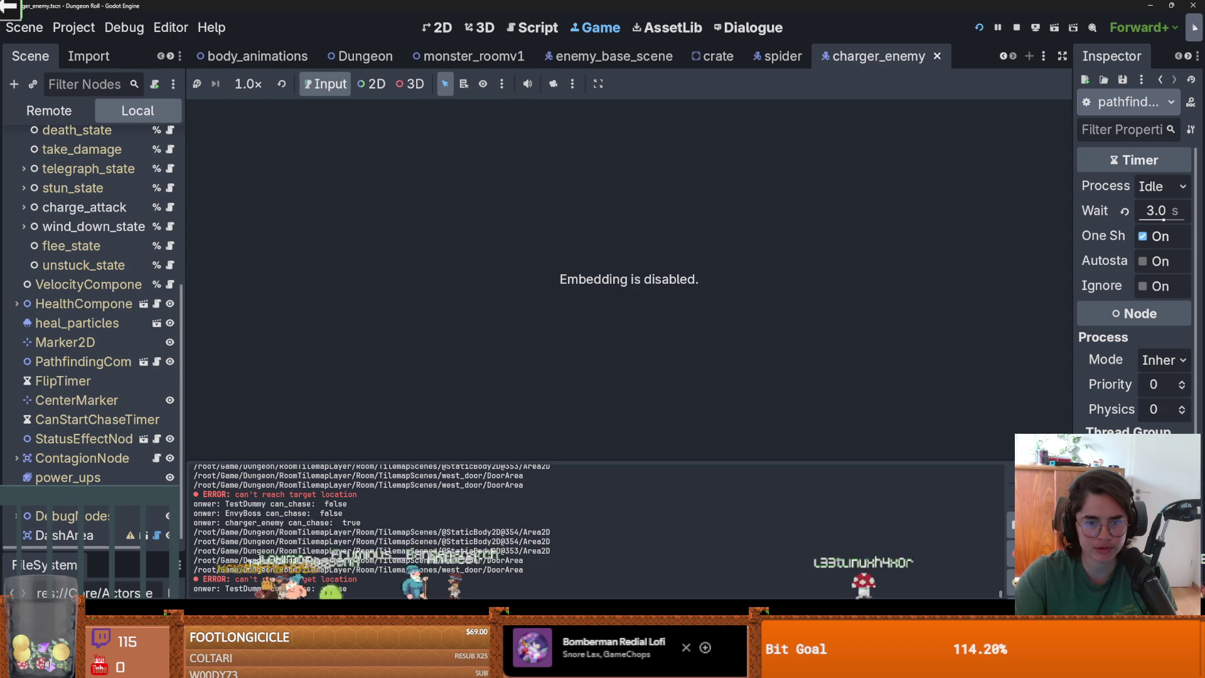
Open charge_attack.gd and review its enter function scaling vector_to_player by 0.2
scroll(130, 292, "up", 3)
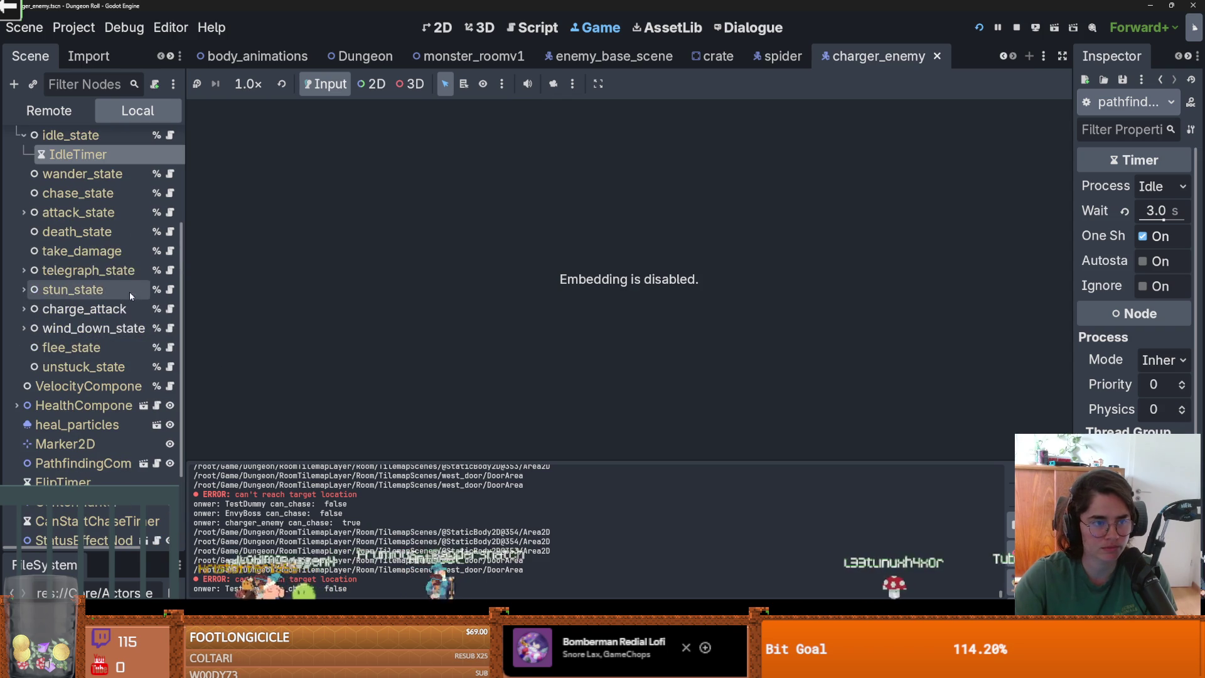
left_click(170, 309)
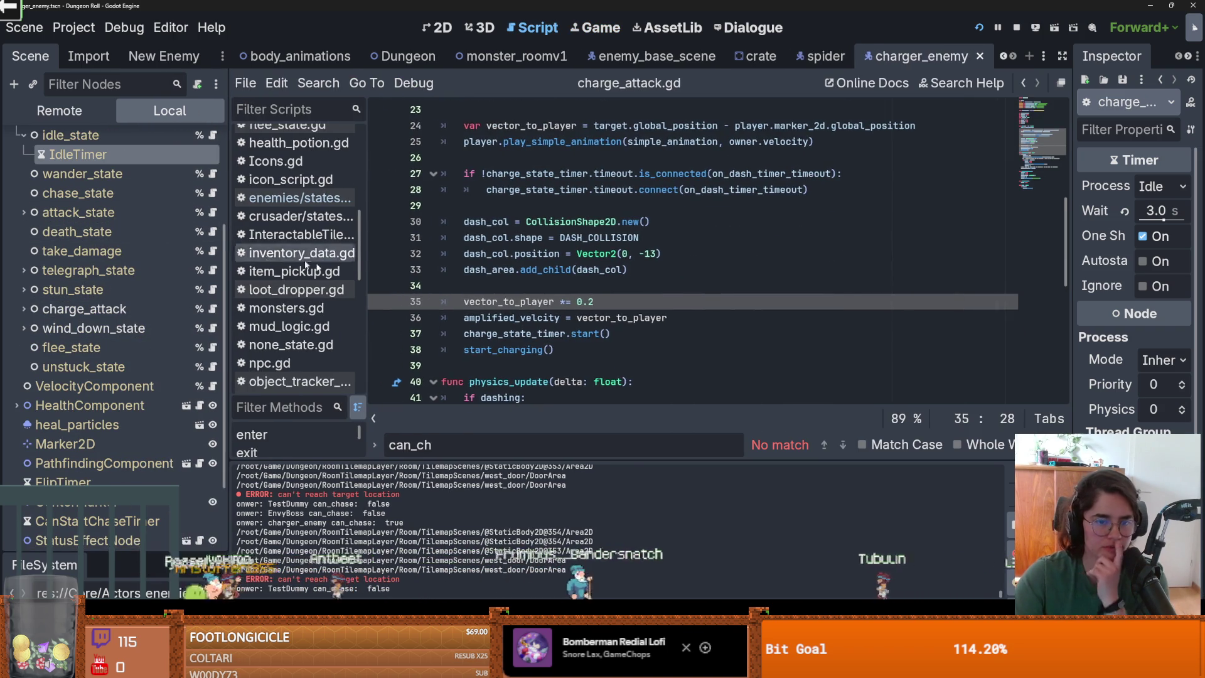
scroll(523, 328, "down", 4)
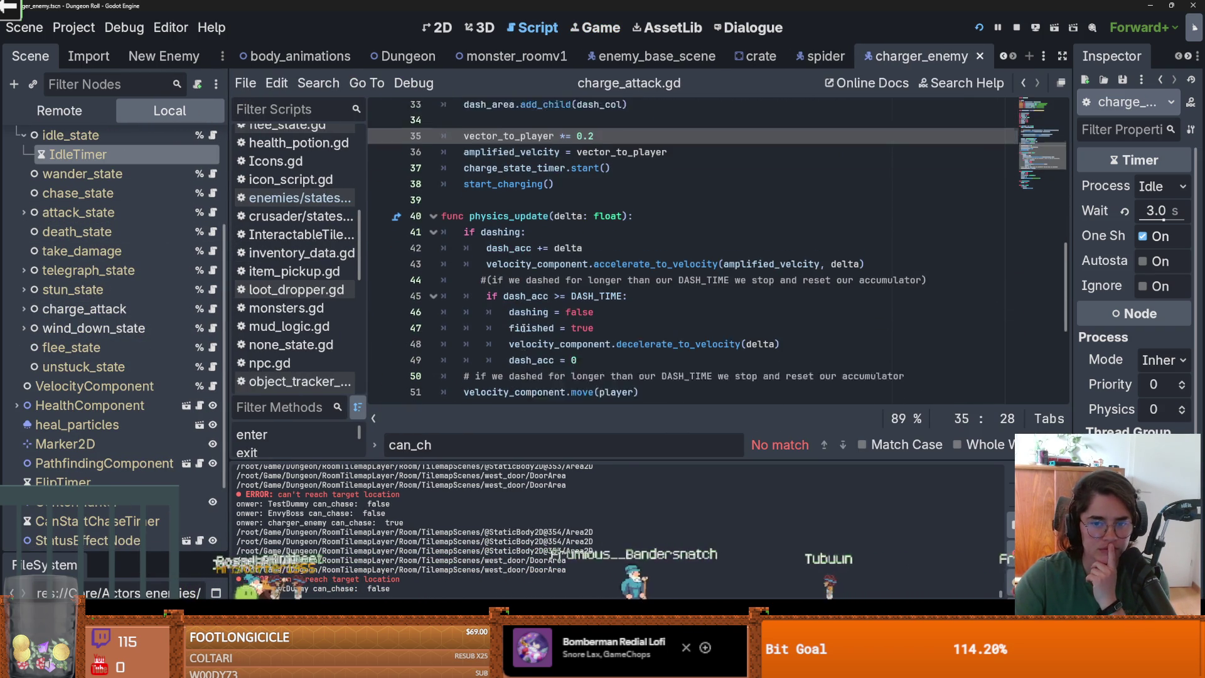
scroll(523, 328, "up", 4)
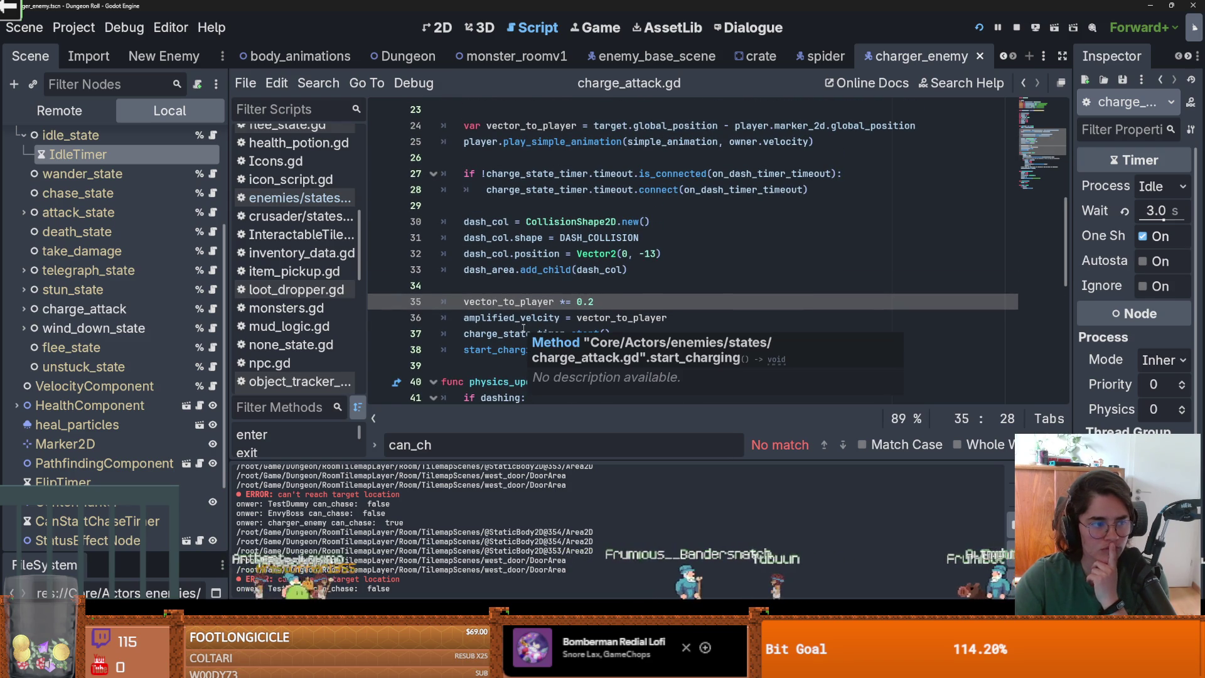
scroll(607, 269, "up", 1)
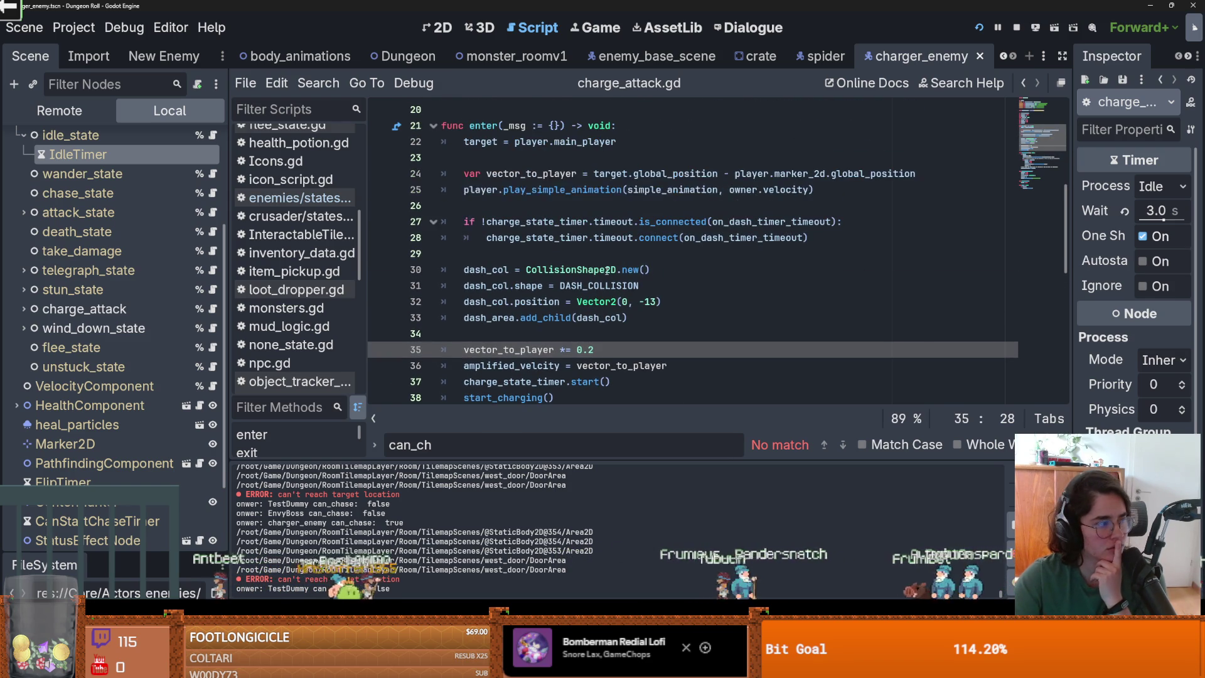
mouse_move(604, 269)
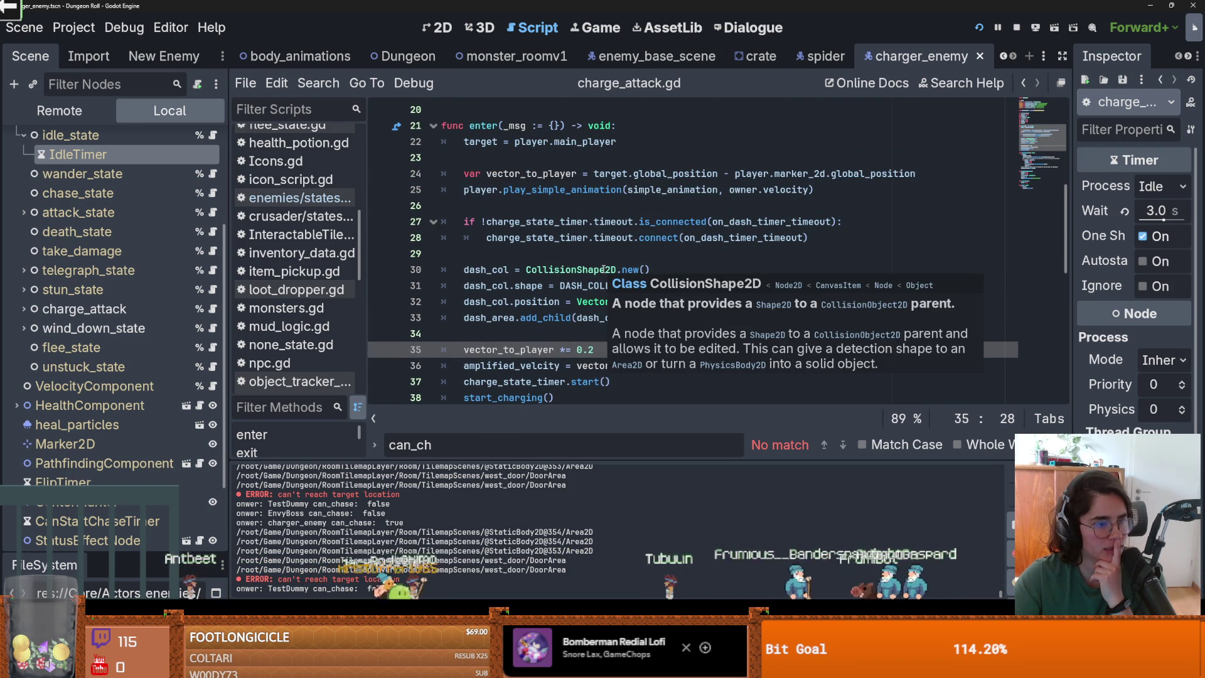
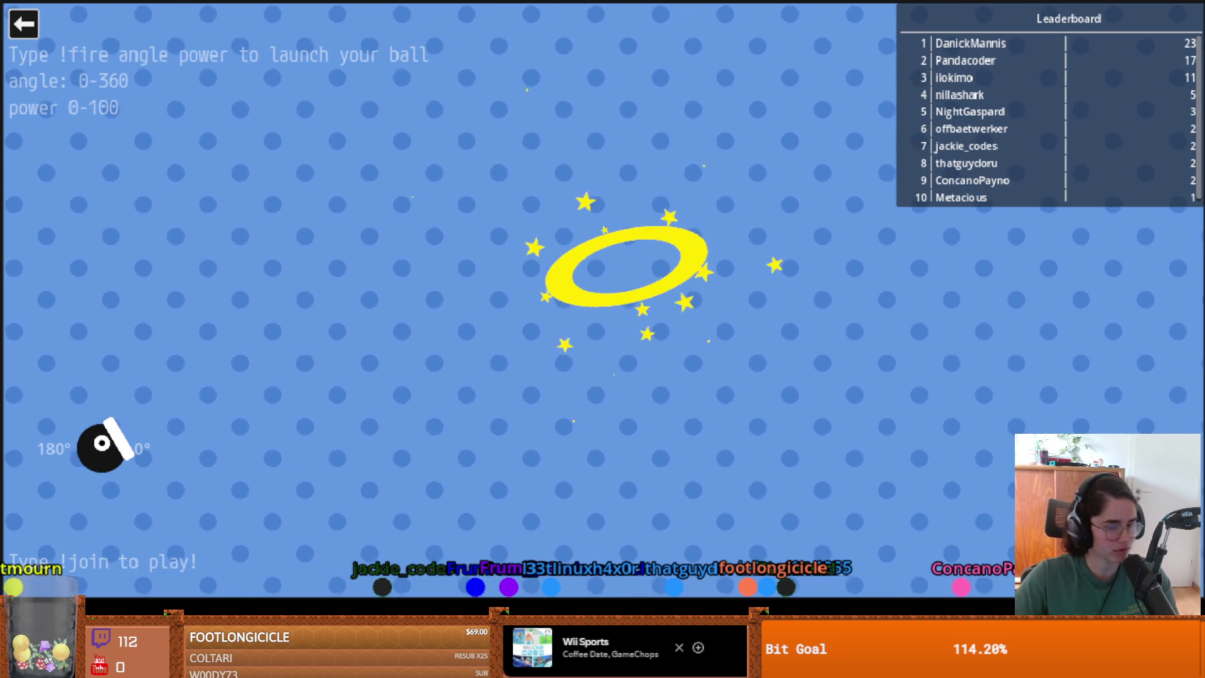
Close Cannon and its menu, zoom the Kerrygold cheddar image, and shrink Firefox to a smaller window
left_click(29, 28)
left_click(326, 295)
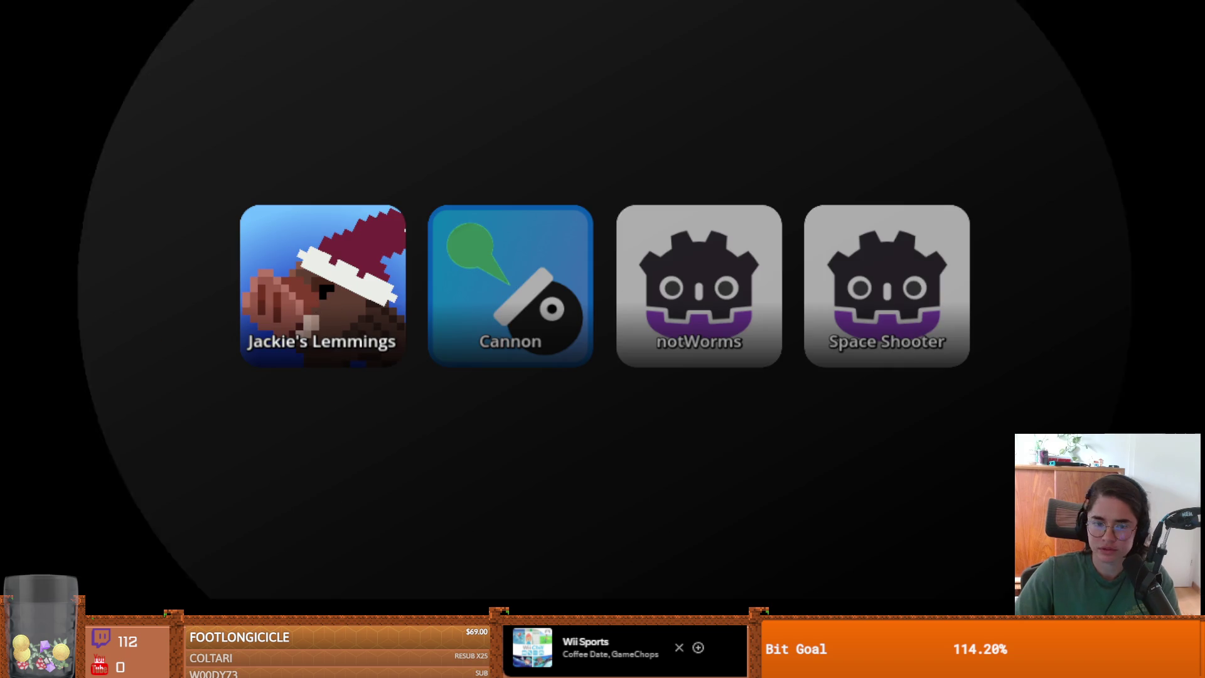
scroll(593, 439, "up", 4)
scroll(594, 438, "down", 3)
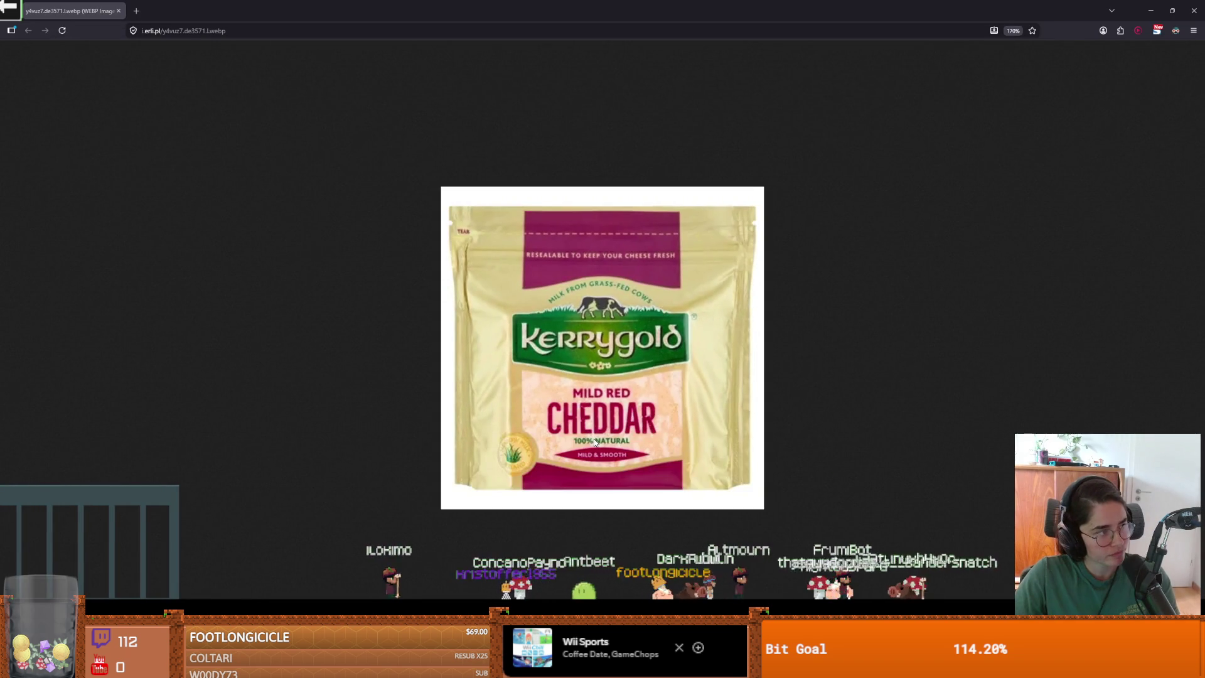
scroll(594, 438, "up", 1)
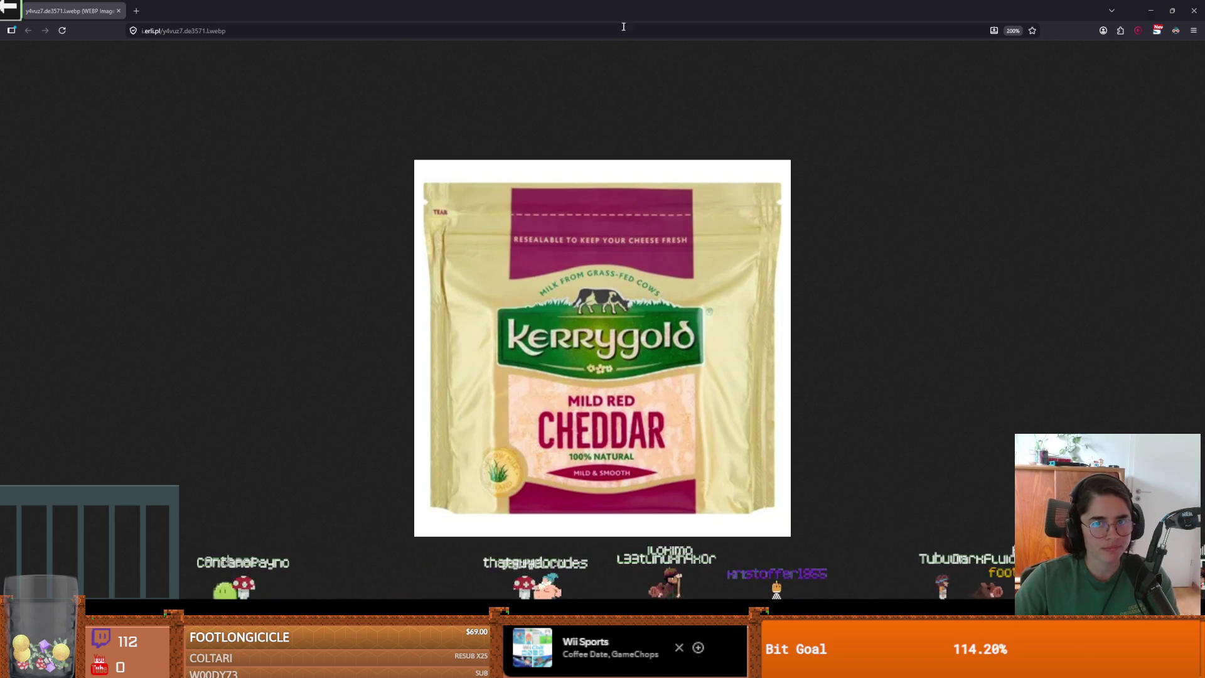
key("super+Down")
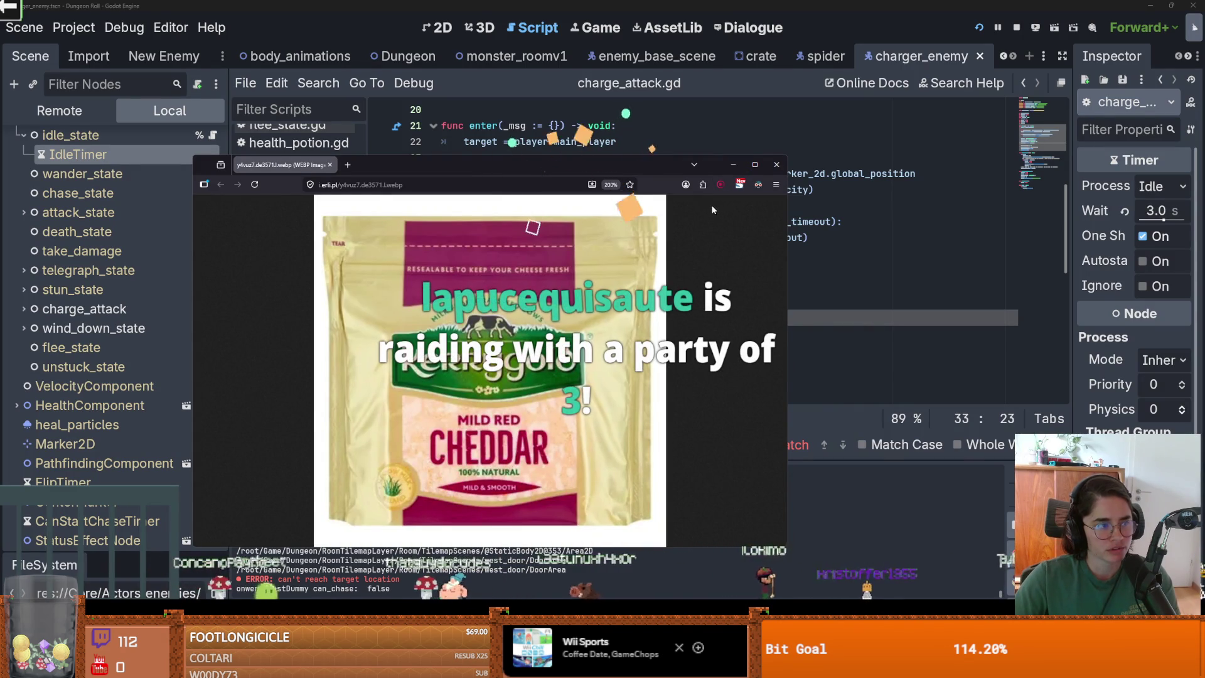
Minimize Firefox and scroll through the charge_attack.gd script in Godot
key("super+Down")
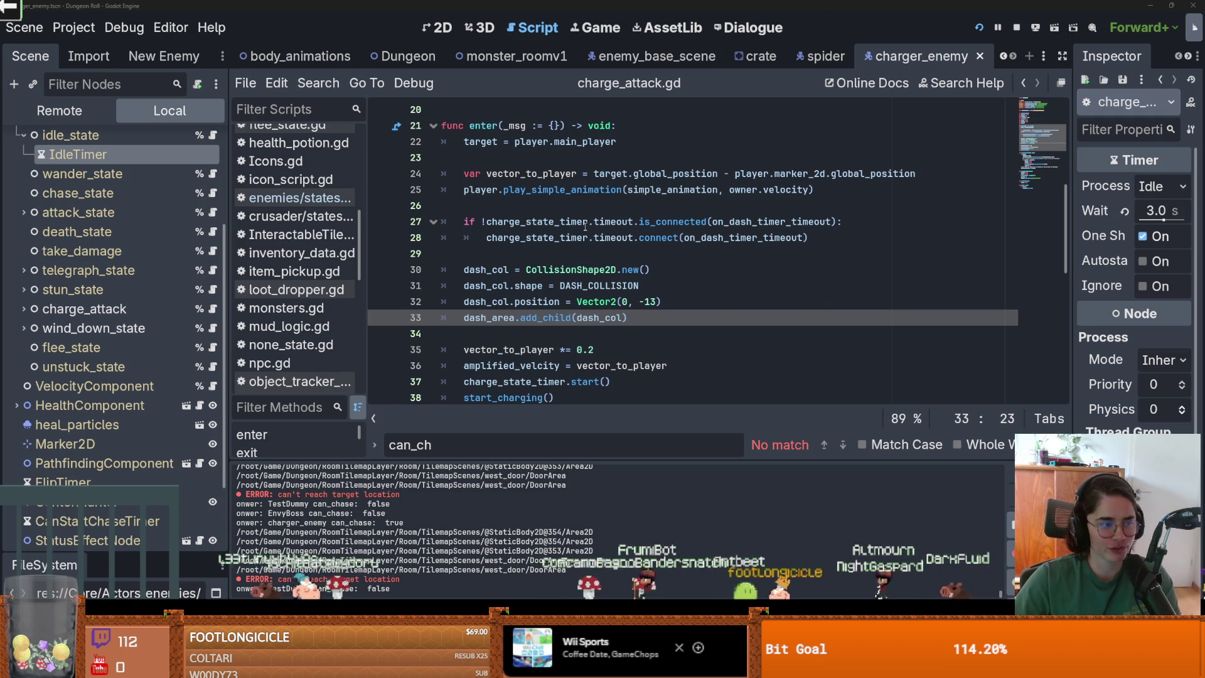
scroll(562, 260, "up", 5)
scroll(578, 251, "down", 5)
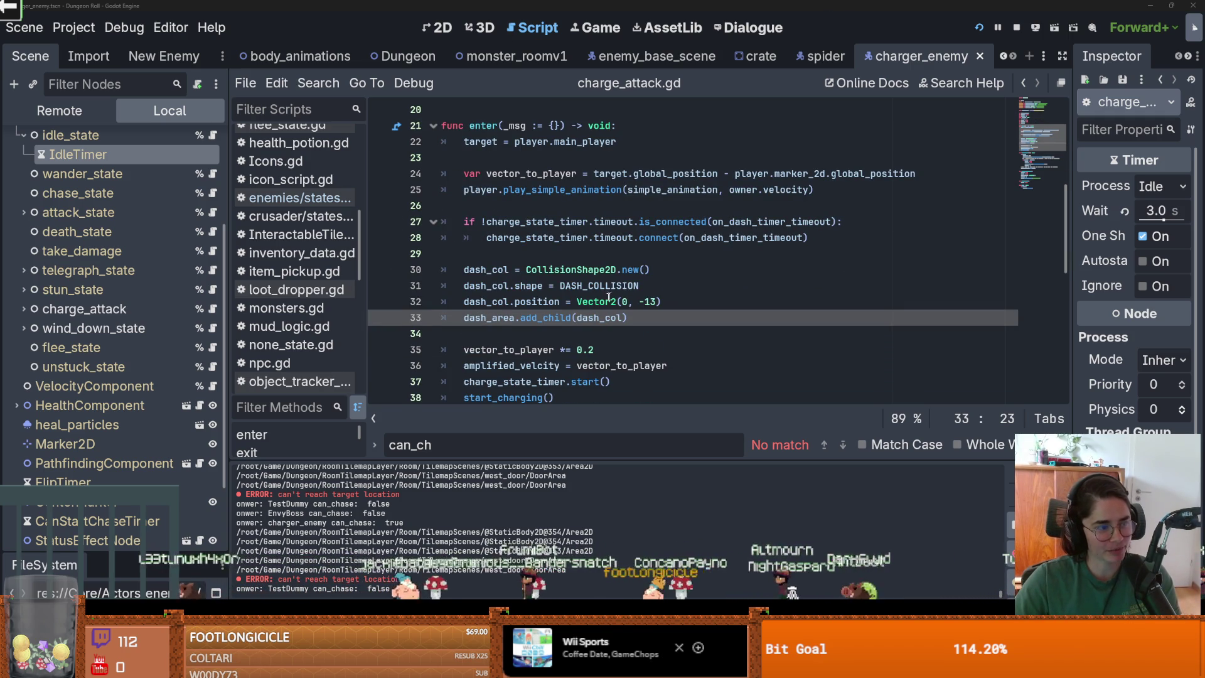
scroll(625, 309, "down", 1)
scroll(624, 309, "up", 1)
scroll(621, 309, "down", 1)
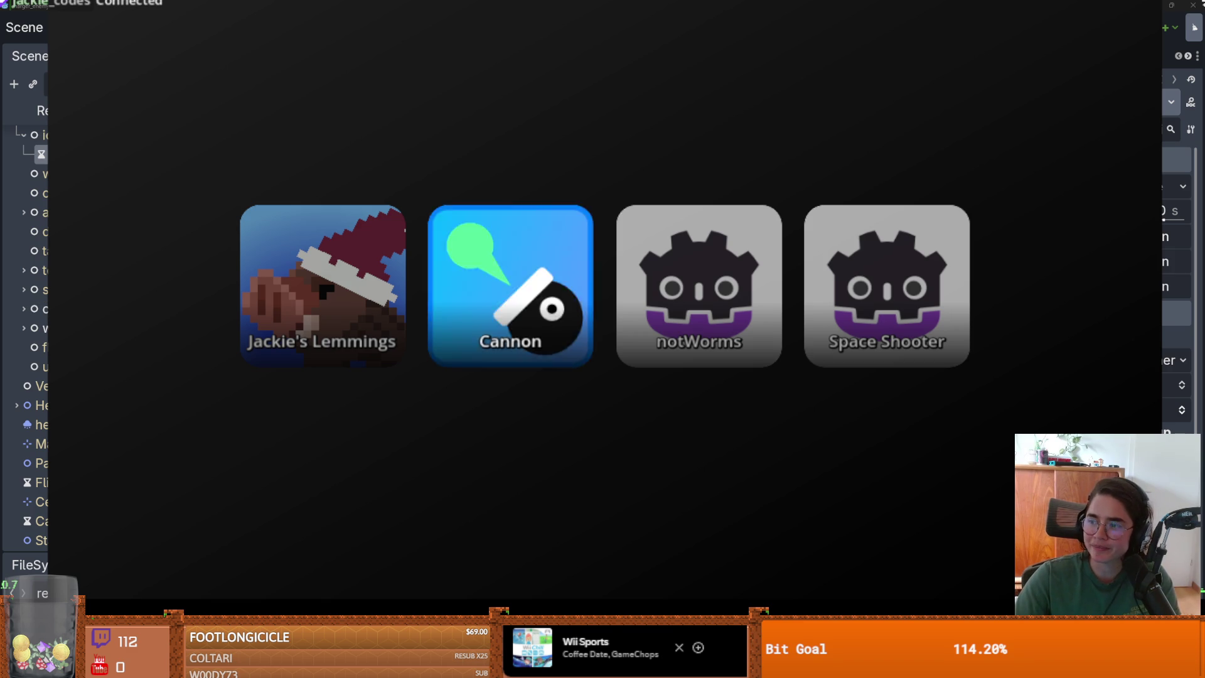
Play a round of the Cannon chat game, then exit back to the game menu
key("Return")
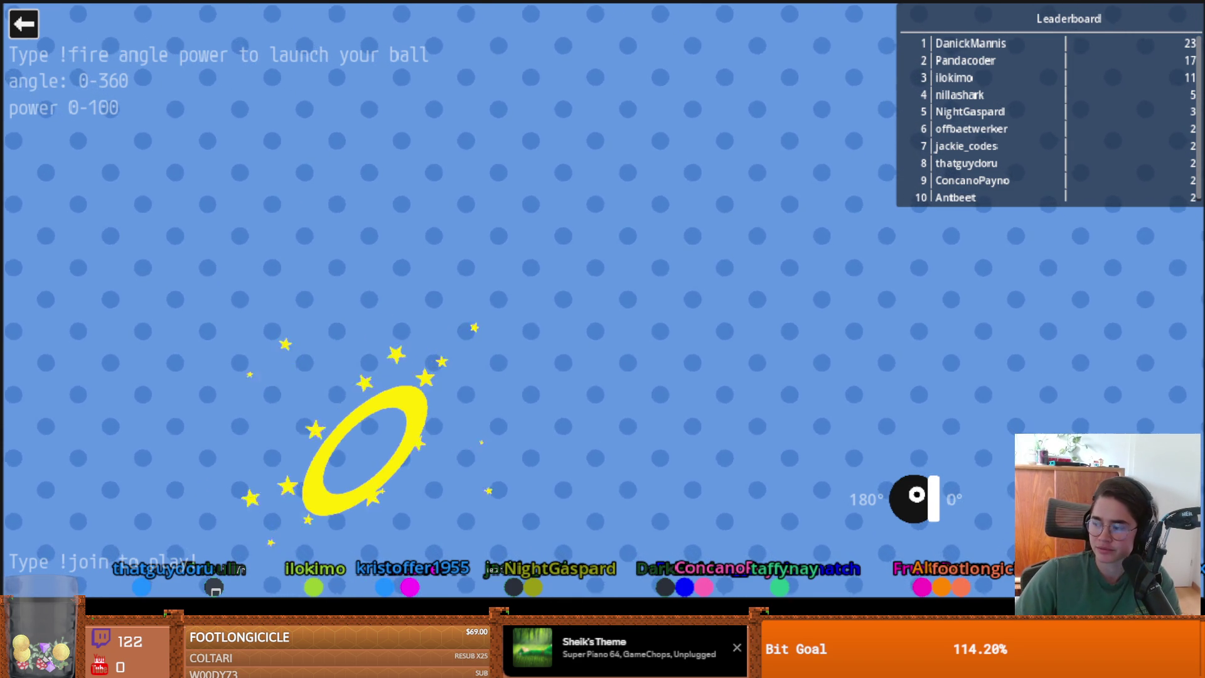
left_click(23, 24)
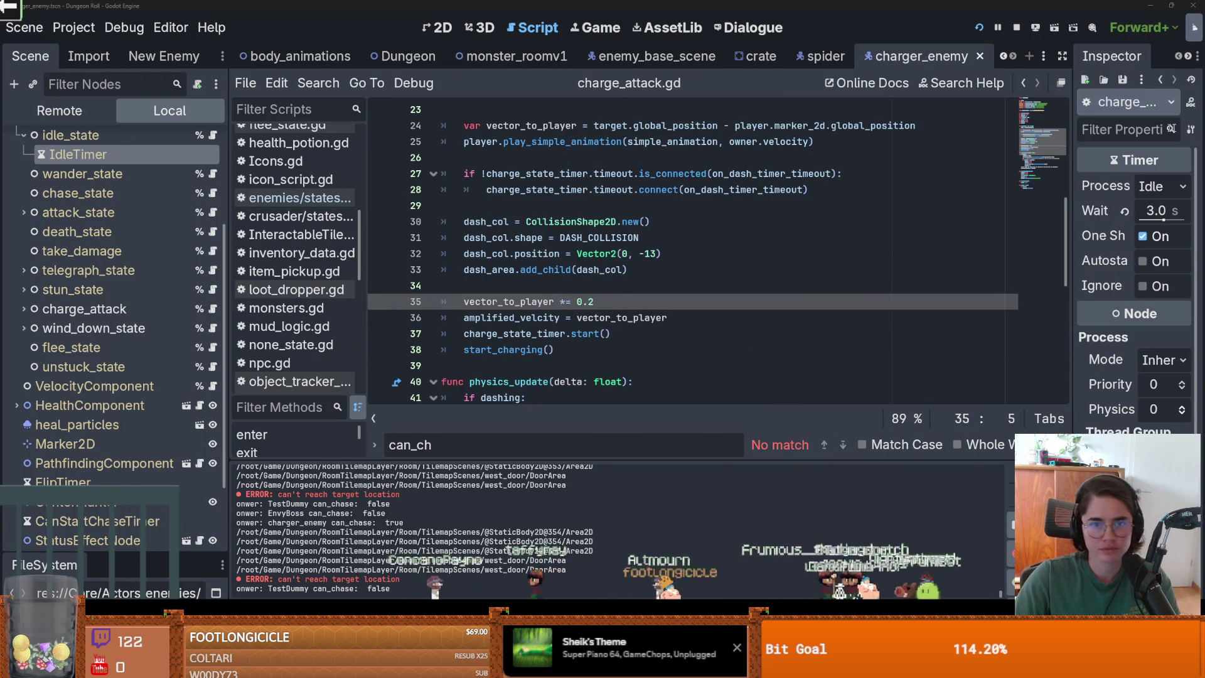
Switch from Godot to Firefox's Google Images results for gorgonzola
key("alt+Tab")
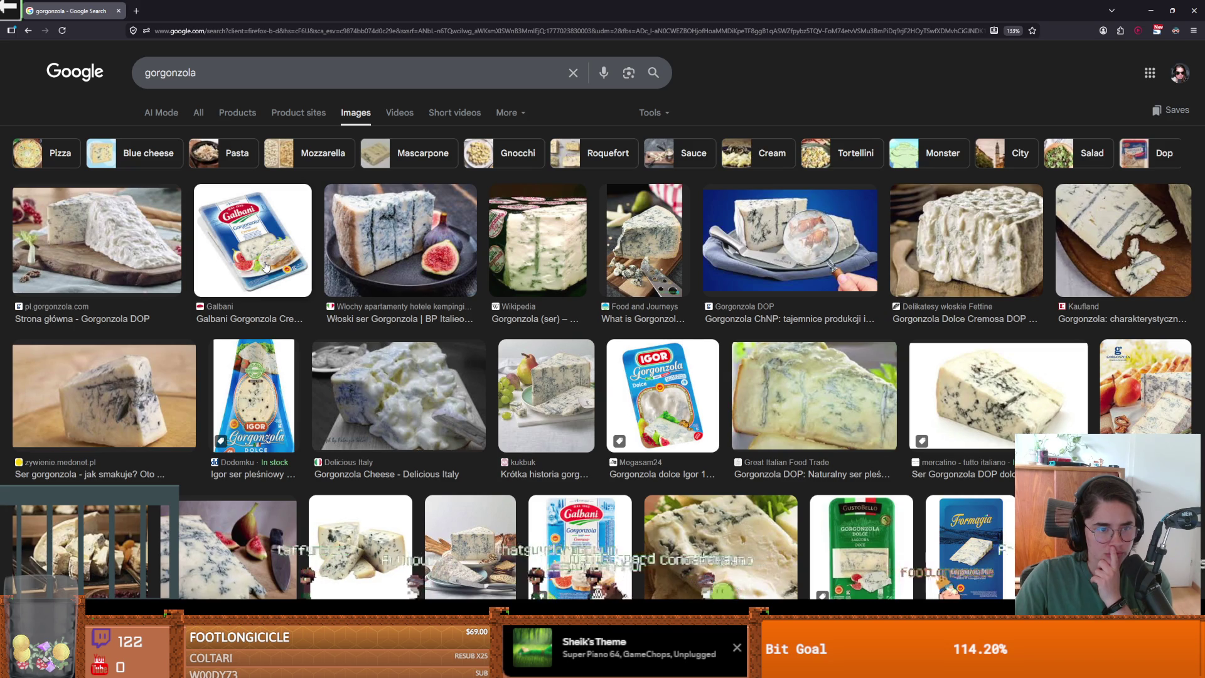
Preview the Galbani gorgonzola and the gorgonzola-with-figs pictures, then return to Godot
left_click(270, 266)
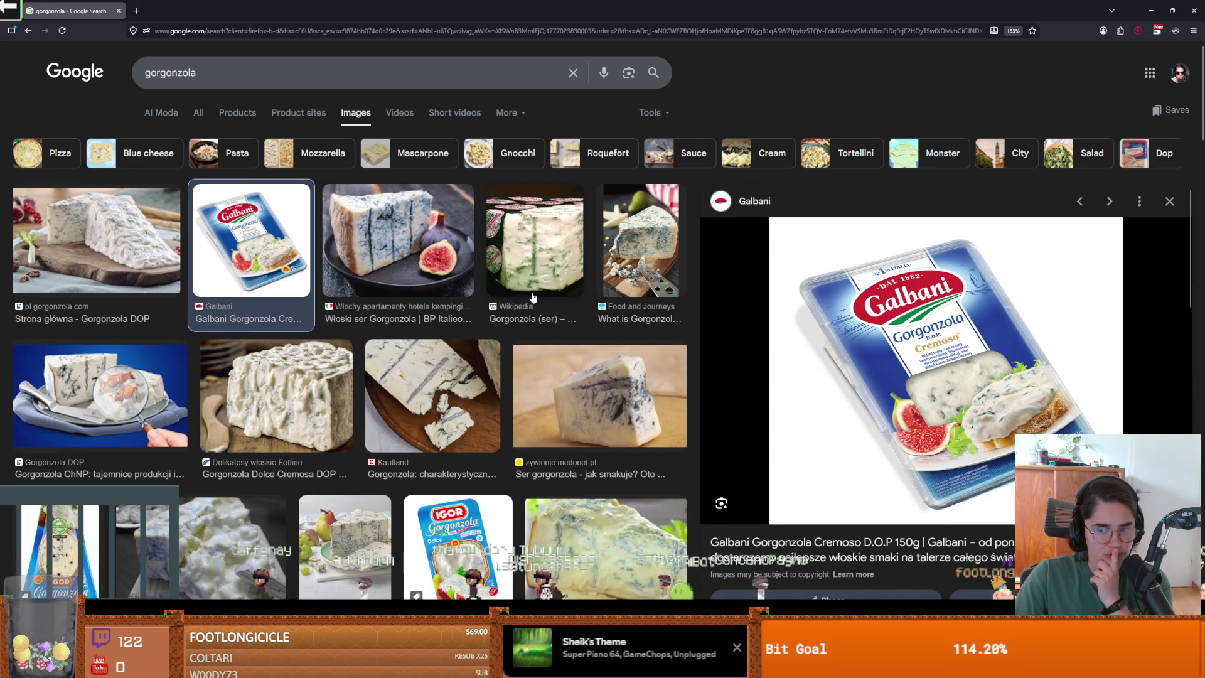
left_click(417, 264)
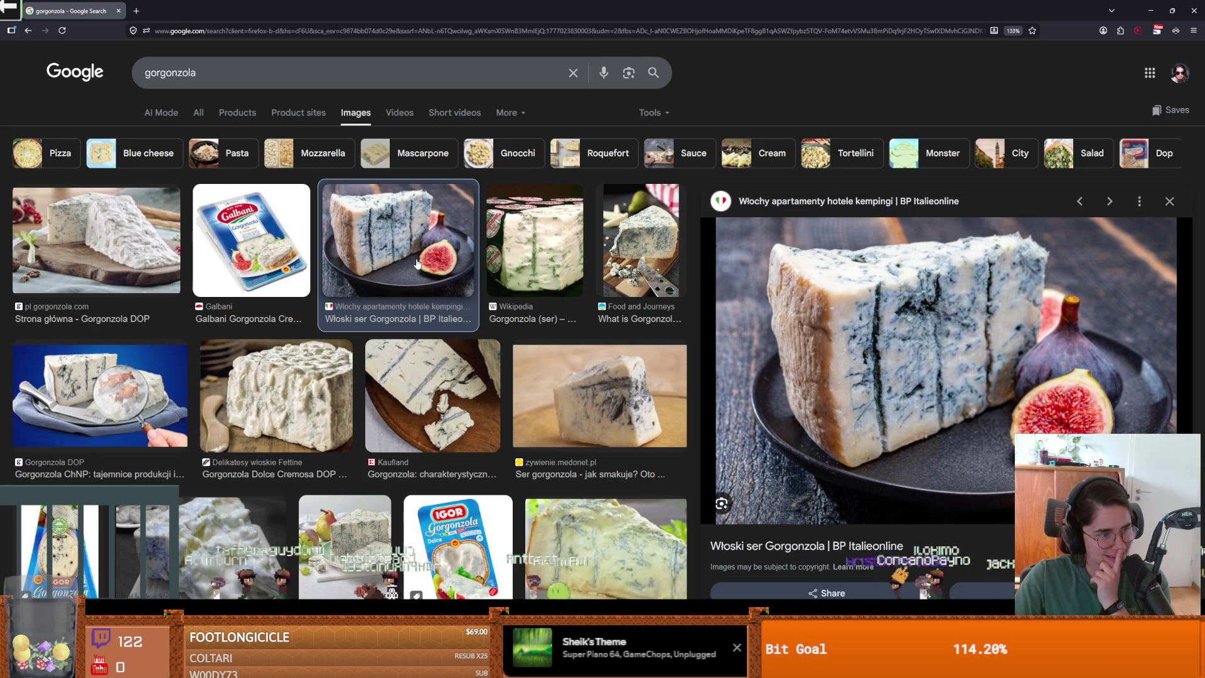
scroll(418, 264, "down", 1)
scroll(402, 257, "up", 1)
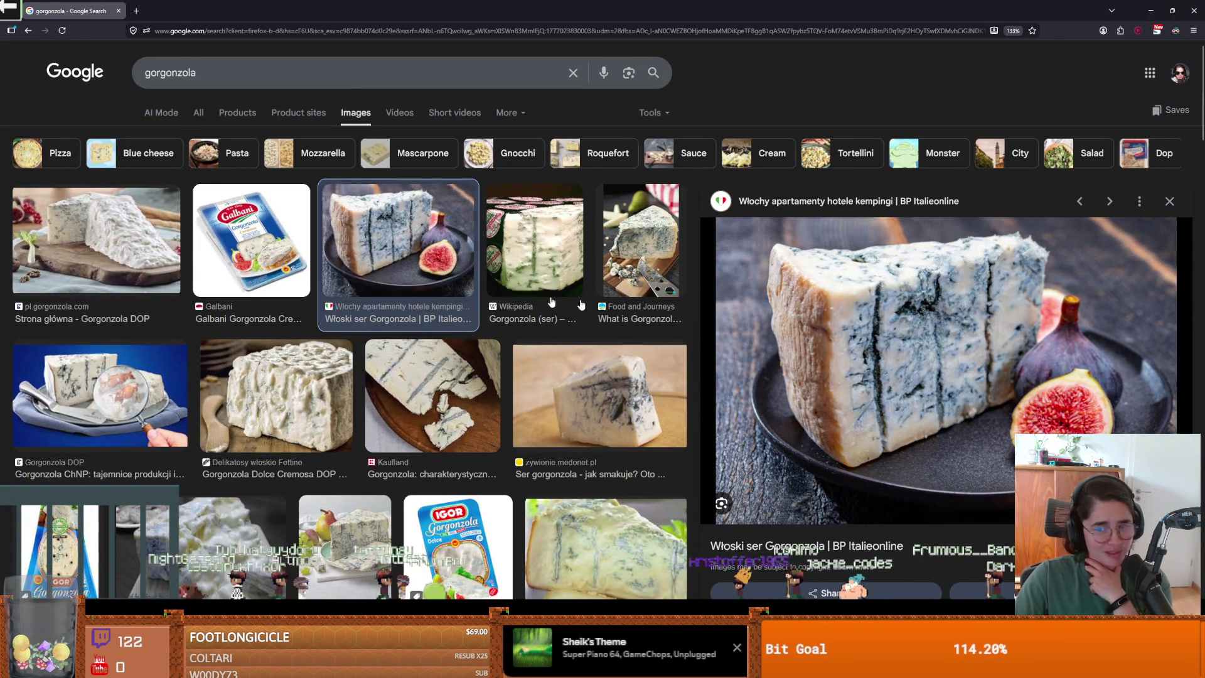
scroll(559, 342, "down", 1)
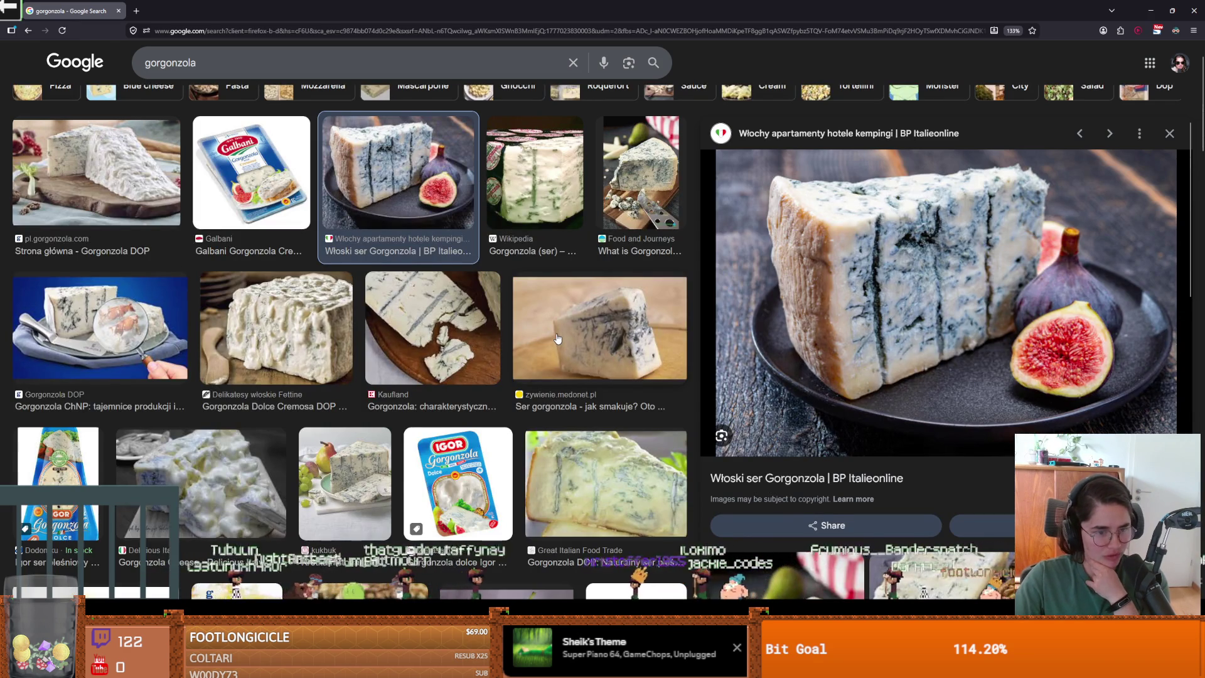
scroll(558, 339, "down", 1)
scroll(490, 261, "up", 2)
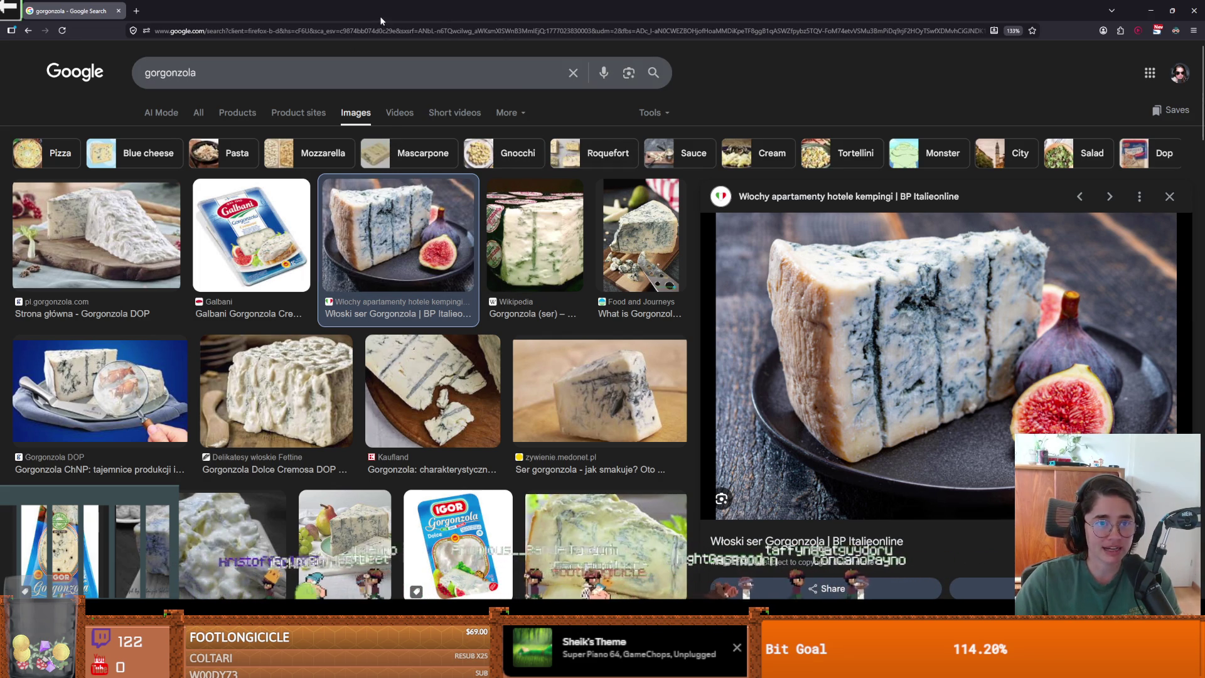
key("alt+Tab")
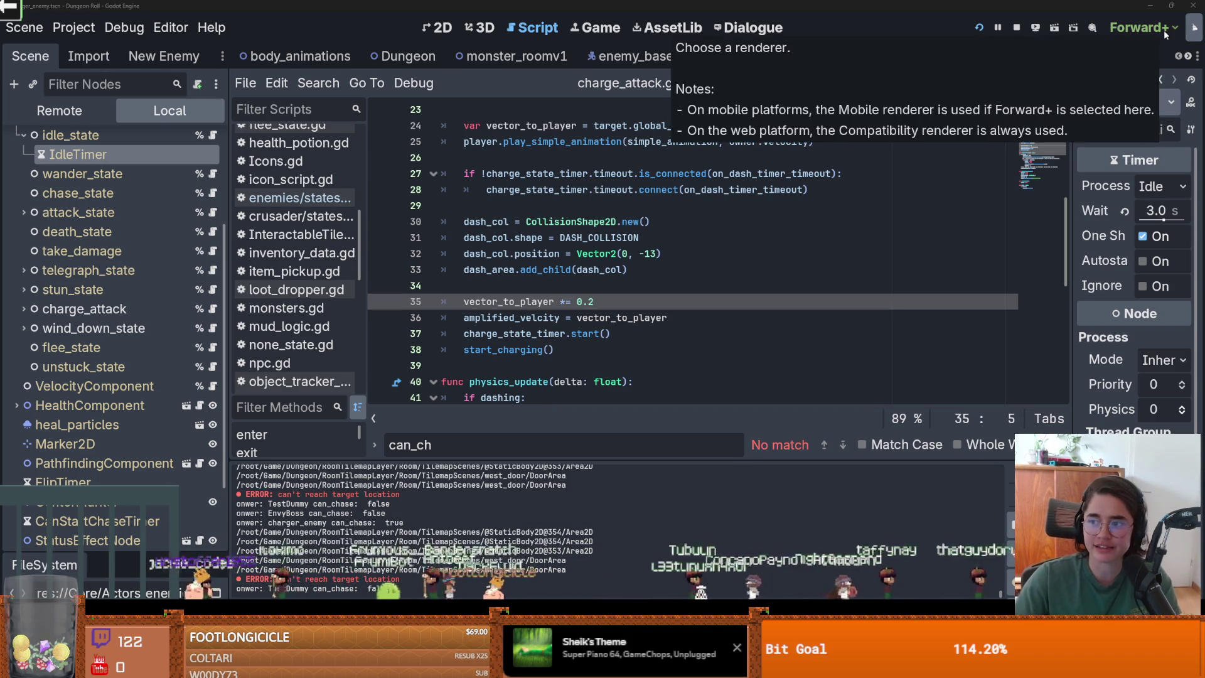
Browse the havarti and camembert Google image results, then return to Godot
key("alt+Tab")
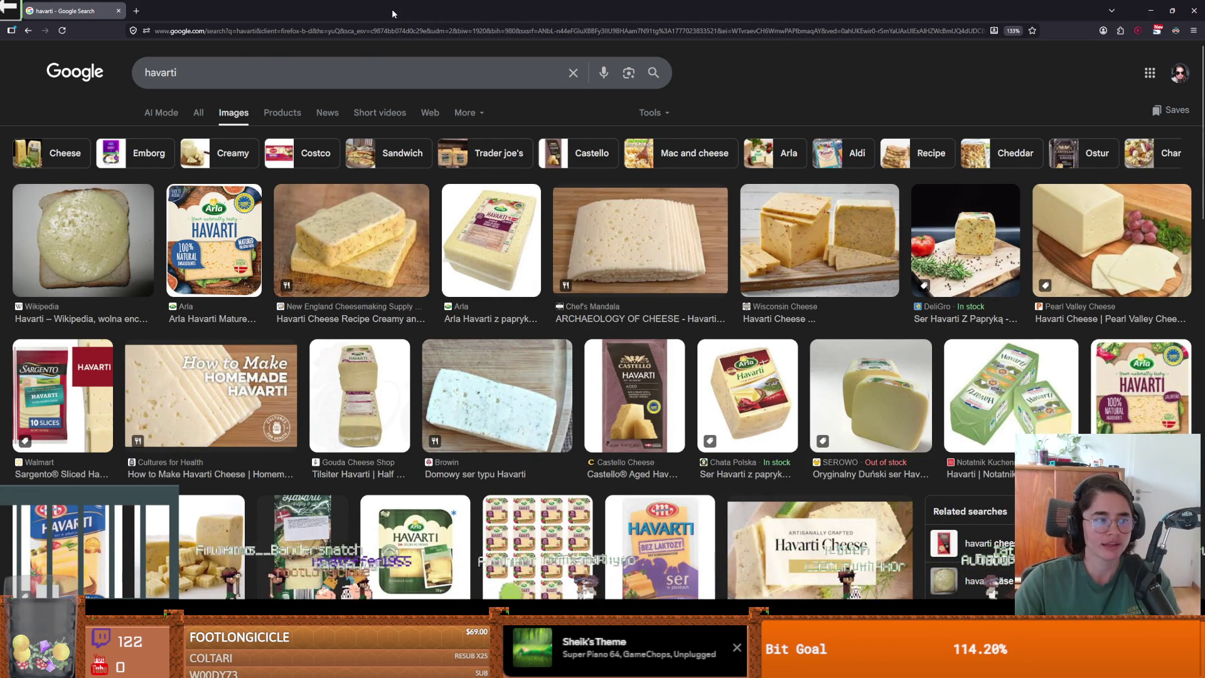
key("alt+Tab")
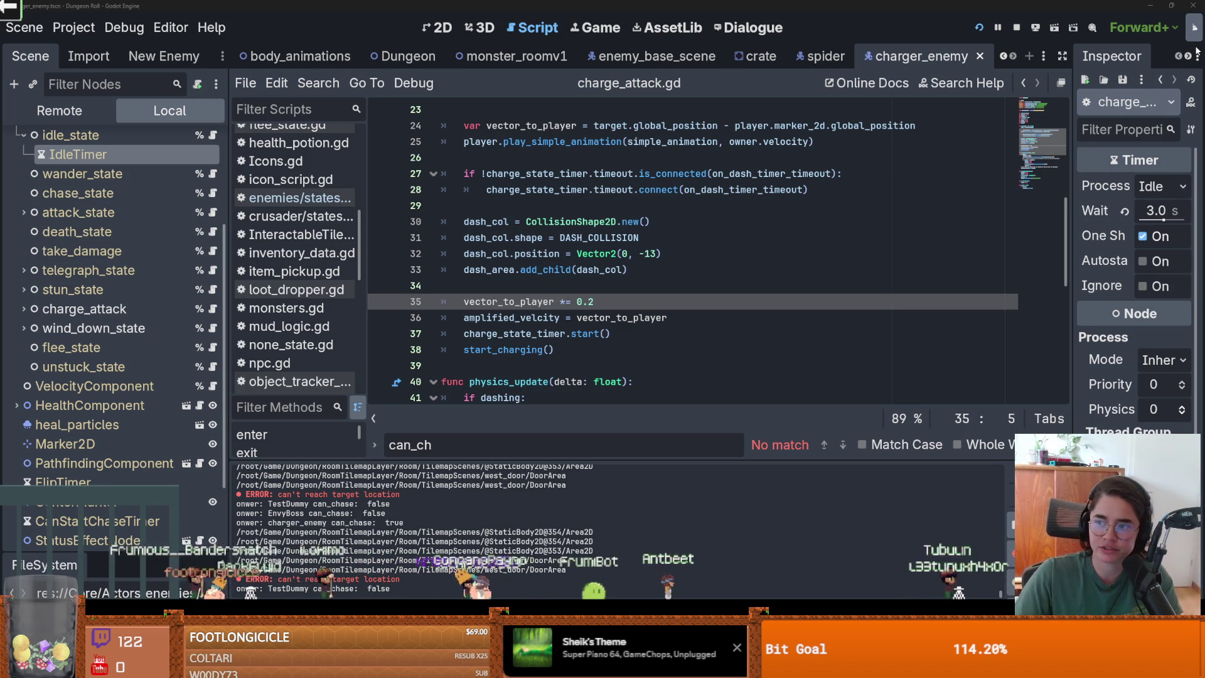
key("alt+Tab")
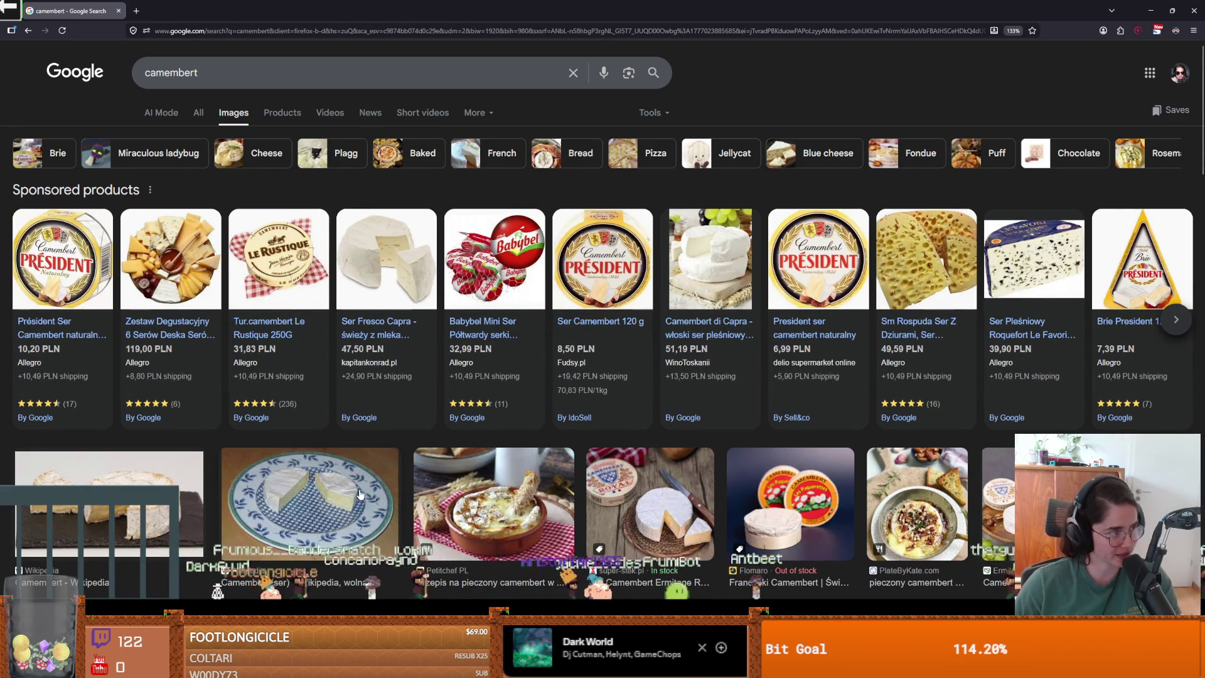
scroll(358, 496, "down", 1)
scroll(399, 496, "down", 1)
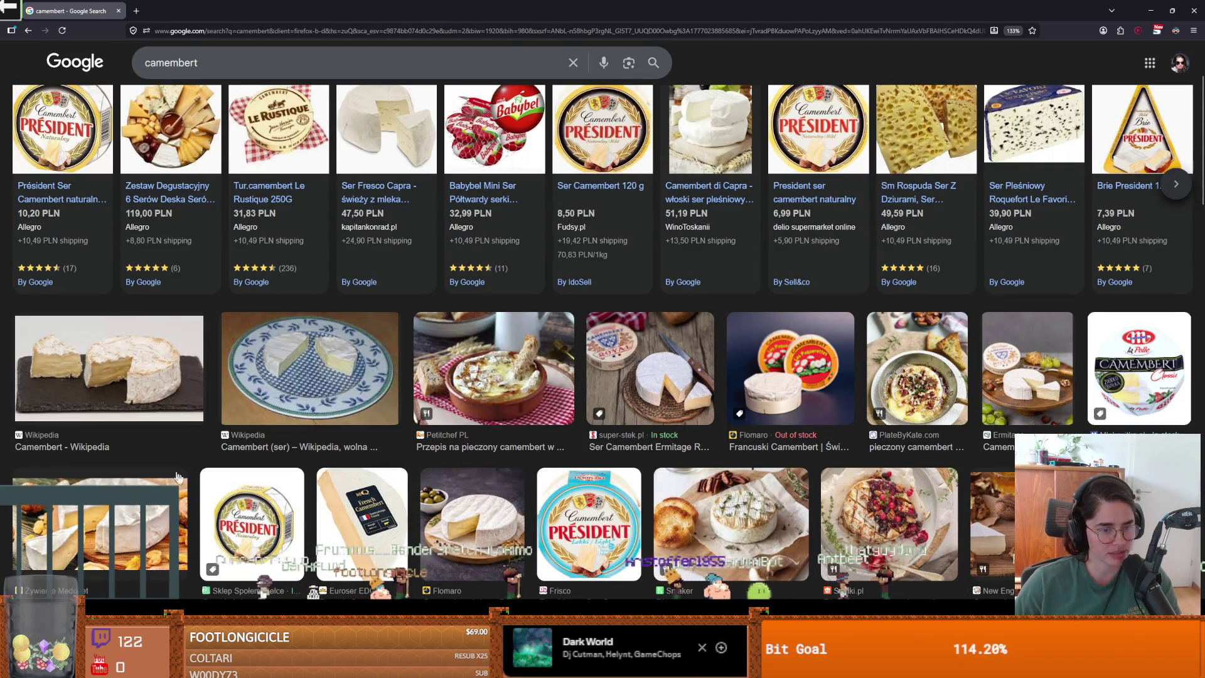
scroll(272, 376, "up", 2)
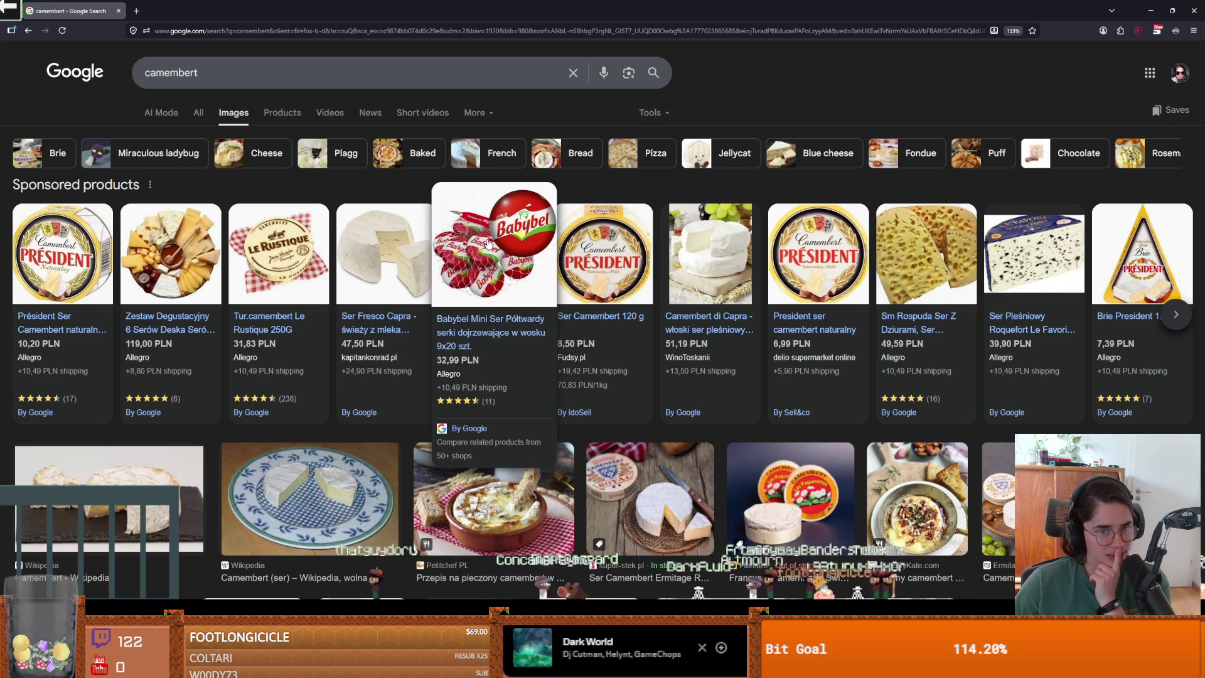
scroll(540, 352, "down", 1)
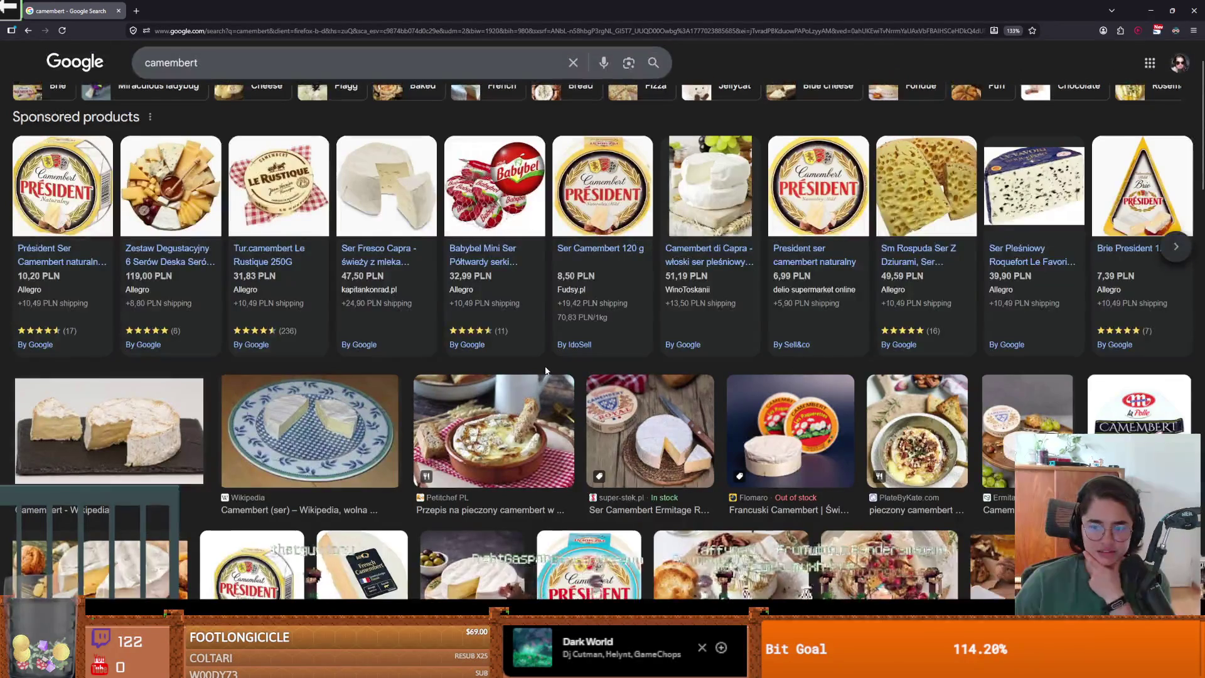
scroll(546, 370, "down", 1)
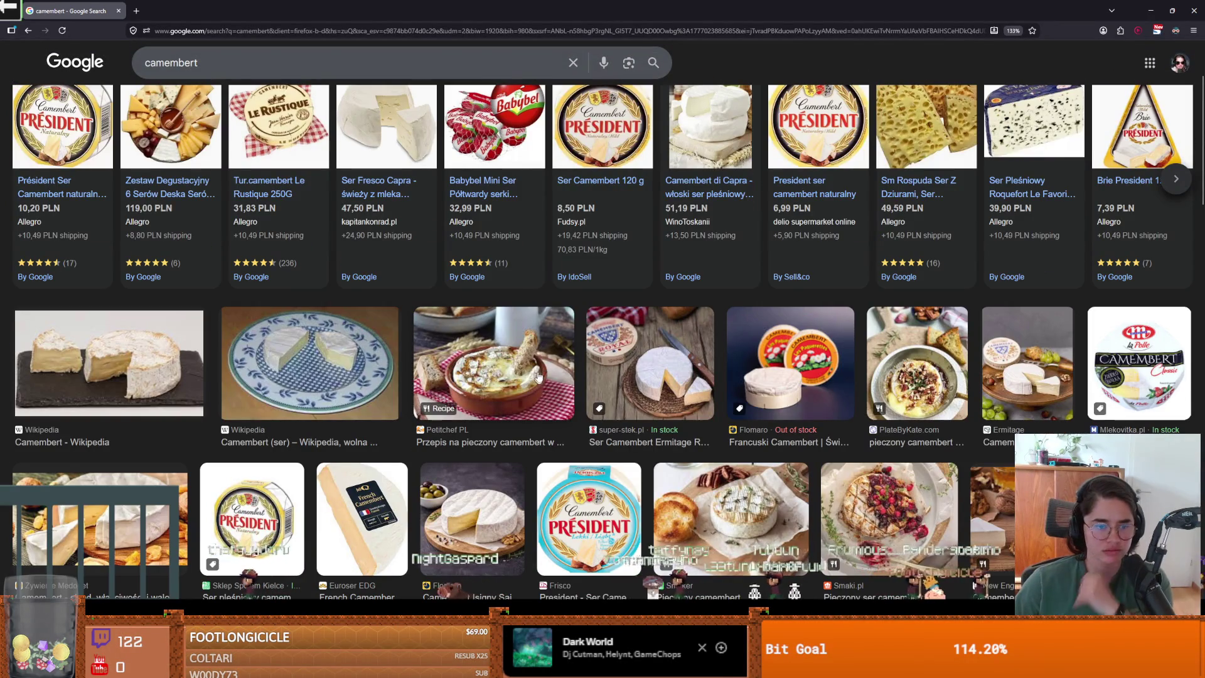
scroll(496, 429, "down", 1)
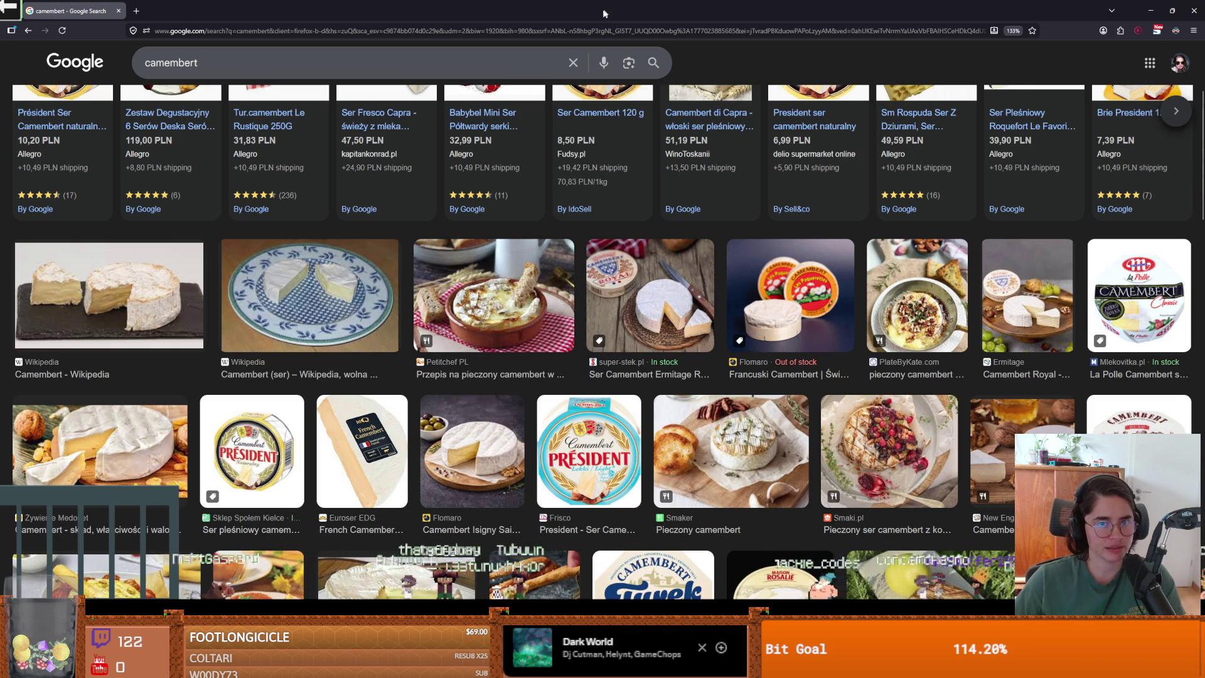
key("alt+Tab")
Place the cursor on empty line 29 of charge_attack.gd and save the scene
left_click(546, 205)
key("ctrl+s")
scroll(546, 261, "up", 3)
scroll(545, 261, "up", 3)
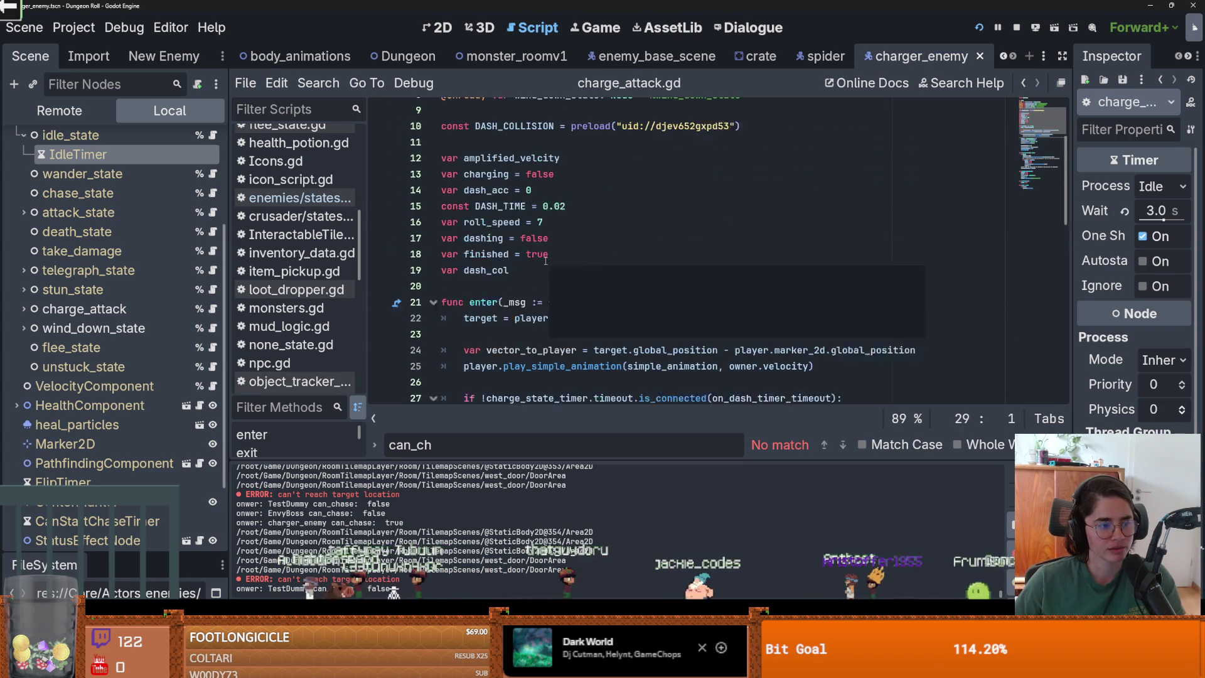
Save the charger scene from line 17 of charge_attack.gd, then switch to Steam's Aseprite page
left_click(562, 261)
key("ctrl+s")
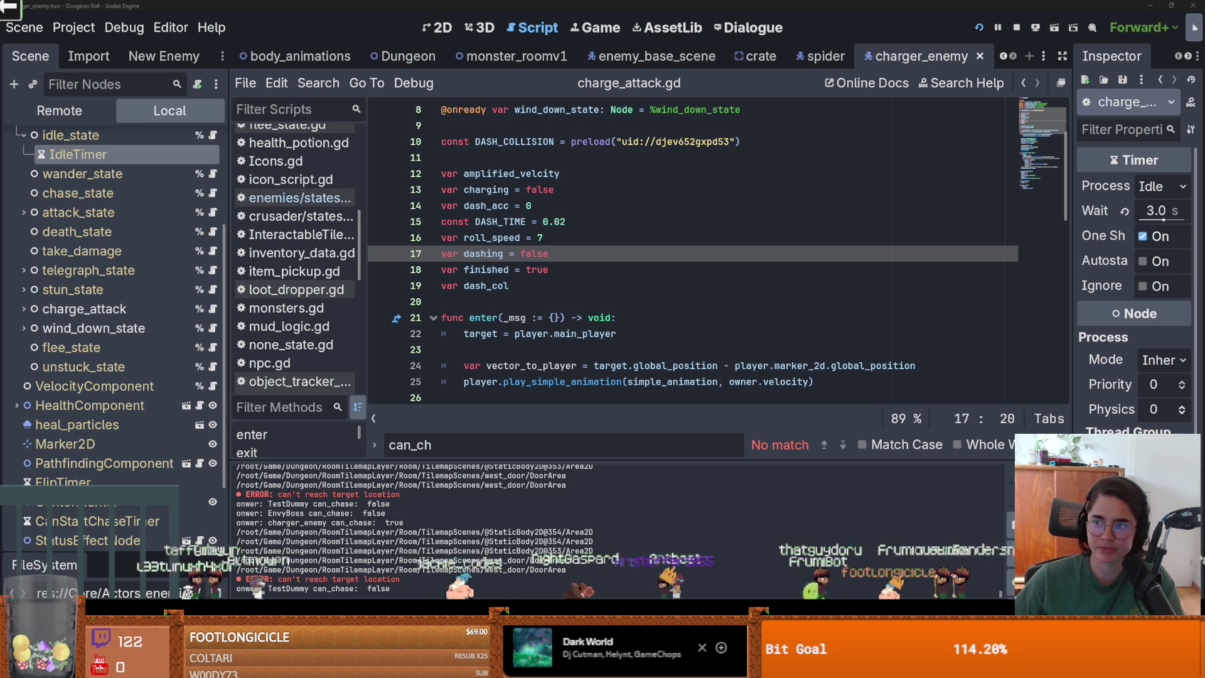
key("alt+Tab")
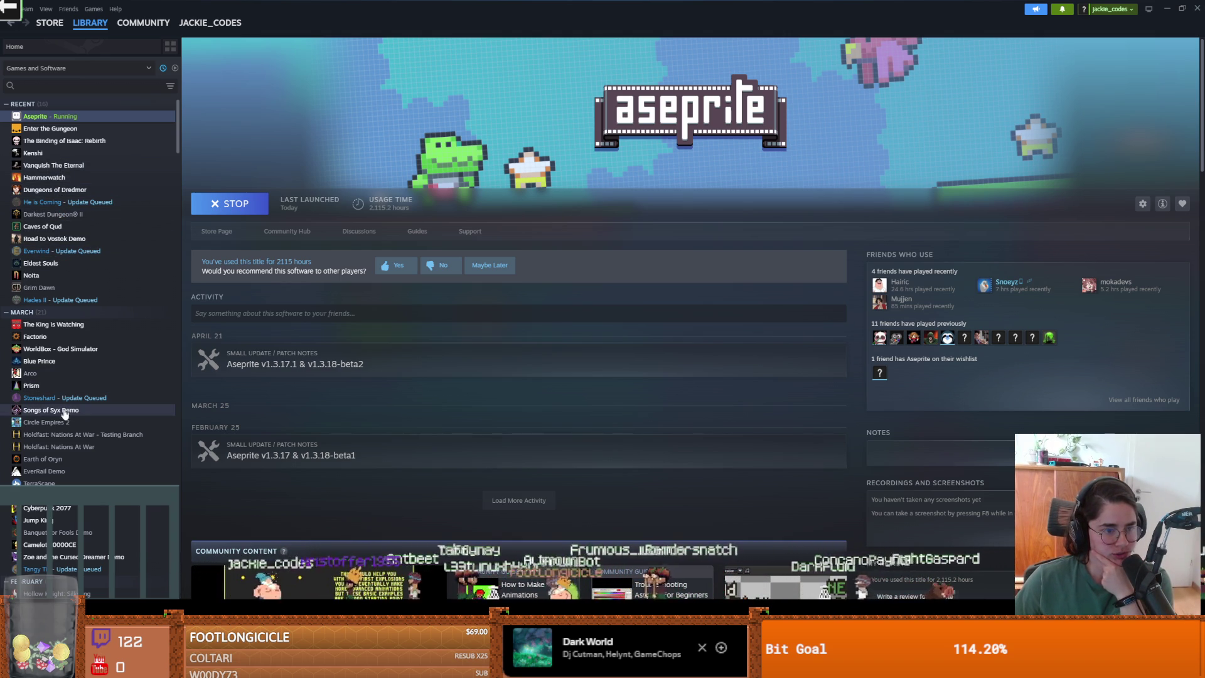
Open the Zoe and the Cursed Dreamer store page and play its trailer fullscreen
left_click(63, 557)
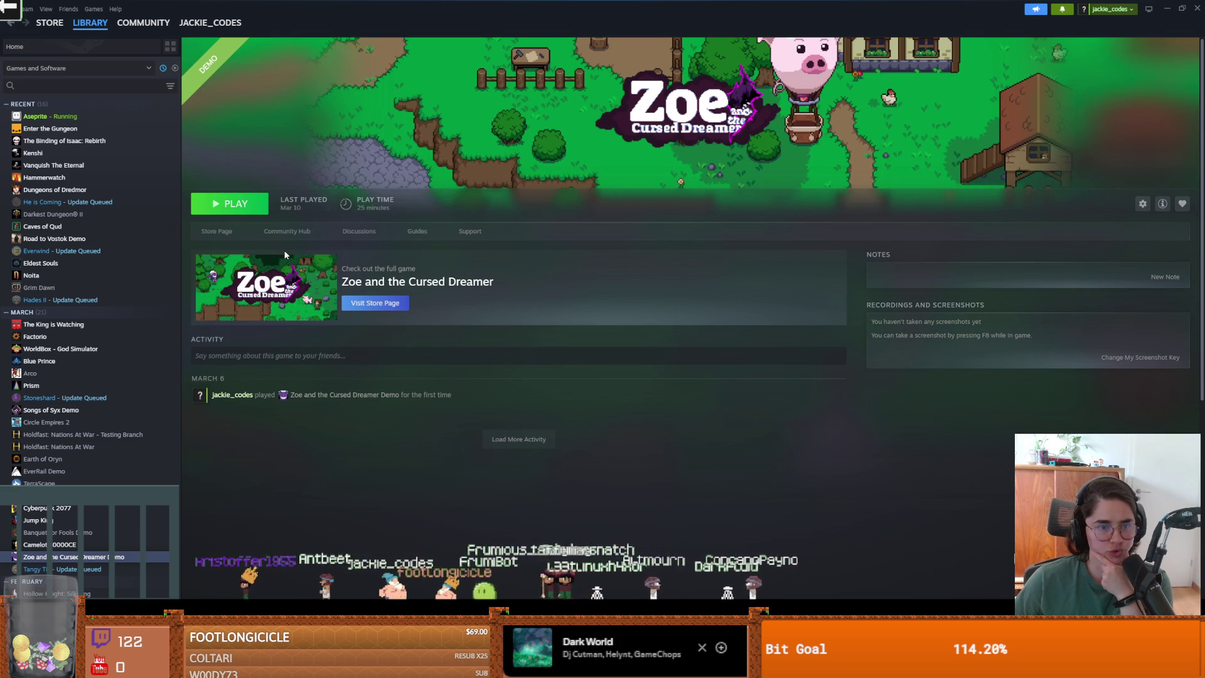
left_click(216, 232)
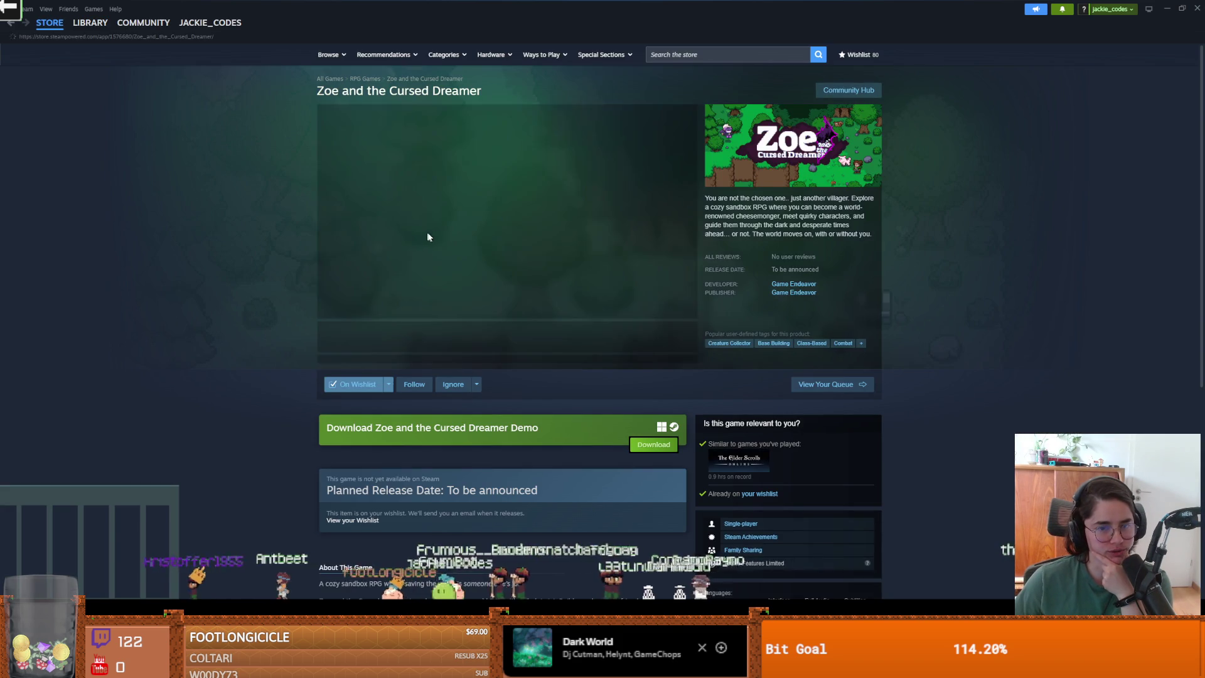
left_click(413, 295)
left_click(577, 256)
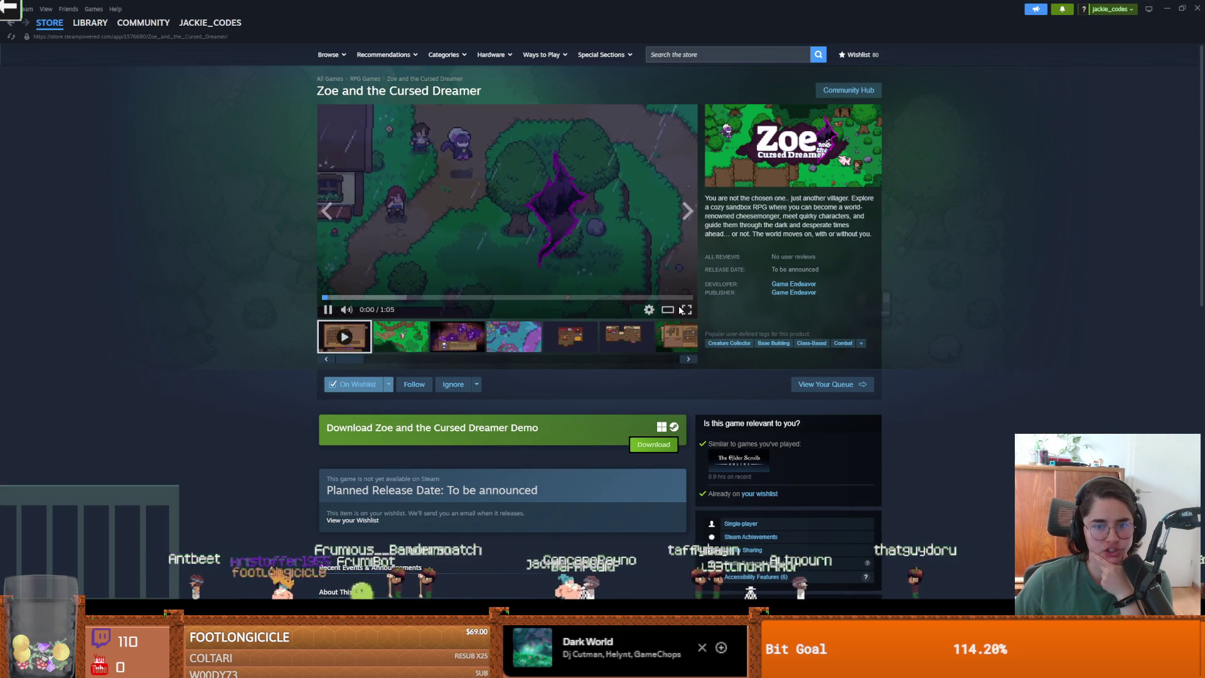
left_click(686, 310)
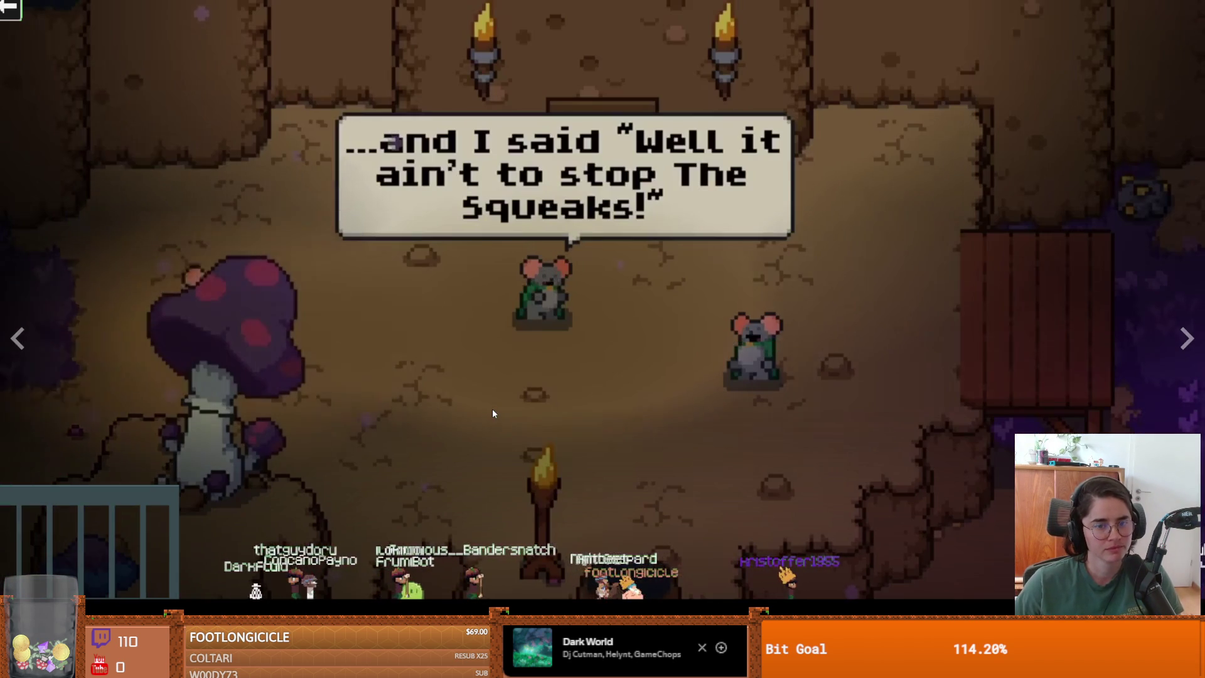
Watch the trailer with brief pauses to 0:58, then exit fullscreen back to the store page
left_click(492, 409)
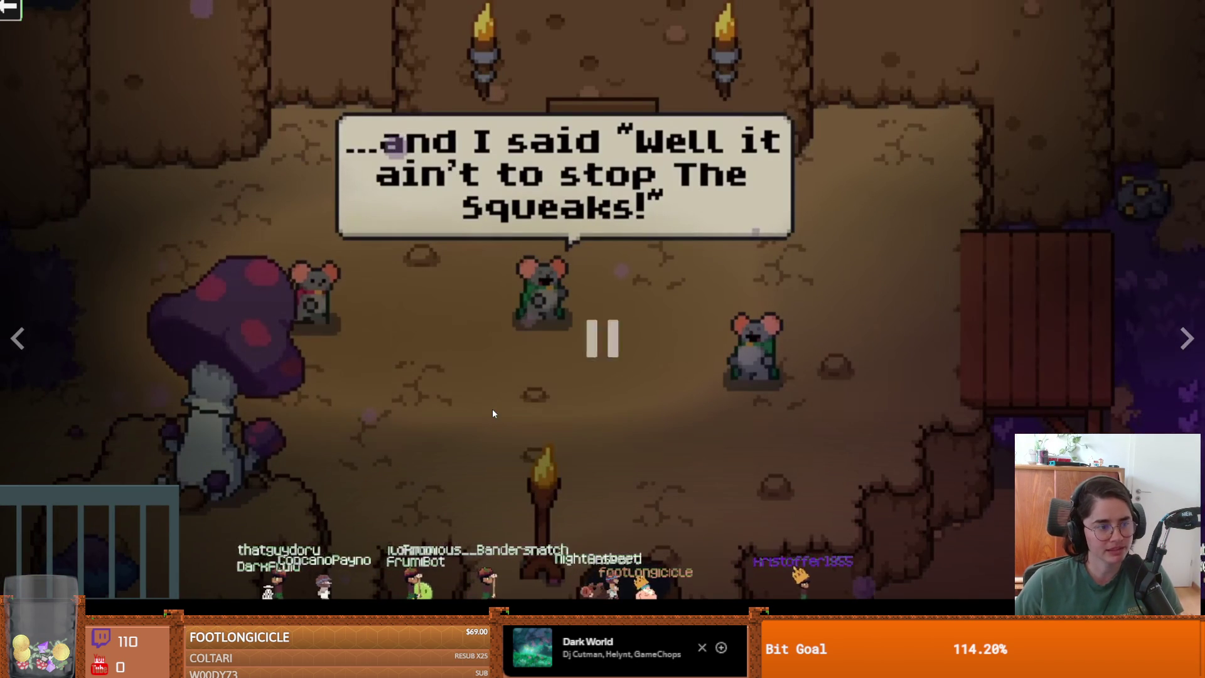
left_click(492, 409)
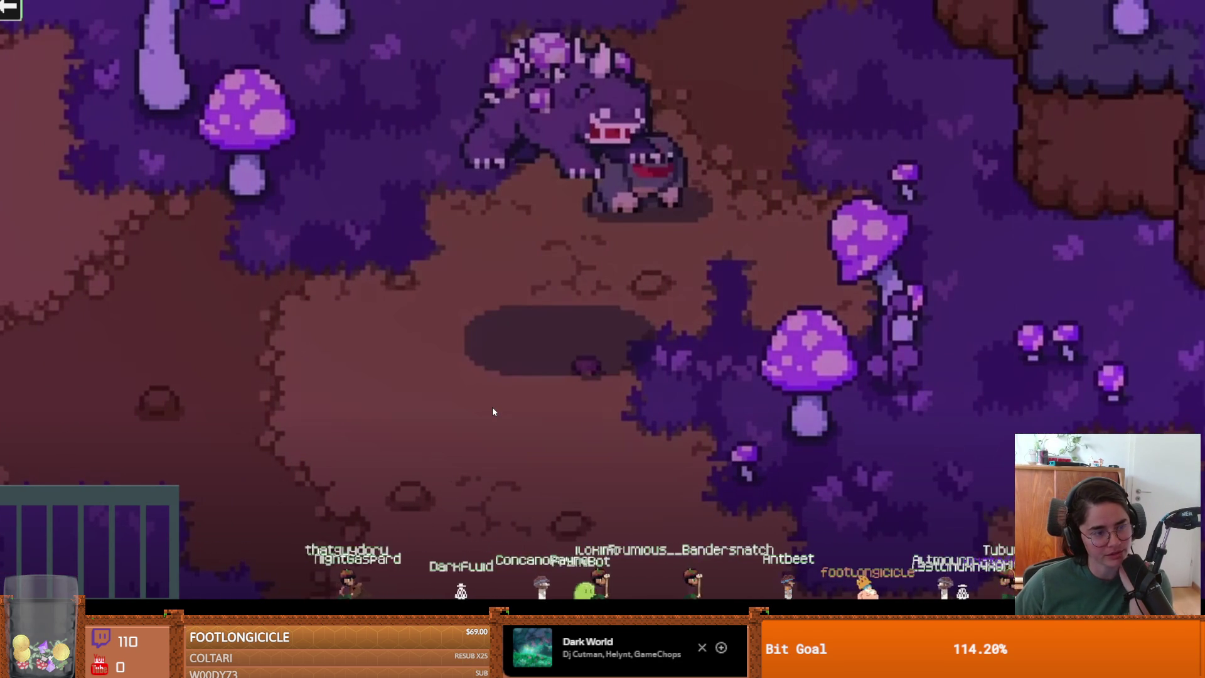
left_click(492, 413)
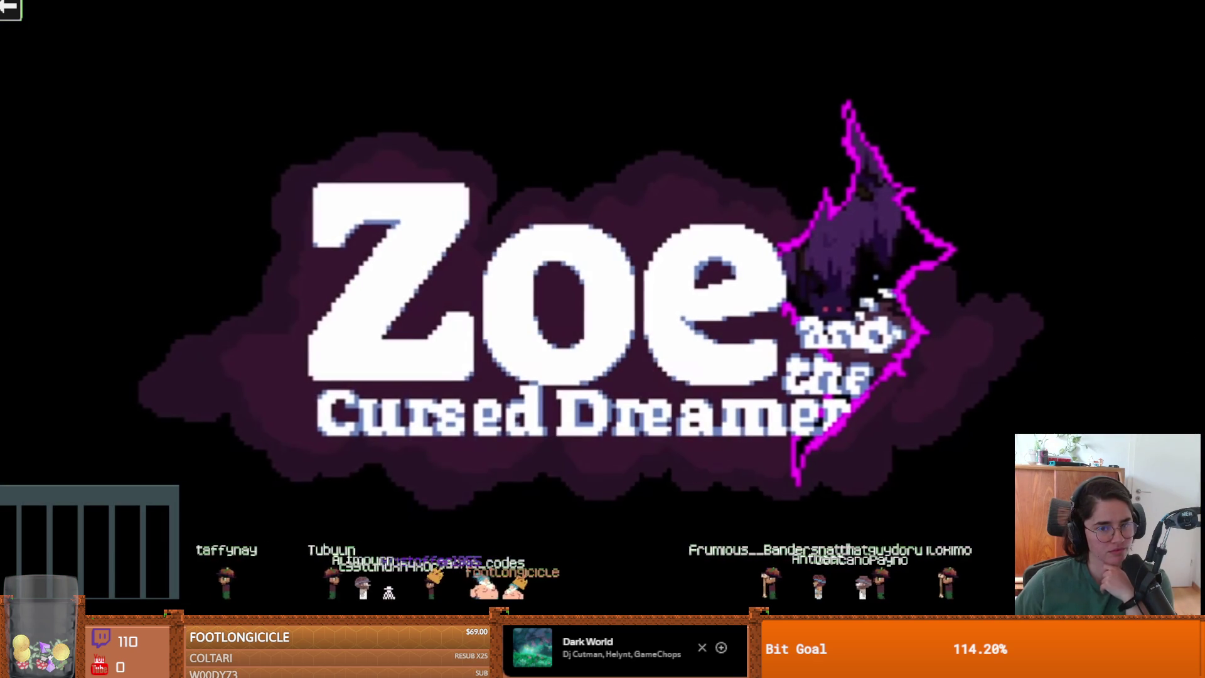
key("Escape")
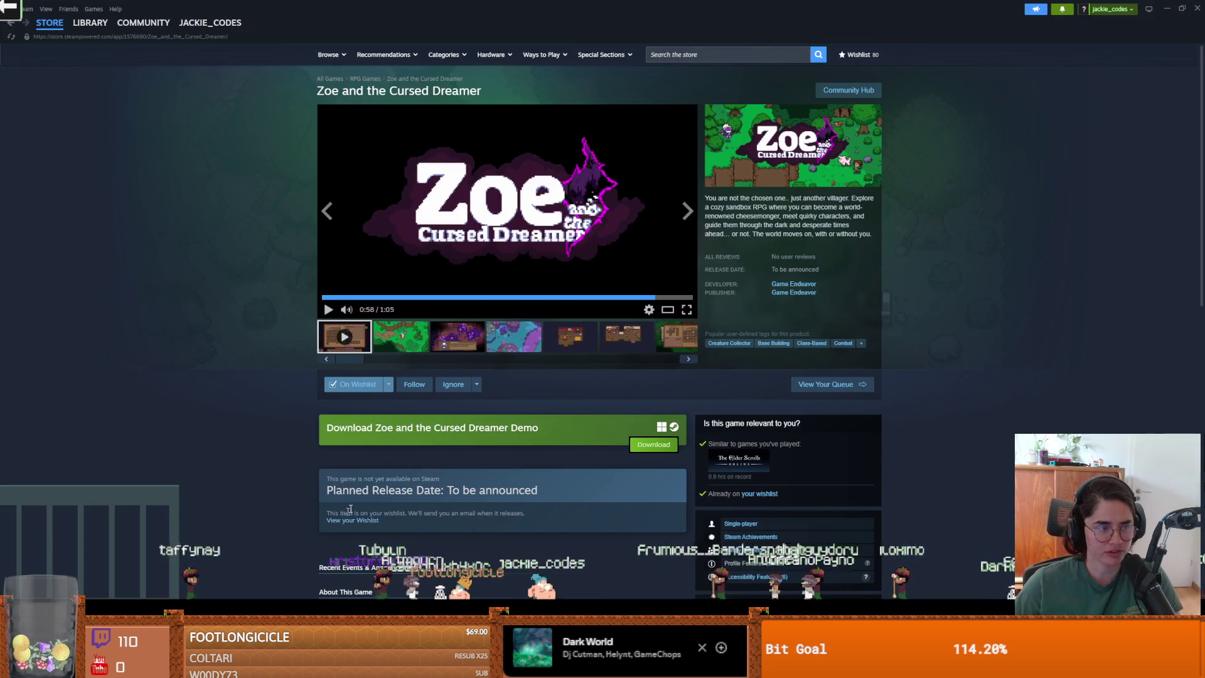
scroll(532, 450, "down", 1)
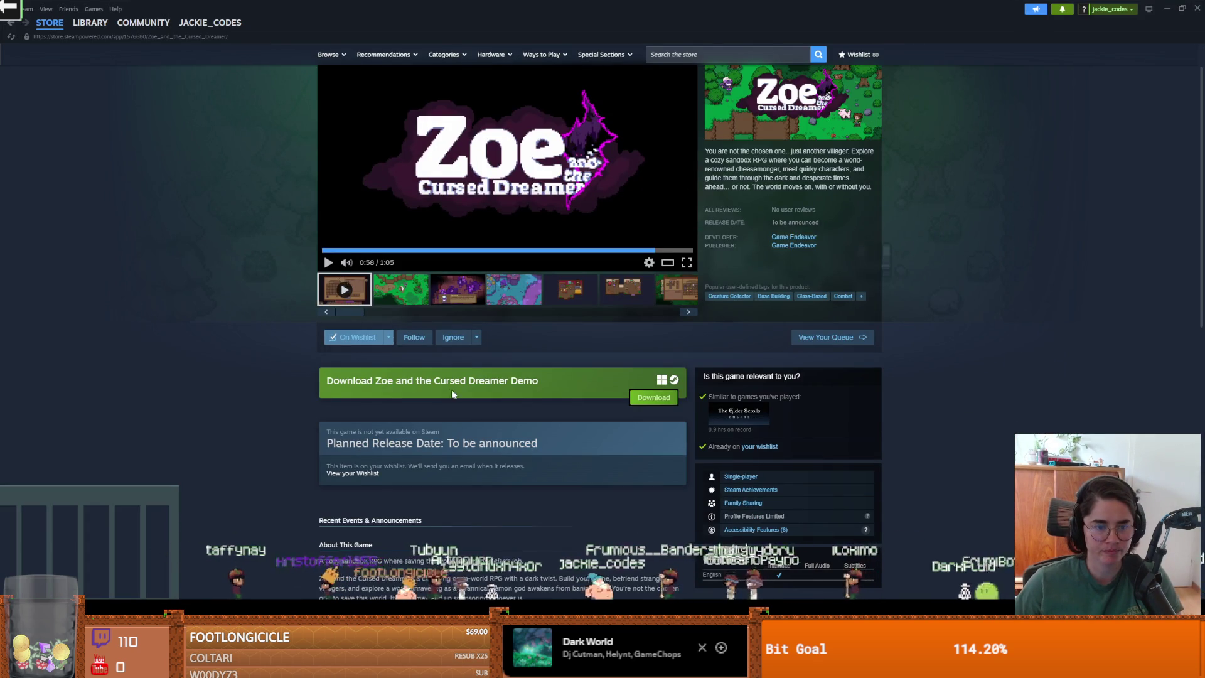
Switch from the Steam store page back to Godot's charge_attack.gd script
key("alt+Tab")
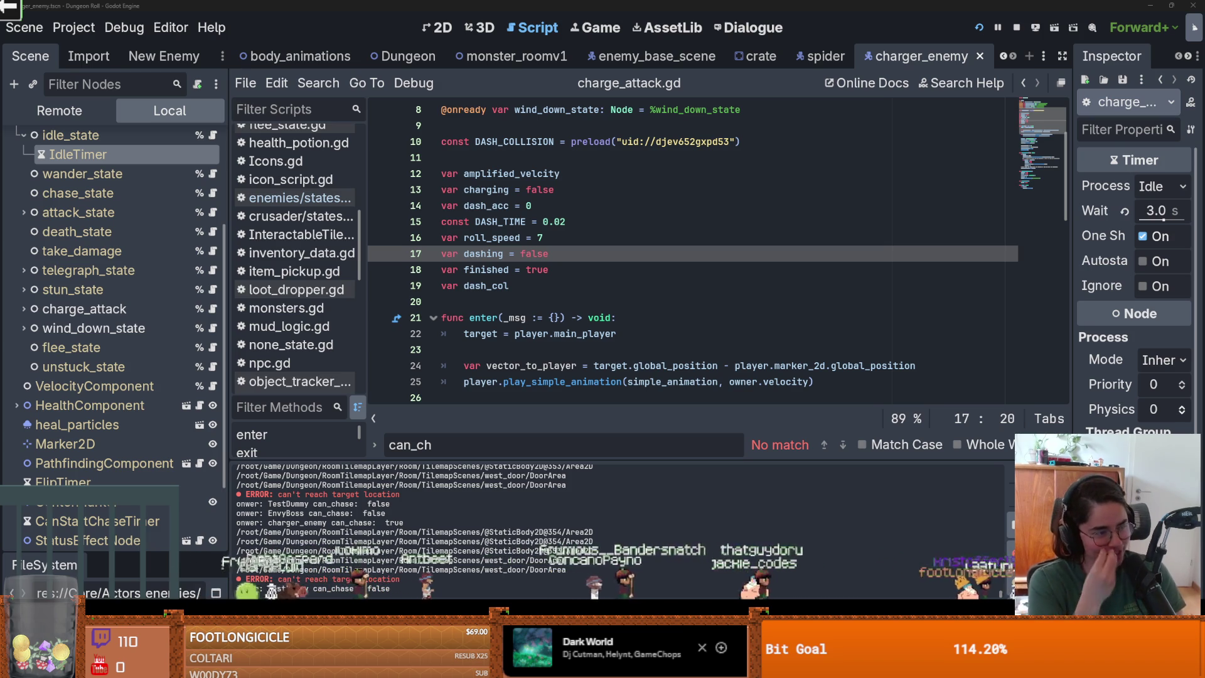
Save the charger enemy scene from charge_attack.gd's line 20 and return to the script's top
left_click(477, 309)
key("ctrl+s")
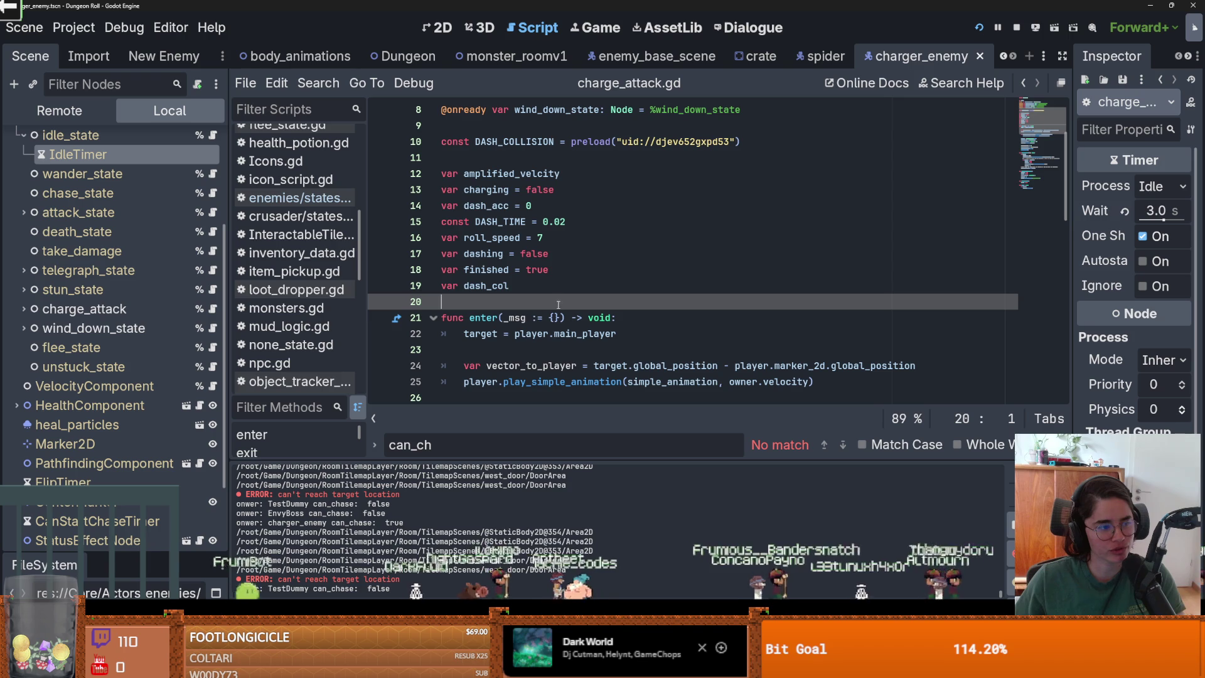
scroll(555, 299, "up", 3)
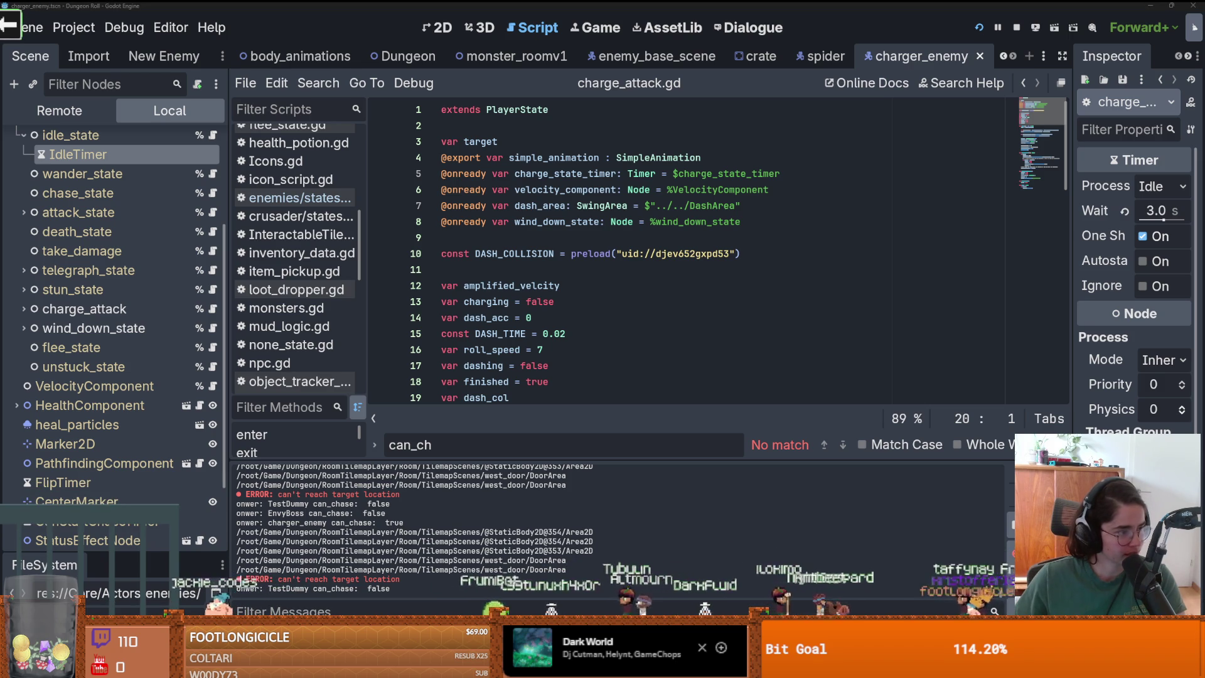
Review the charge_state_timer and dash_acc declarations and save the charger enemy scene
left_click(816, 174)
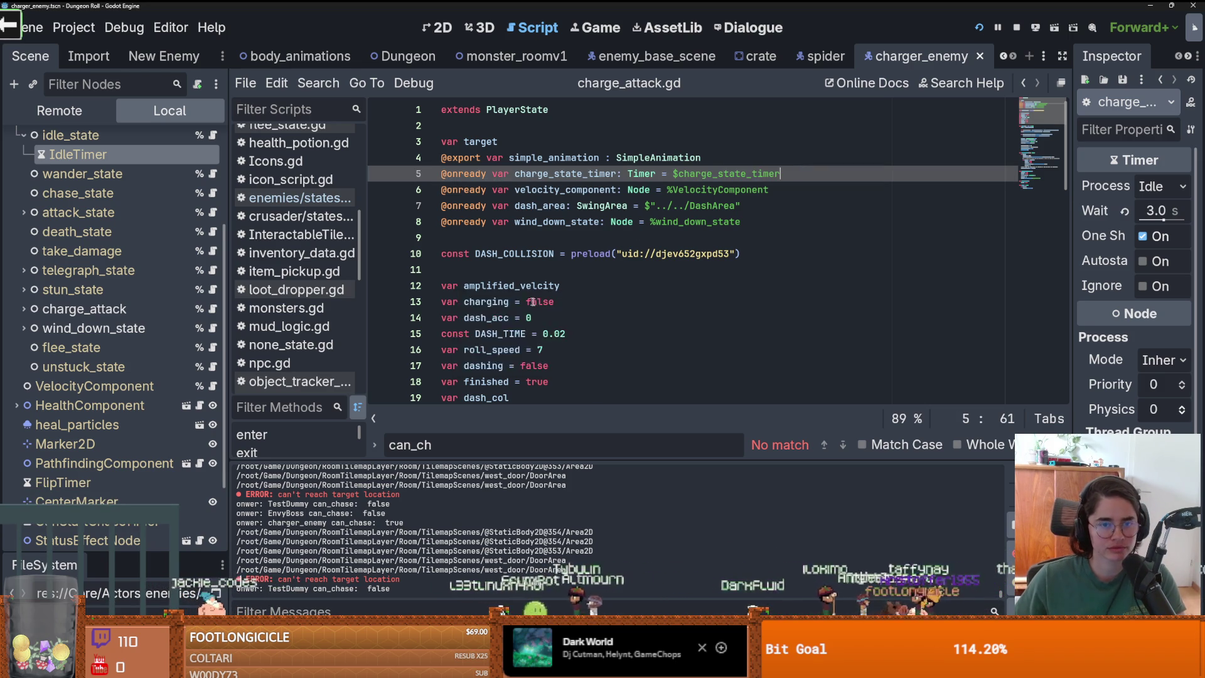
scroll(524, 298, "down", 1)
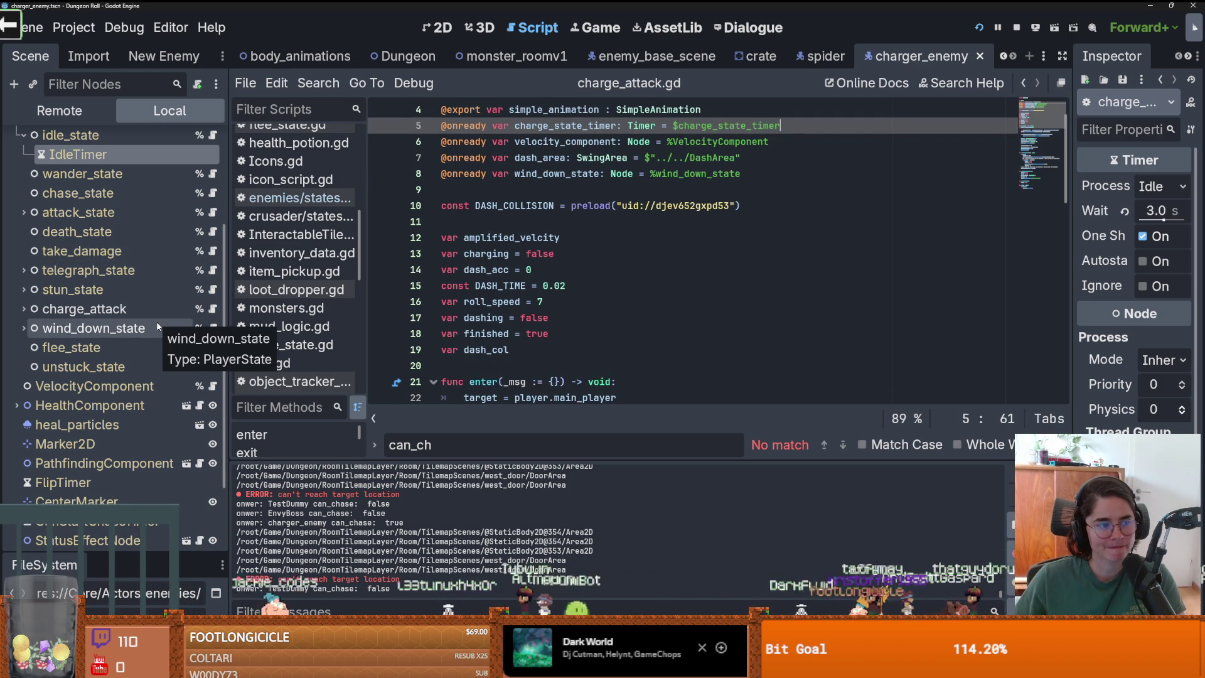
scroll(142, 327, "down", 1)
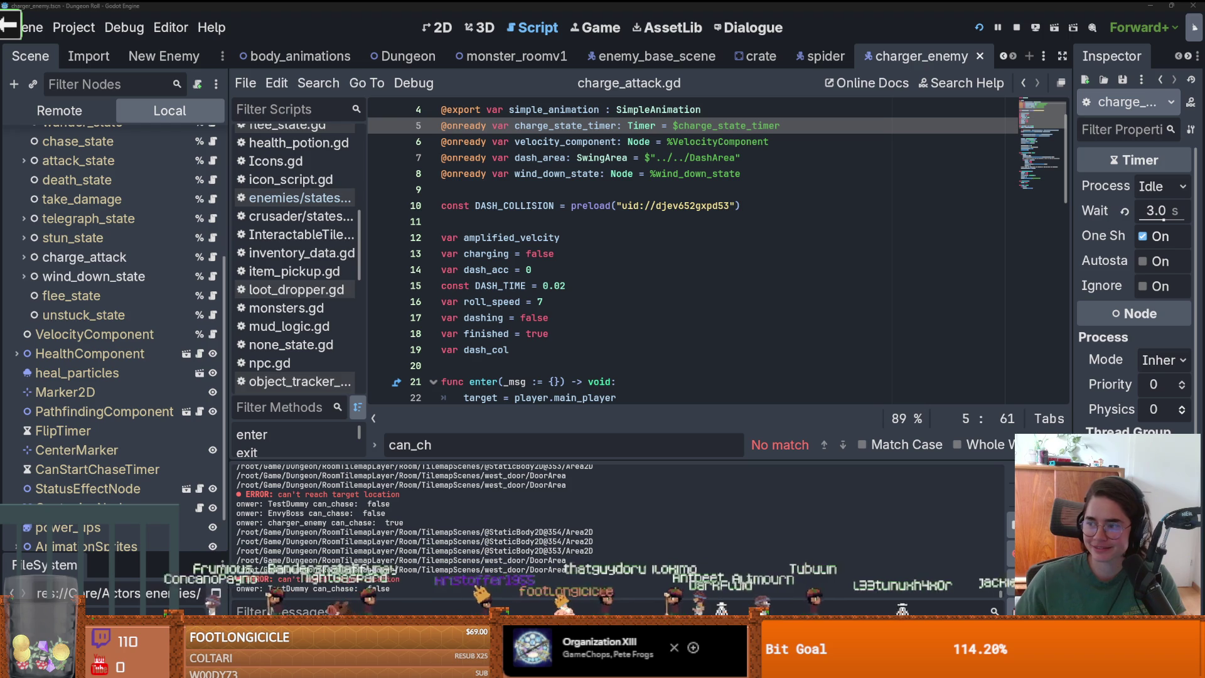
left_click(651, 268)
key("ctrl+s")
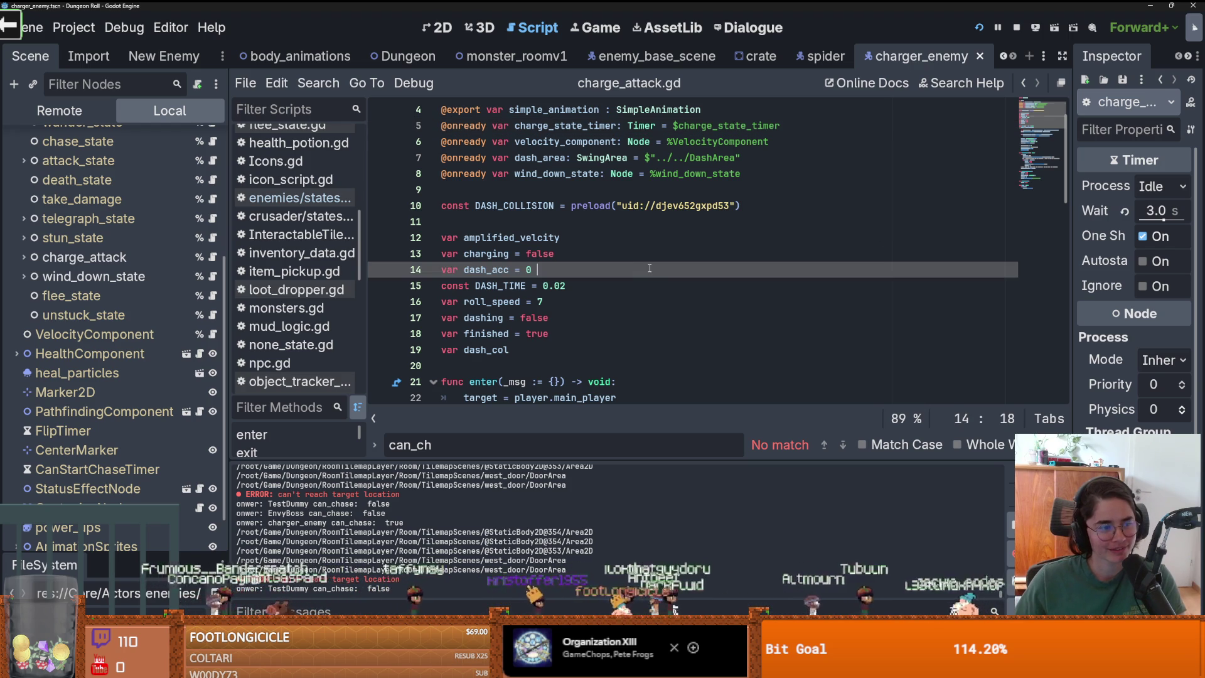
Look over the dash variables around line 11, then switch to Discord's lobby channel
scroll(624, 332, "up", 2)
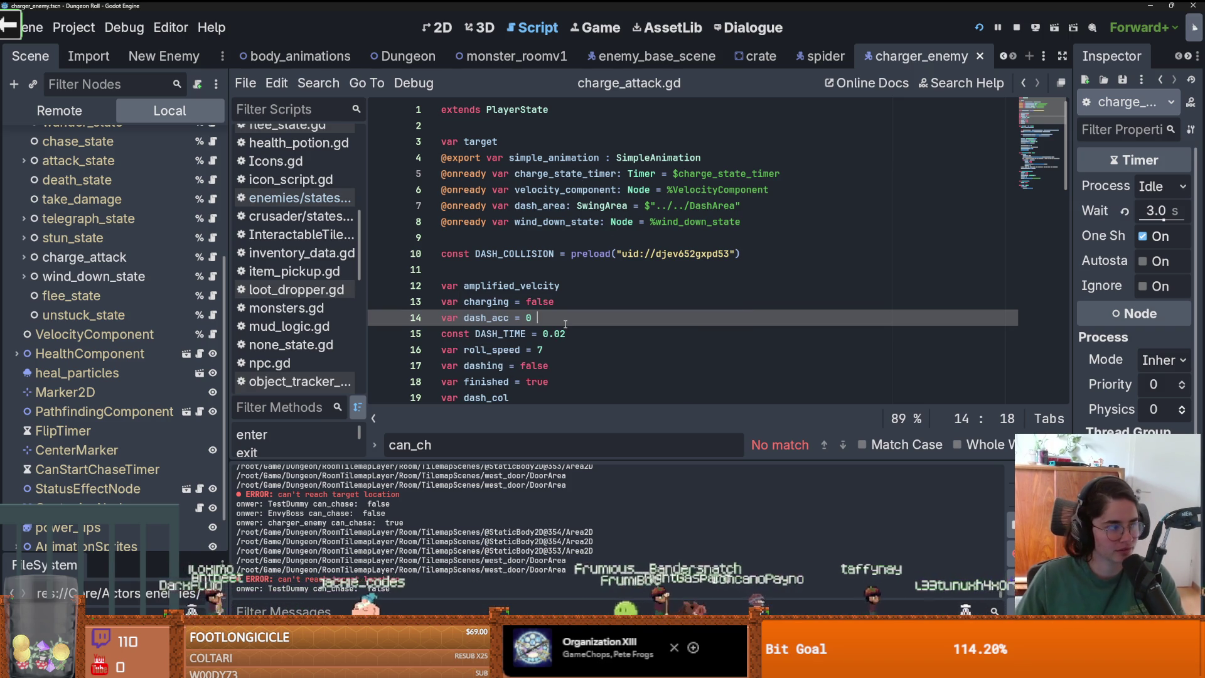
key("Up")
key("Up")
key("Up")
scroll(552, 320, "down", 1)
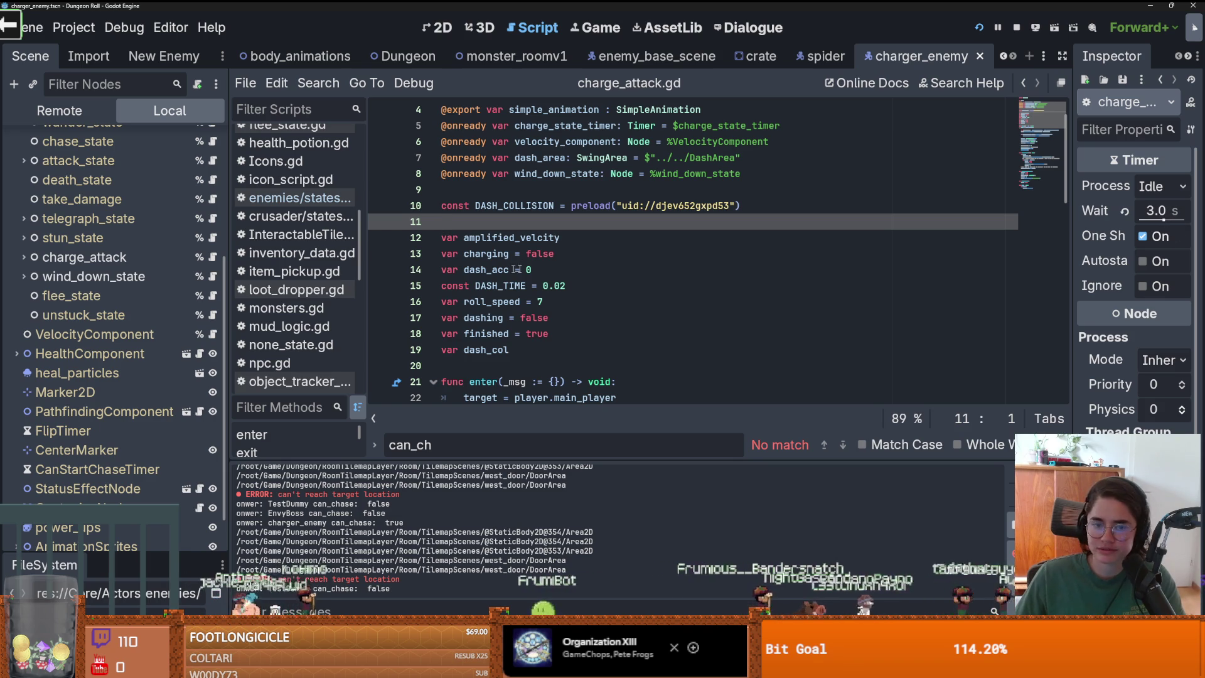
key("Down")
key("Down")
key("Down")
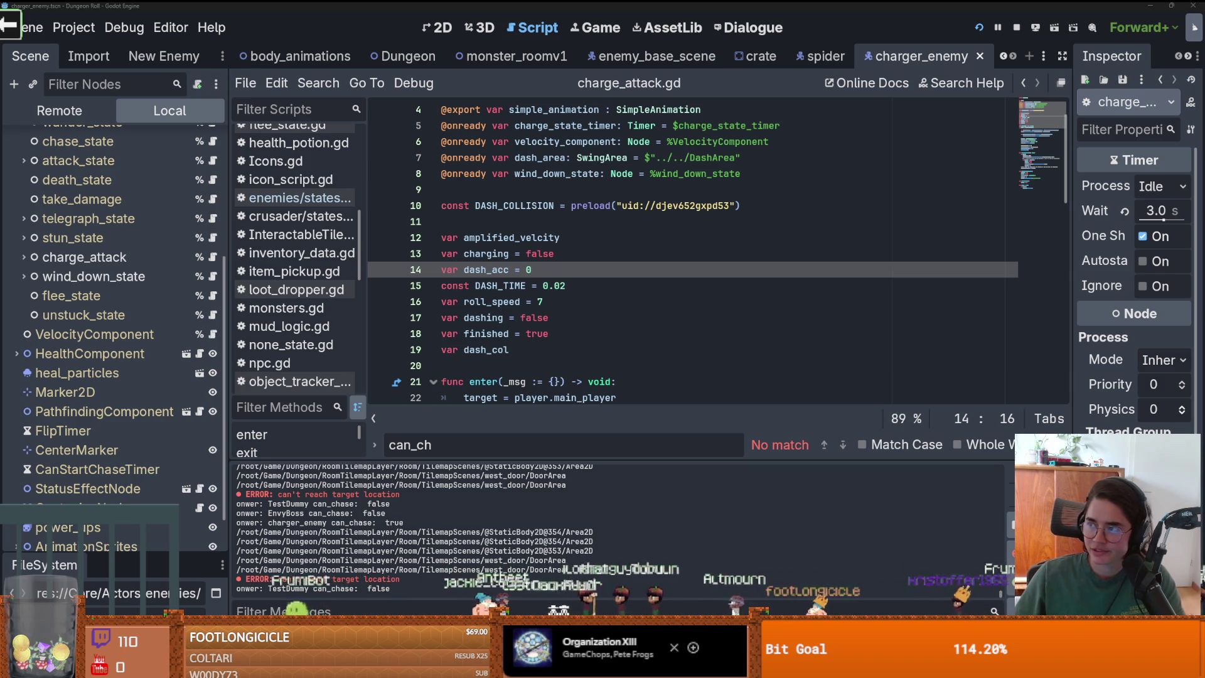
key("alt+Tab")
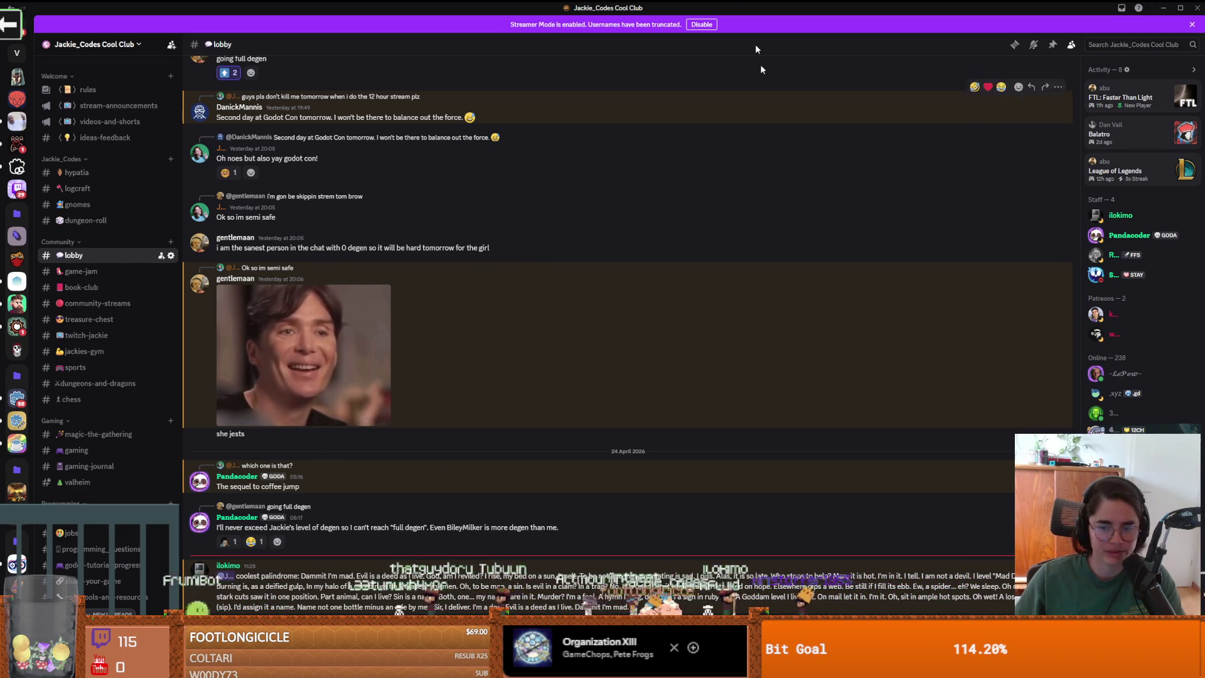
Leave Discord's lobby channel for the Godot editor showing charge_attack.gd
key("alt+Tab")
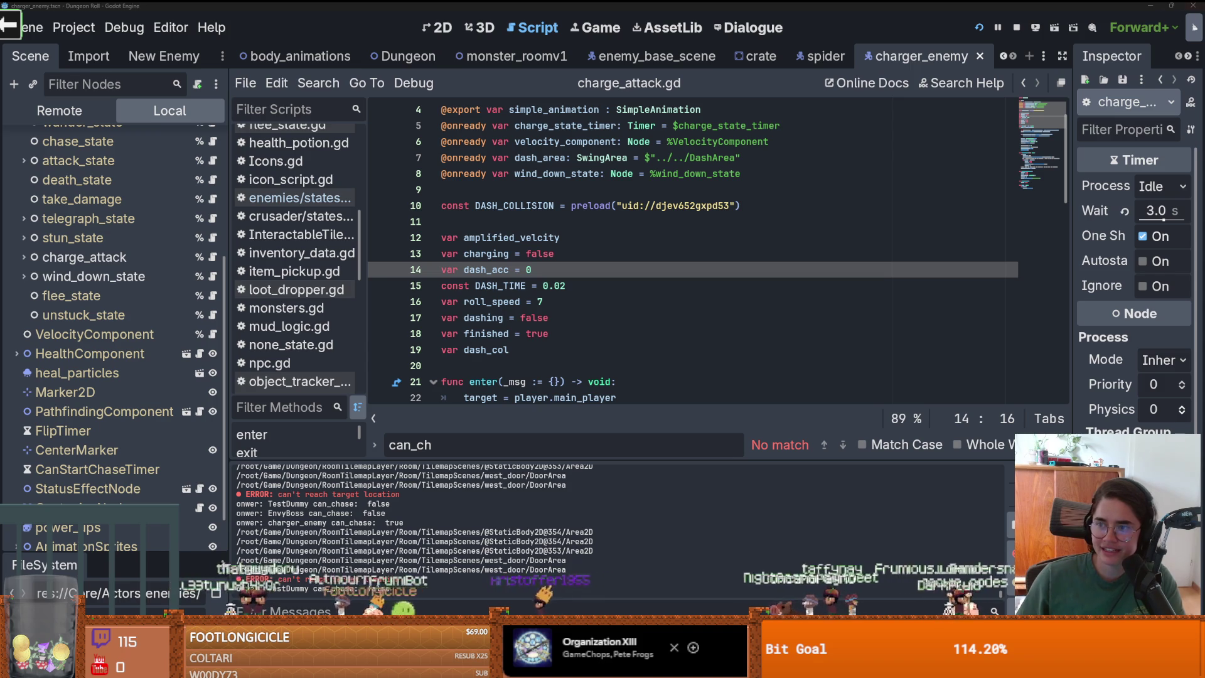
Save the charger enemy scene from the amplified_velocity declaration and scroll to the enter function
left_click(543, 238)
type("o")
key("ctrl+s")
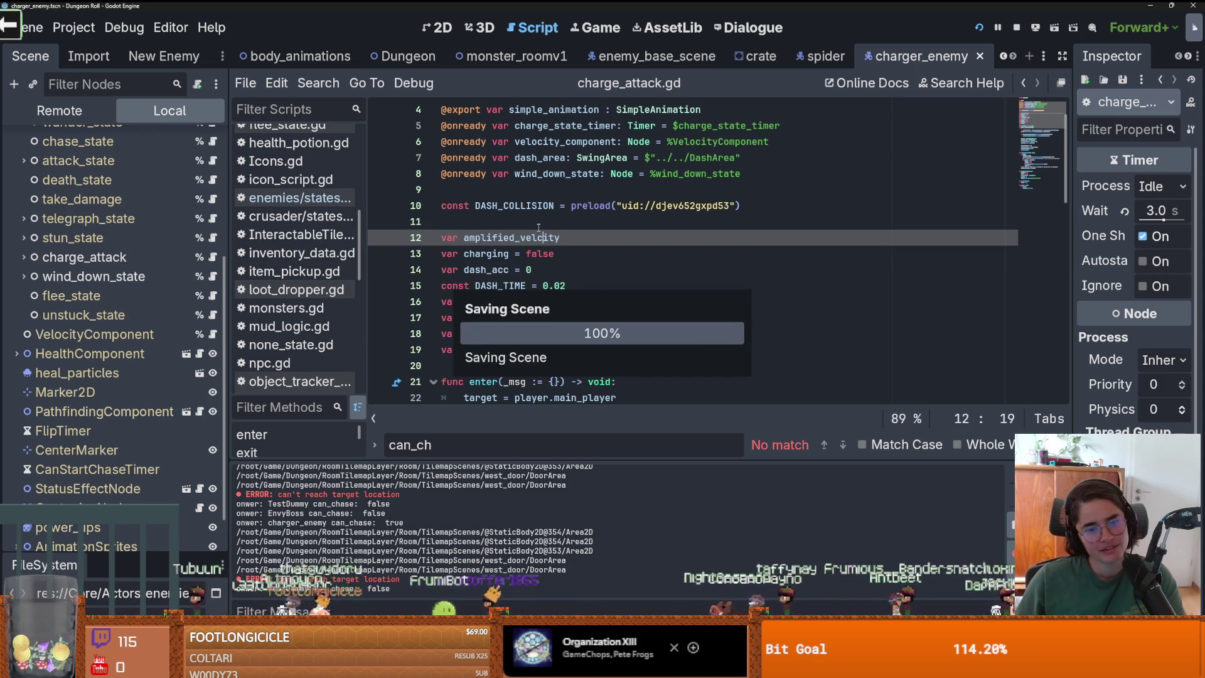
scroll(539, 228, "down", 3)
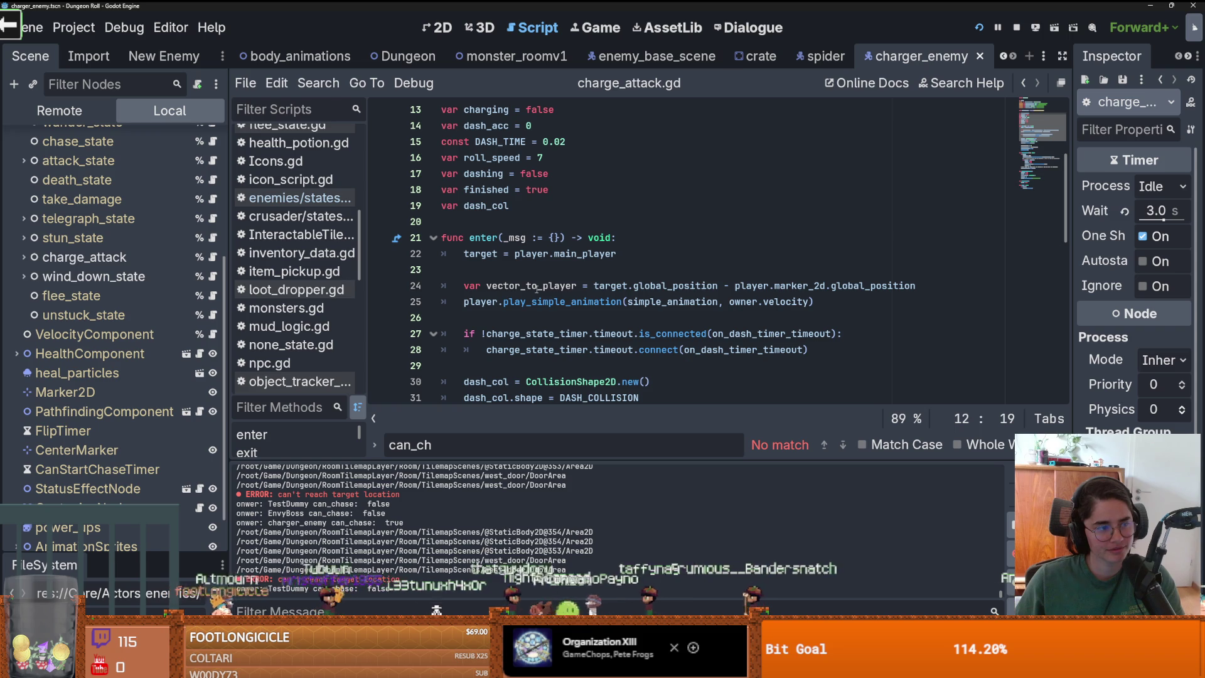
scroll(594, 305, "down", 1)
scroll(594, 305, "down", 2)
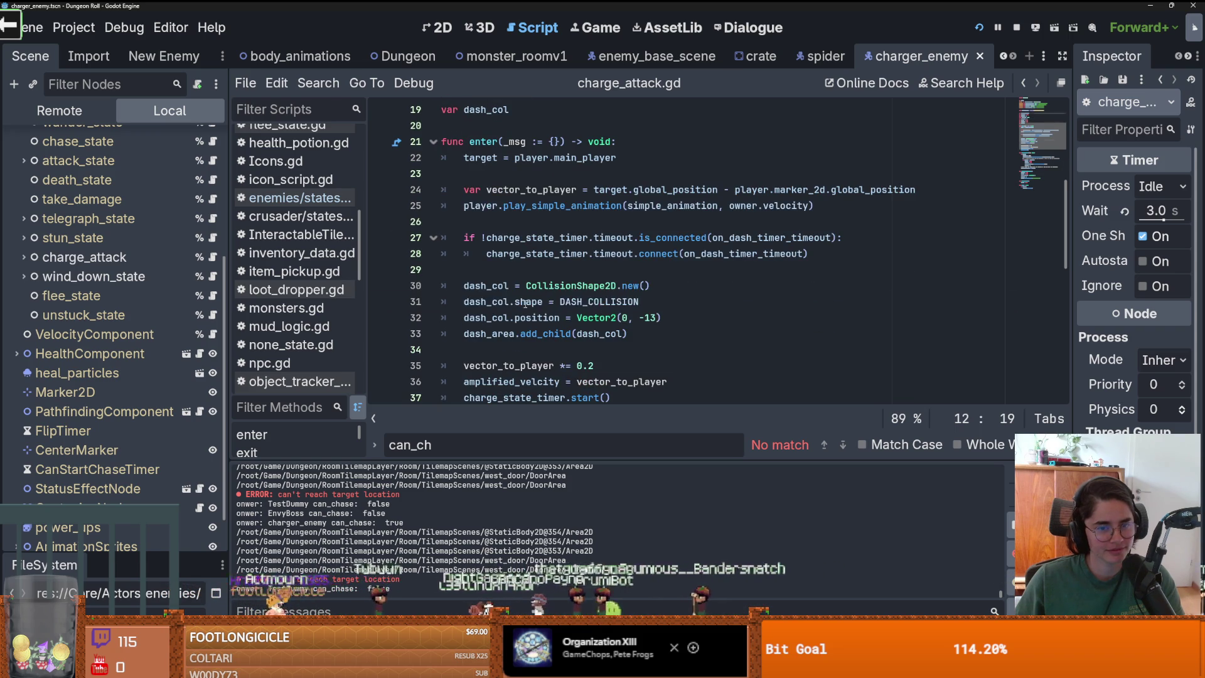
Save again from the dash_col.shape line, then bring up the 'if can reach target' Excalidraw sketch
left_click(615, 302)
key("ctrl+s")
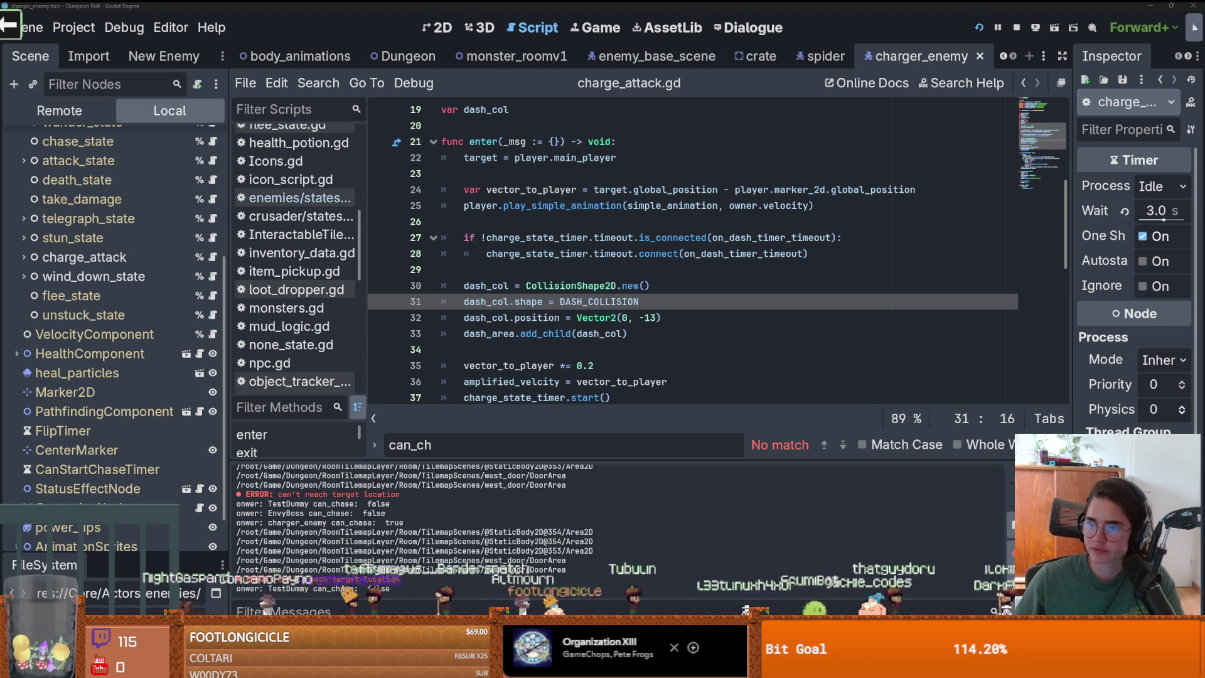
key("alt+Tab")
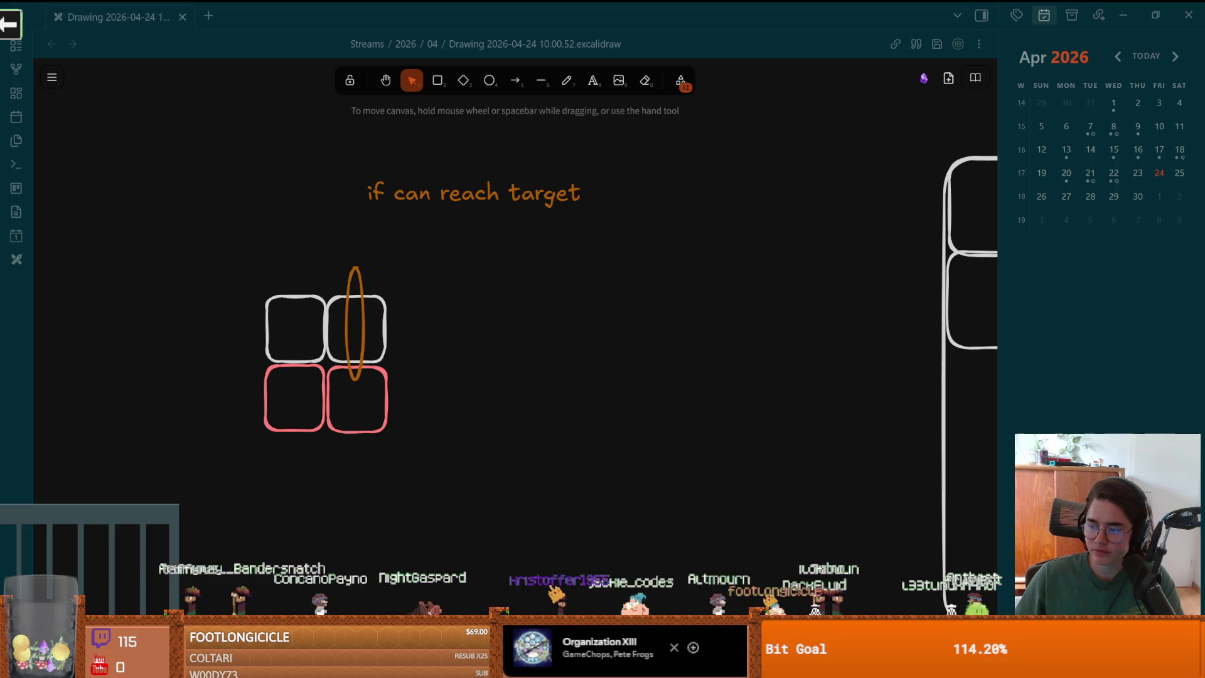
Leave the Excalidraw sketch for GitHub Desktop's pathfinding_component.gd diff
key("alt+Tab")
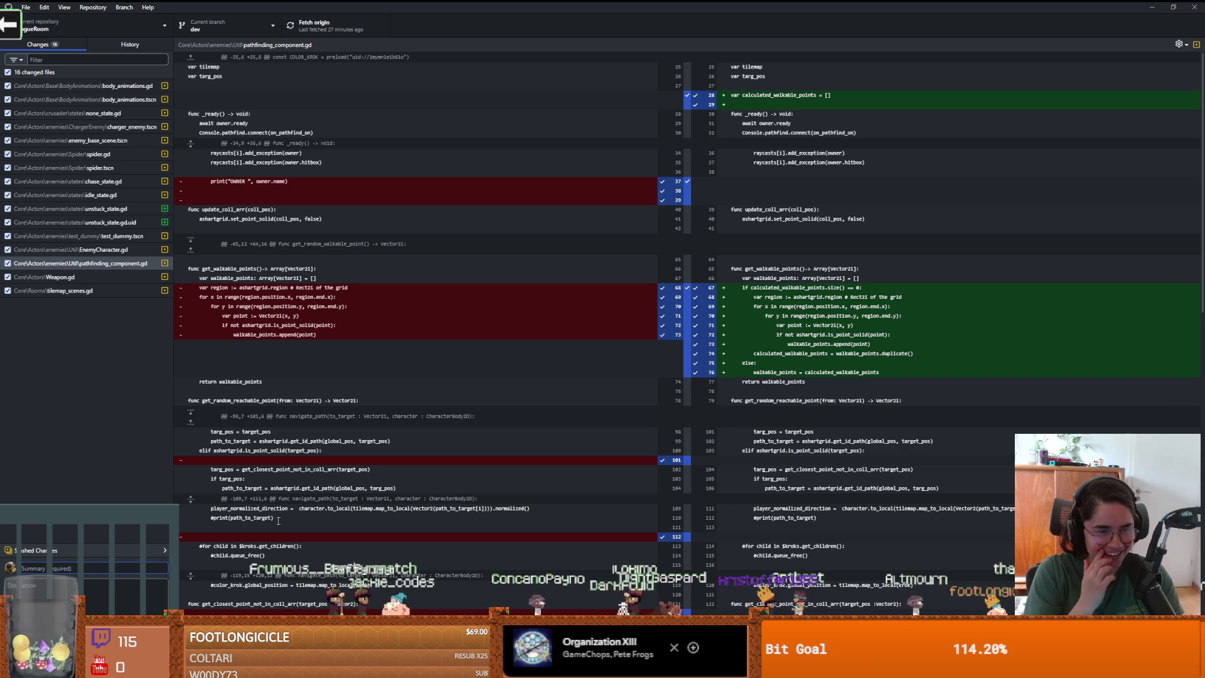
Type 'ur' into the commit summary, then go to Discord's irl-media channel
type("ur")
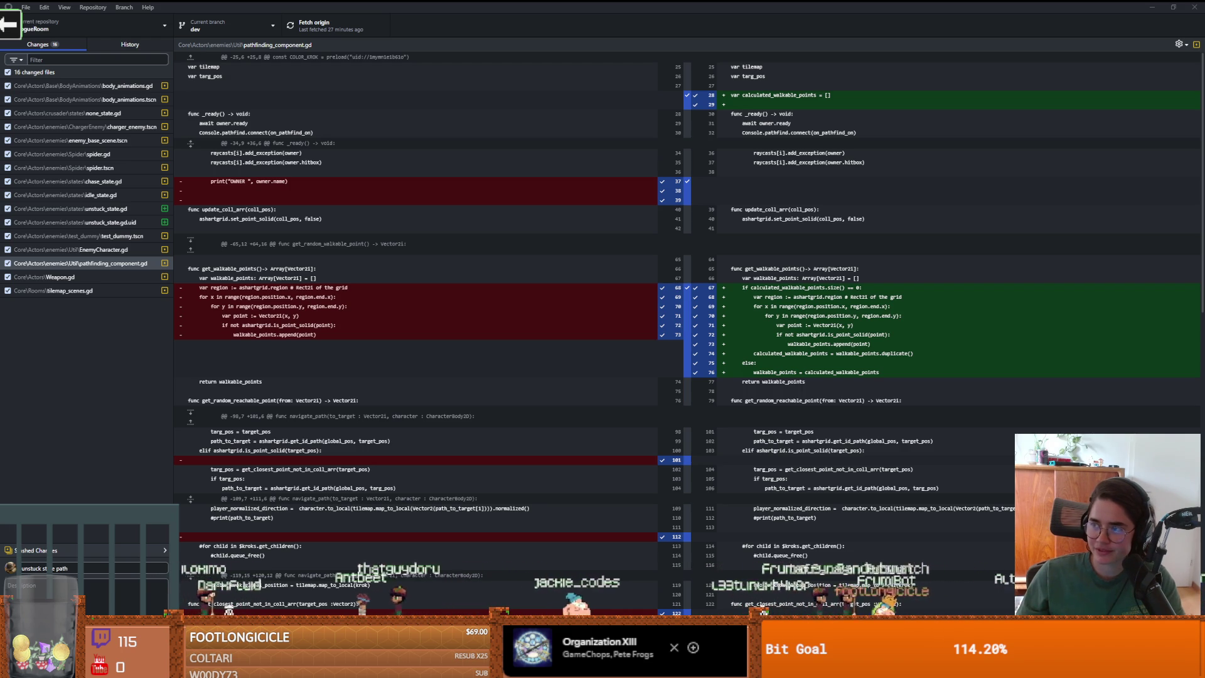
key("alt+Tab")
scroll(489, 250, "up", 2)
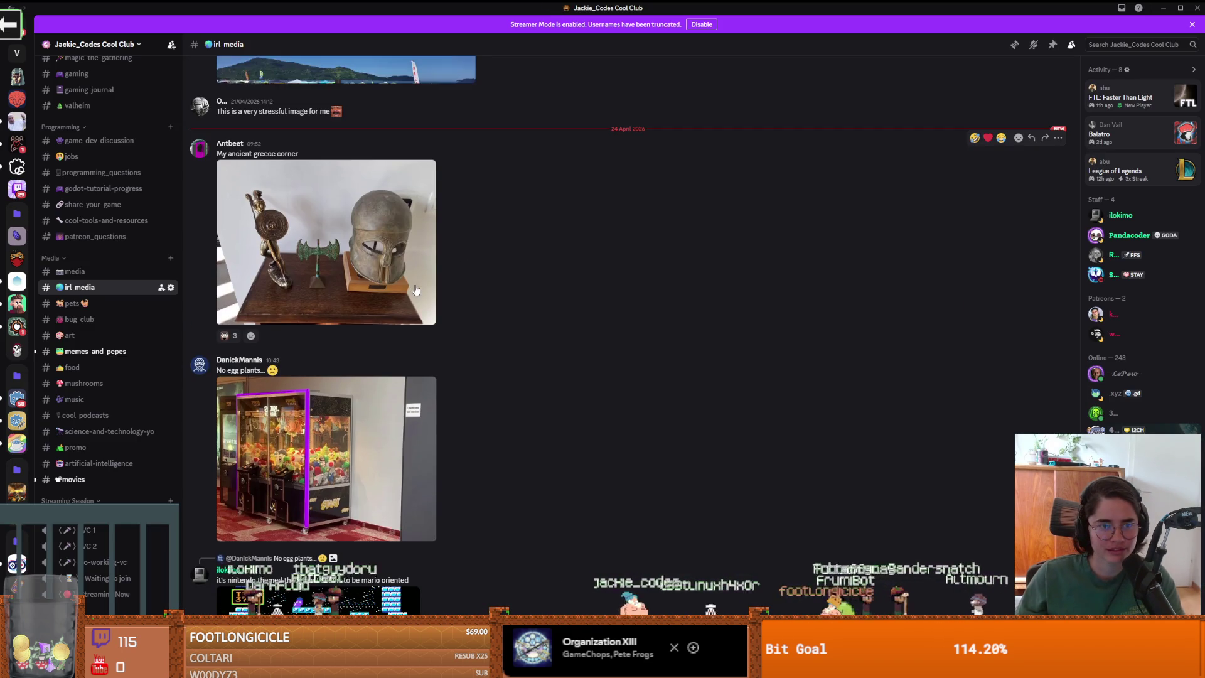
Enlarge and close the Greek statue, claw machine and Ice Climber images in irl-media
left_click(280, 242)
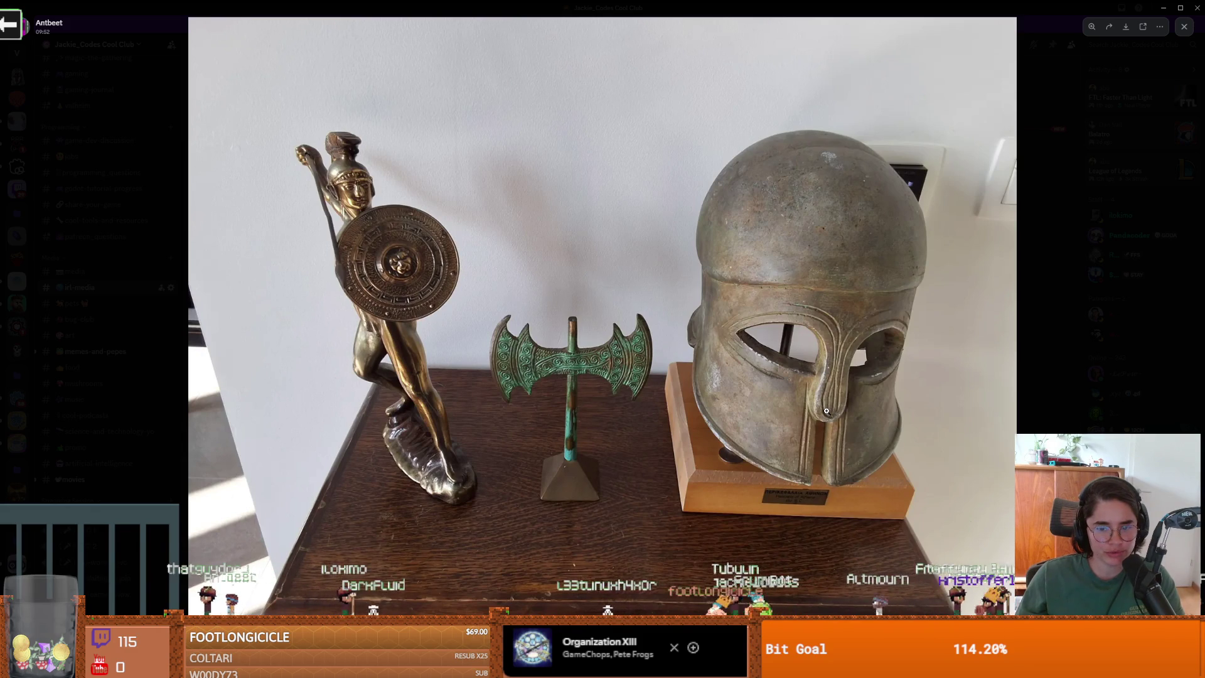
key("Escape")
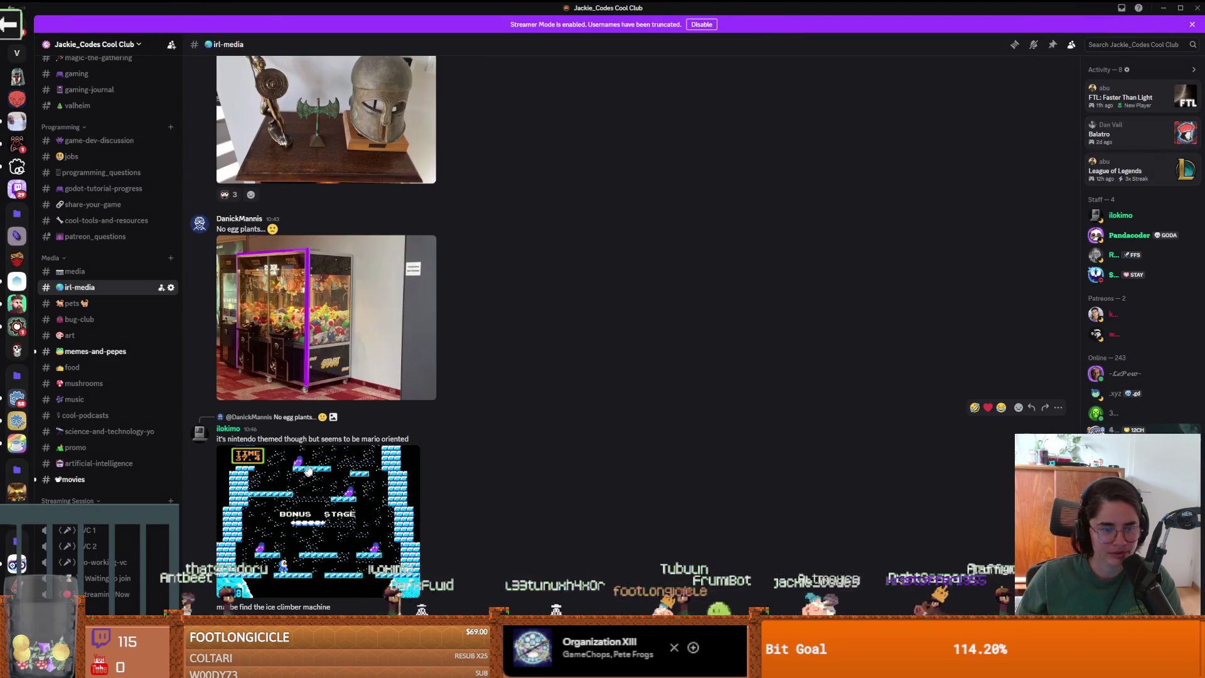
left_click(401, 339)
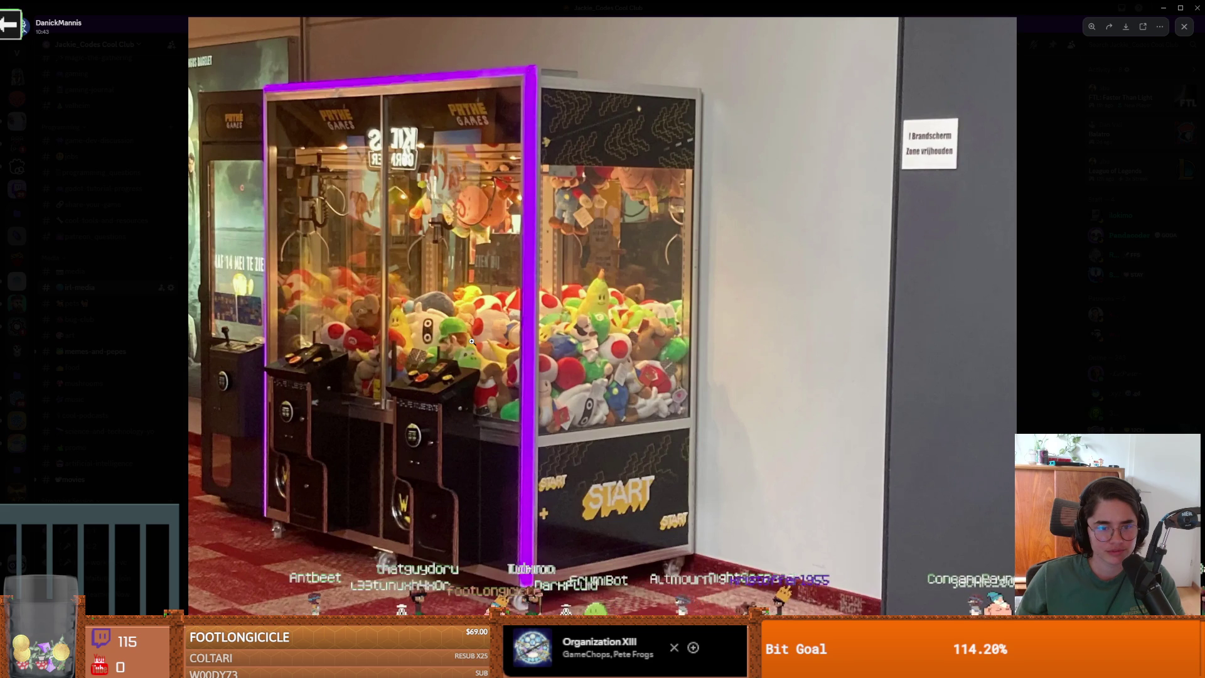
key("Escape")
left_click(296, 476)
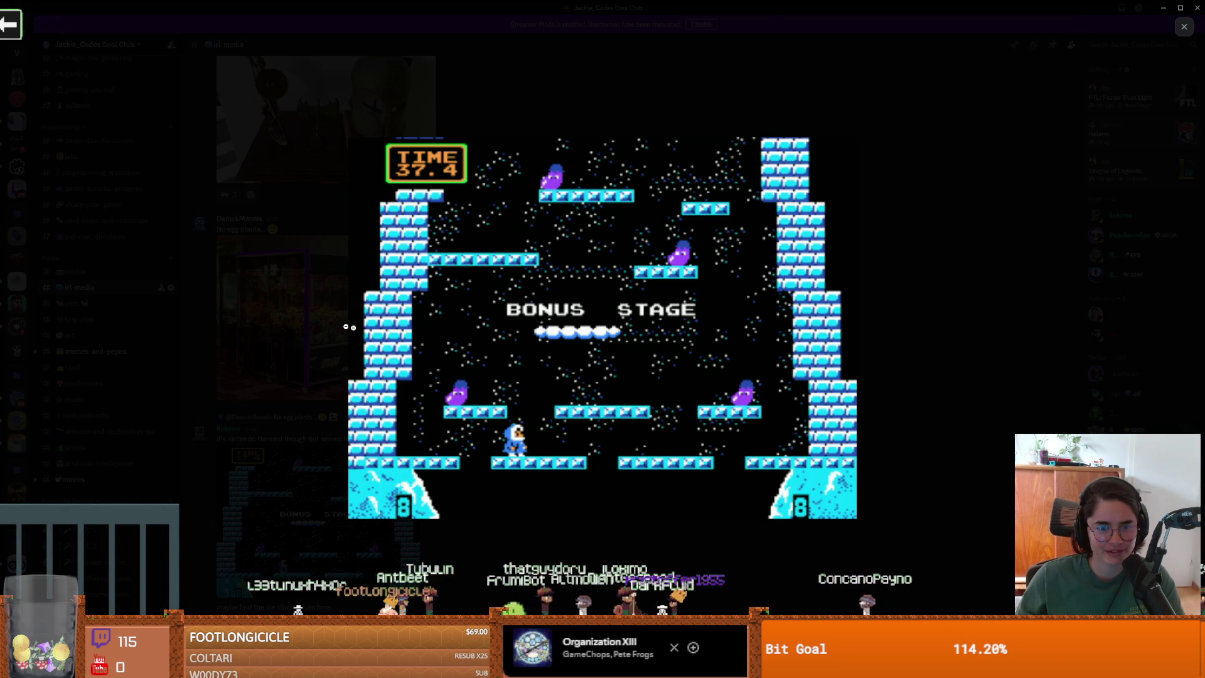
key("Escape")
Browse the memes-and-pepes and movies channels, then return to GitHub Desktop's uncommitted changes
left_click(95, 352)
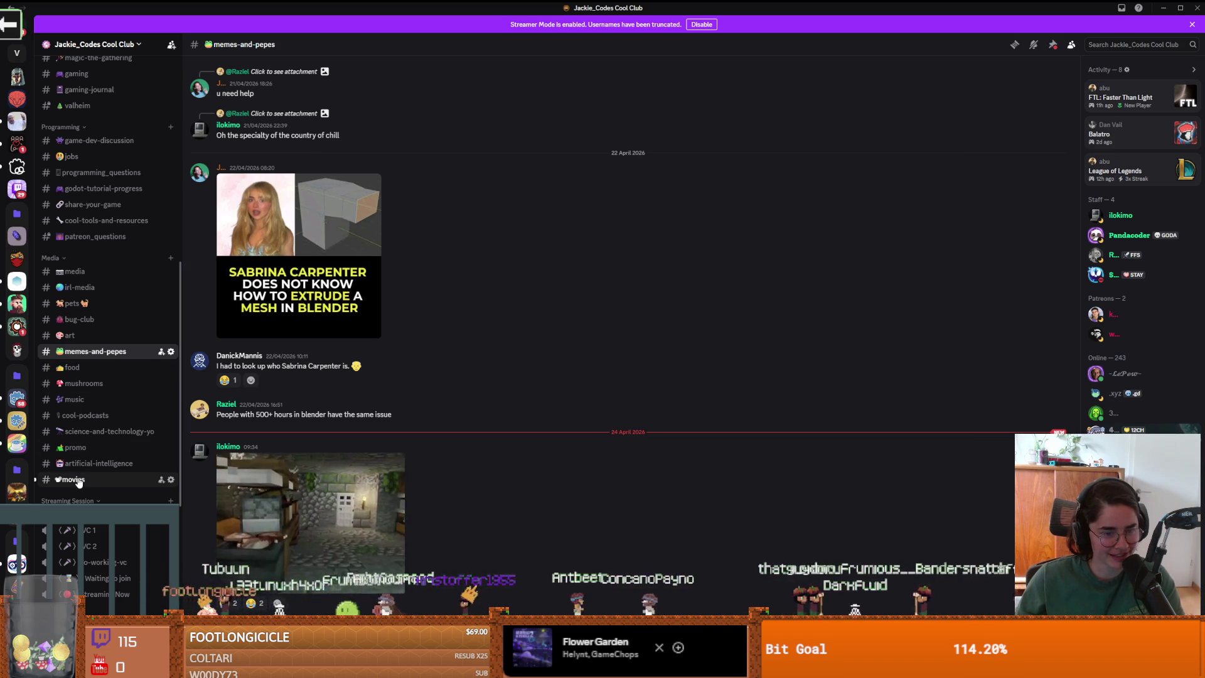
left_click(72, 480)
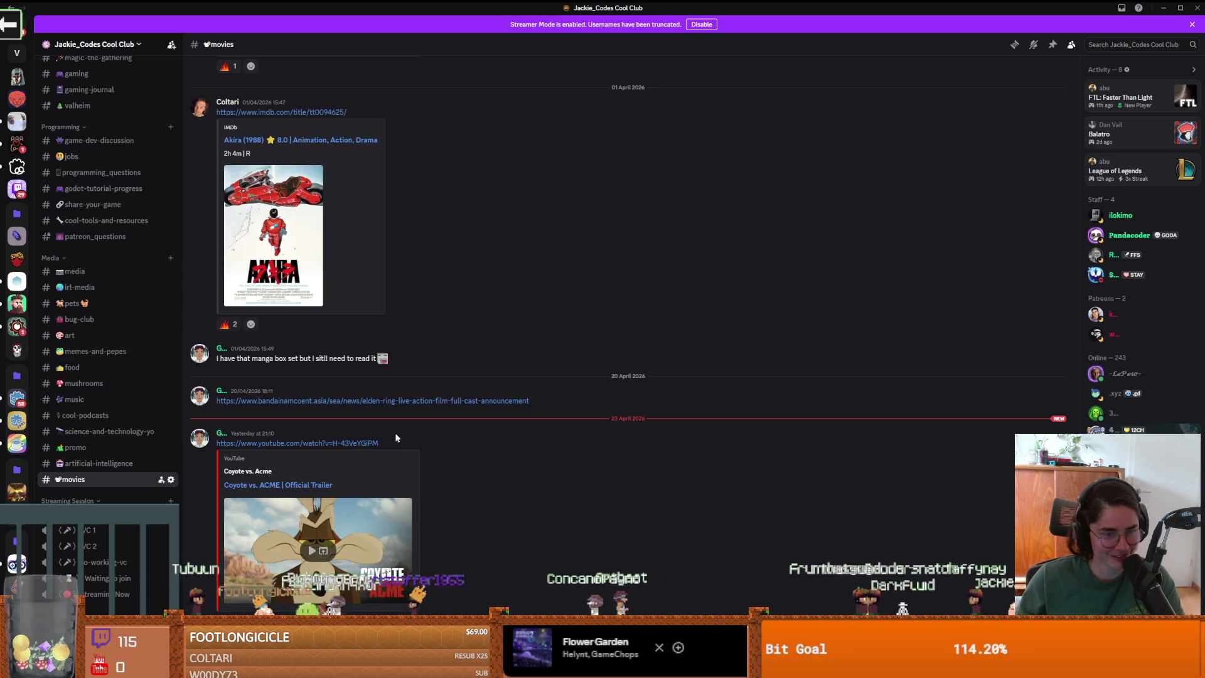
key("alt+Tab")
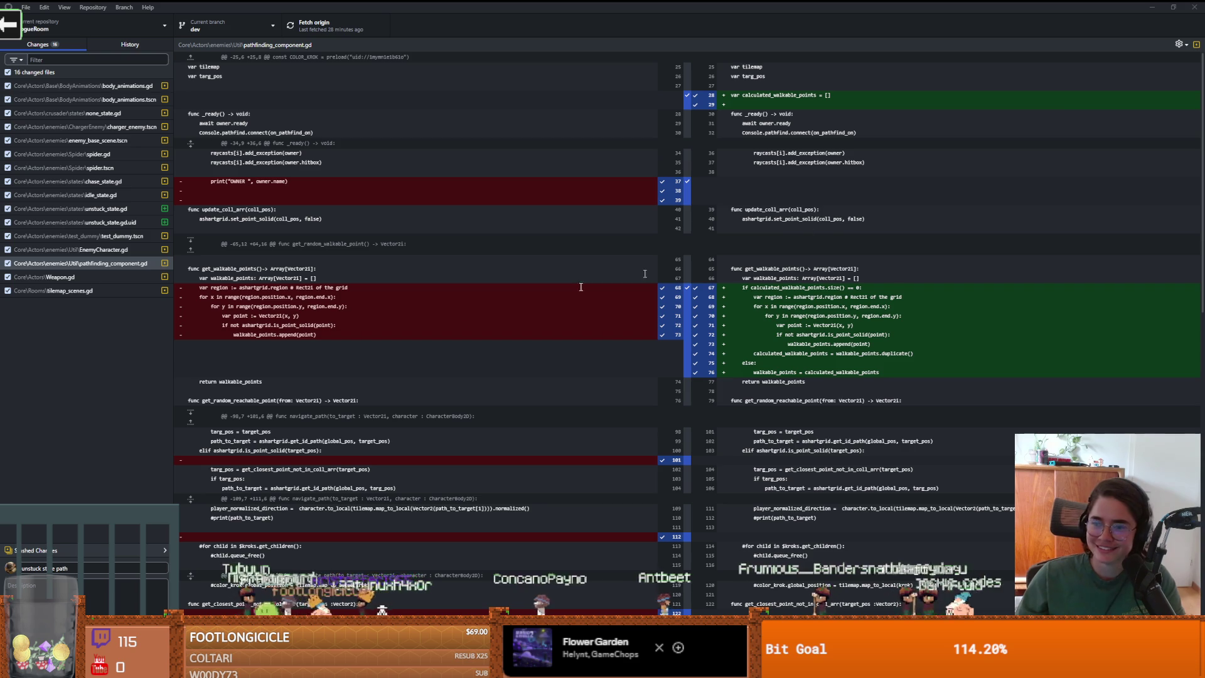
Complete the summary with 'ding', commit the 16 files to dev, and push to origin
left_click(94, 568)
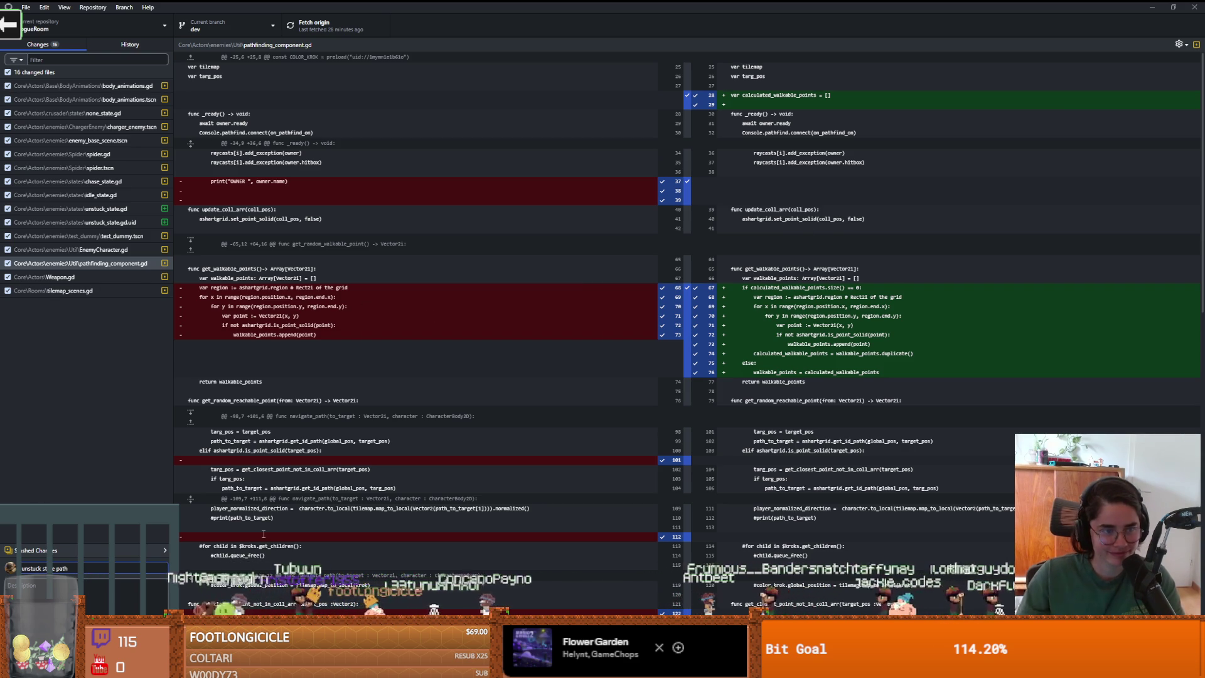
type("and pathfinding xes")
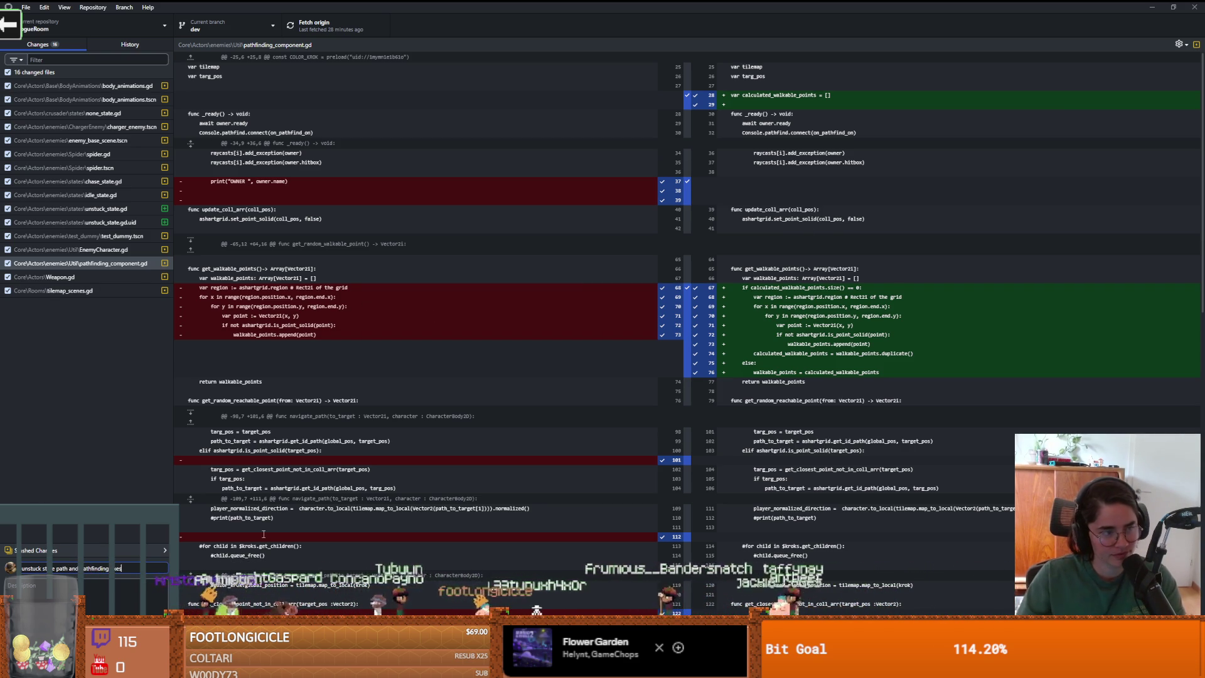
key("ctrl+Return")
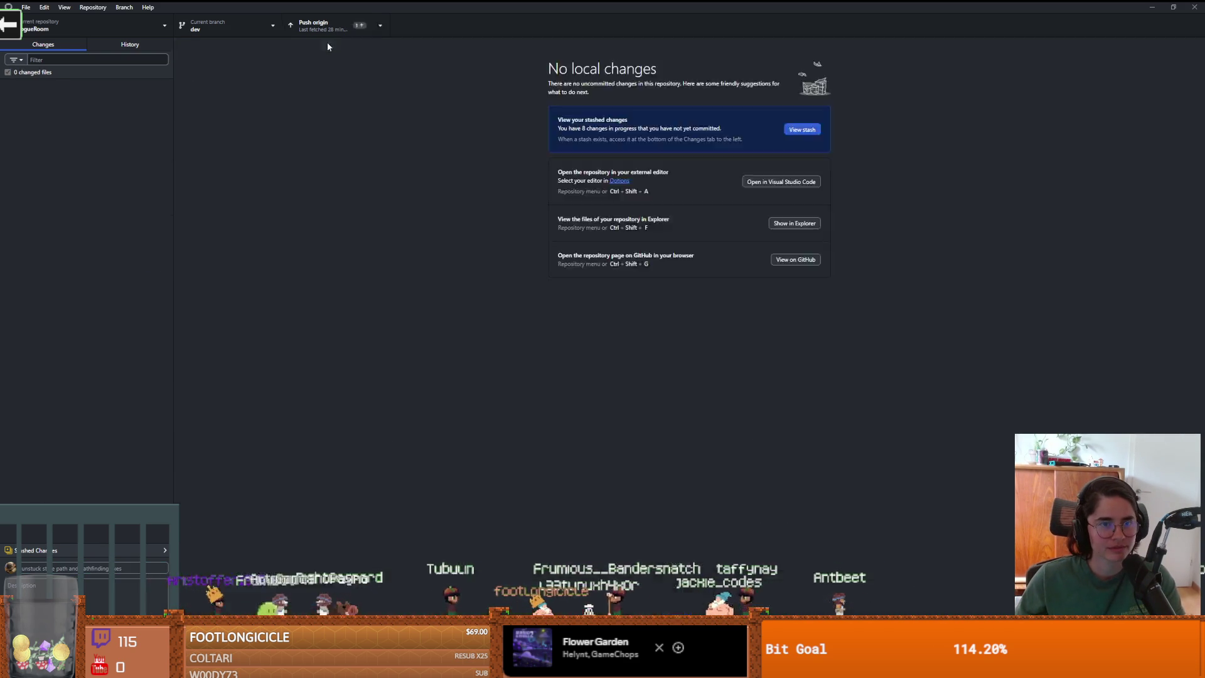
left_click(336, 29)
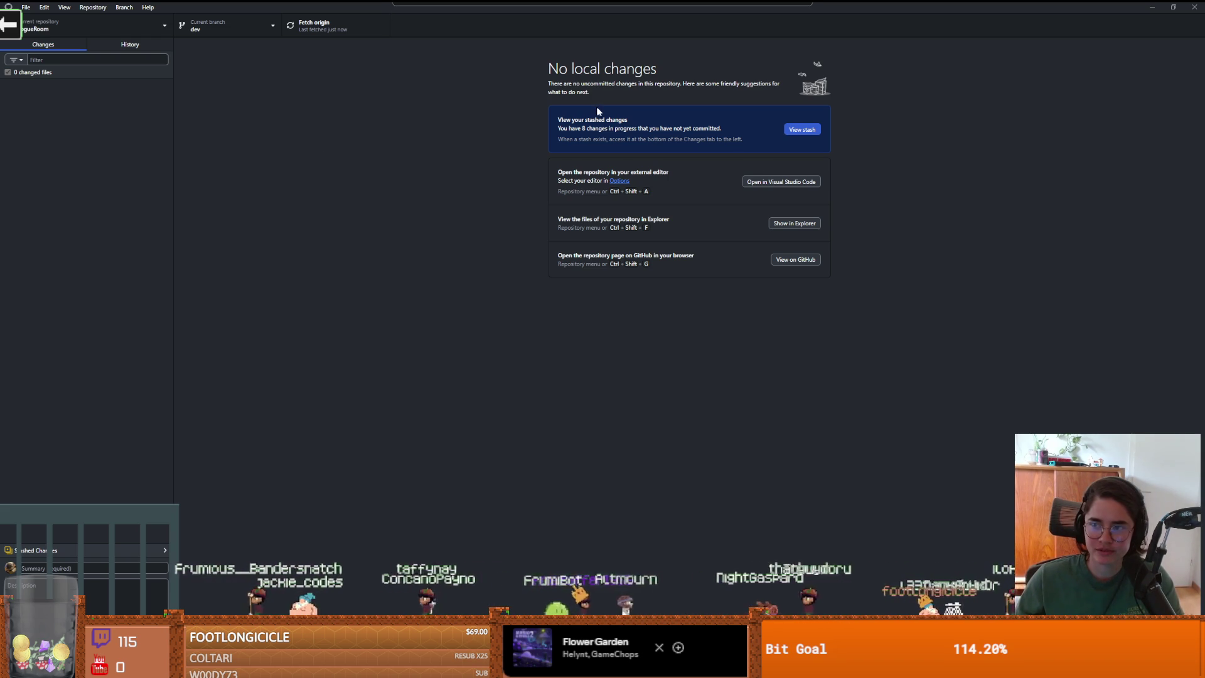
key("super+Down")
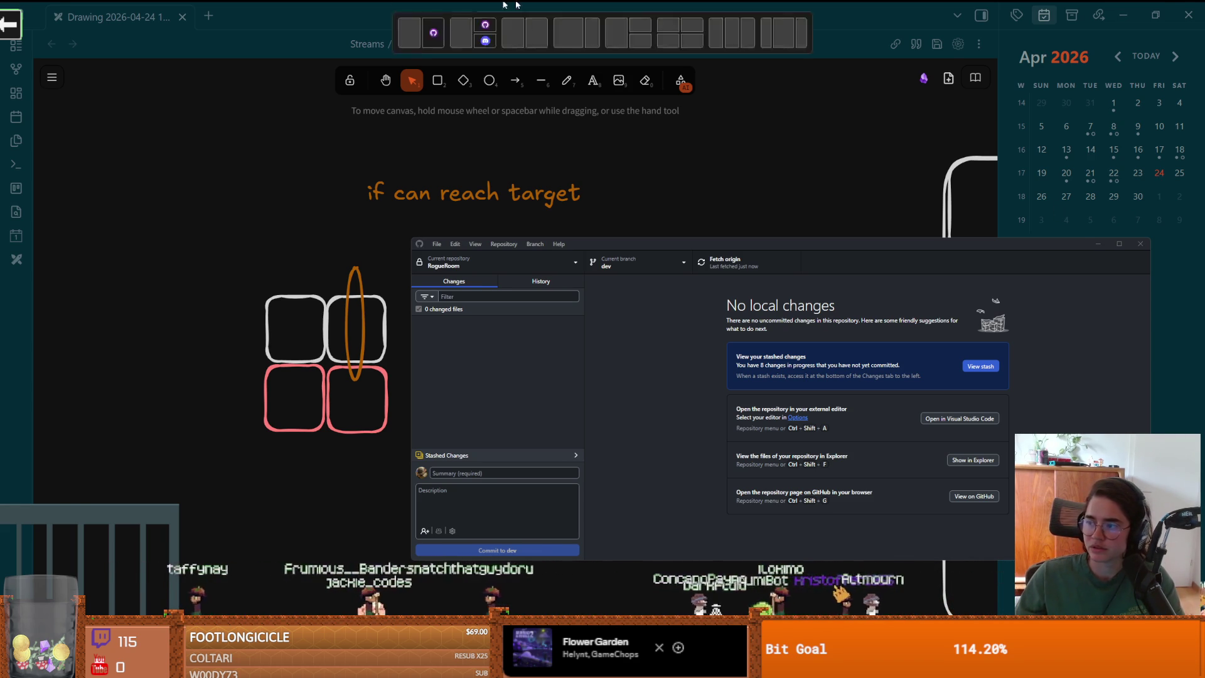
Delete the '## Unstuck State' header comment block at the top of unstuck_state.gd
key("alt+Tab")
scroll(626, 314, "up", 3)
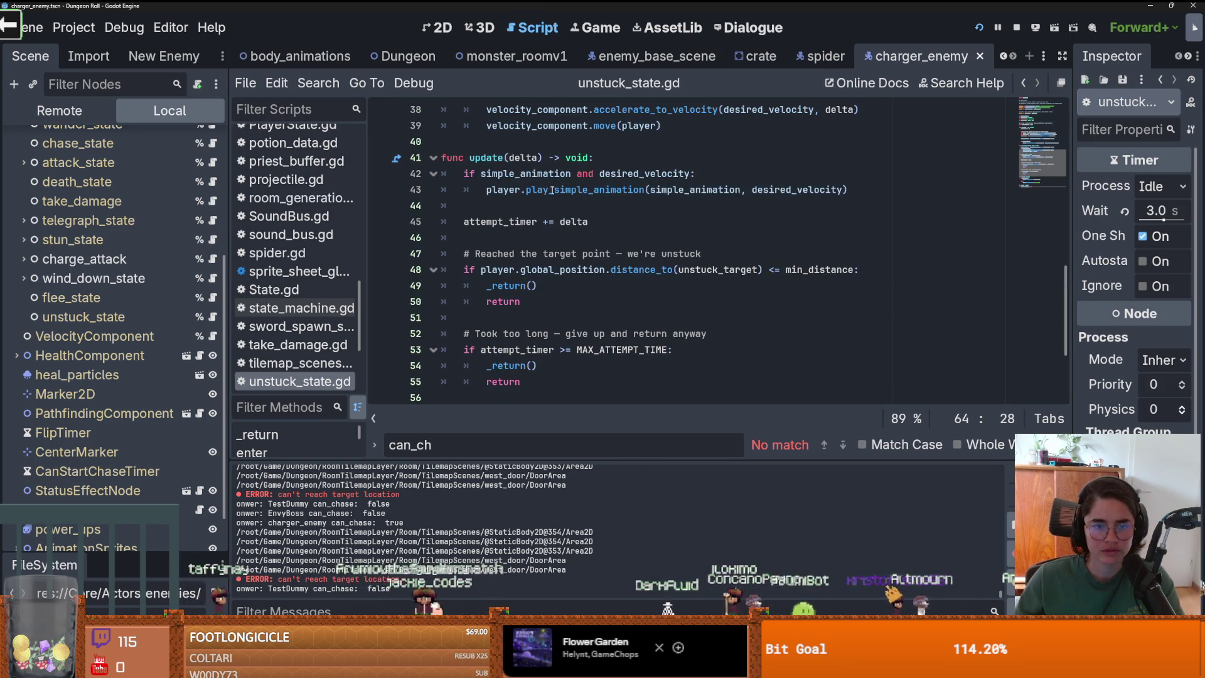
scroll(556, 208, "up", 12)
scroll(571, 173, "down", 2)
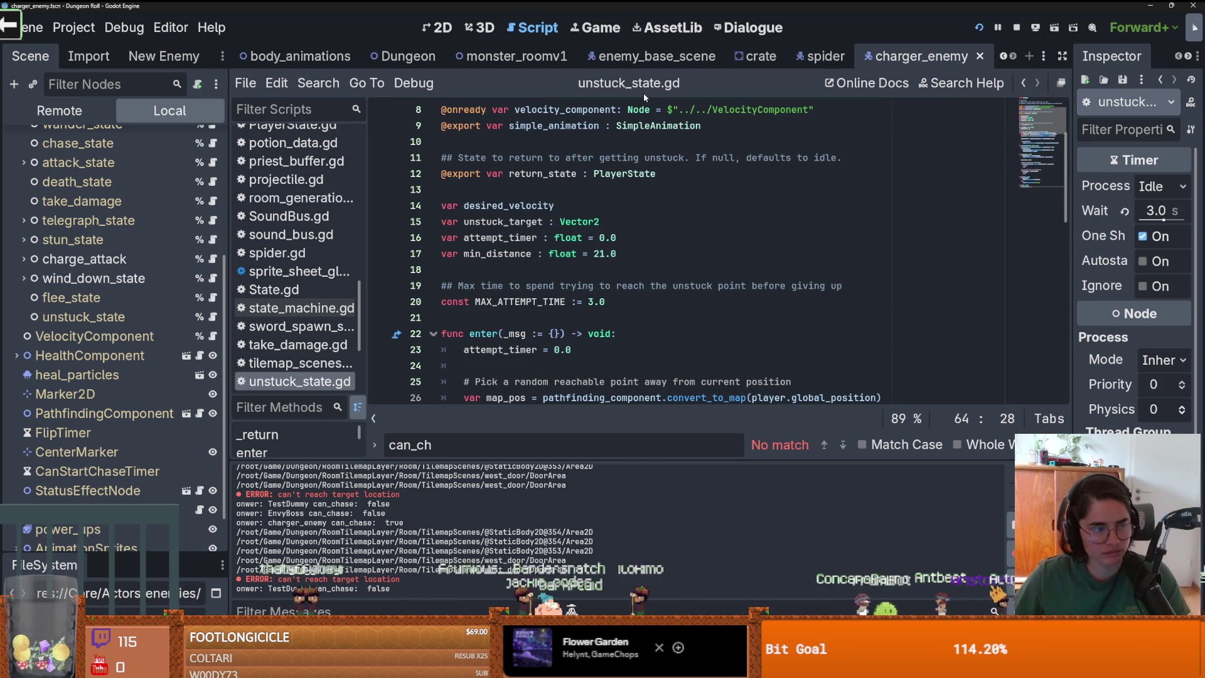
scroll(587, 157, "down", 7)
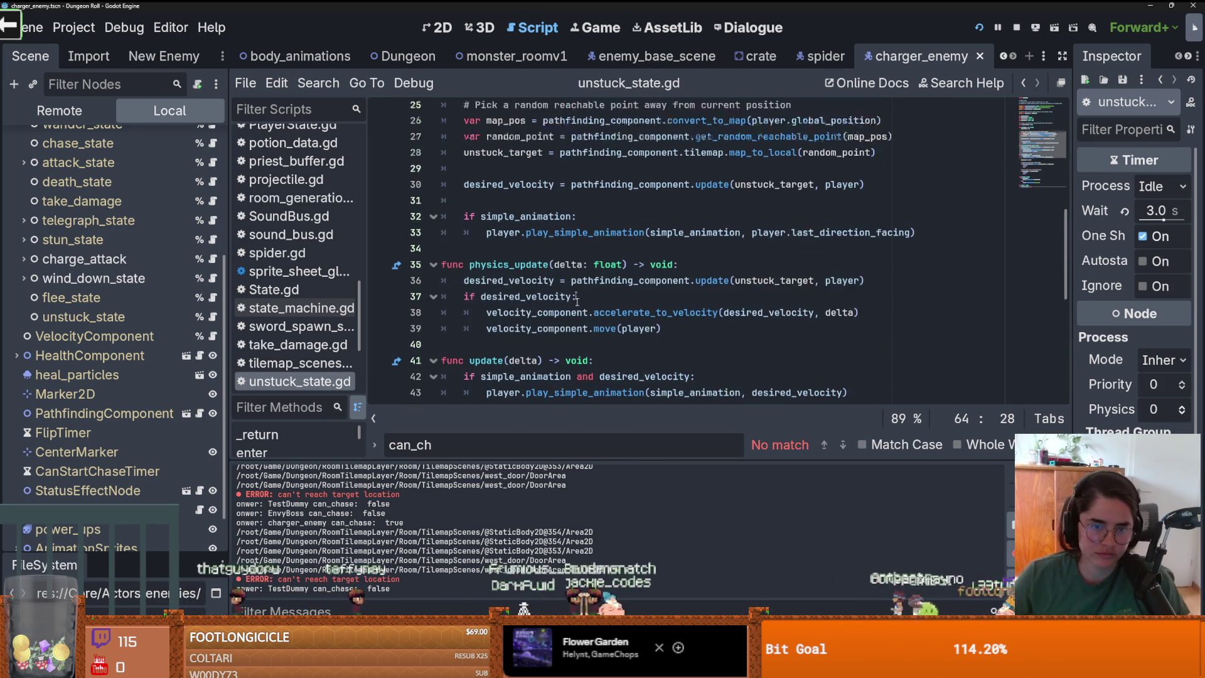
scroll(604, 274, "down", 5)
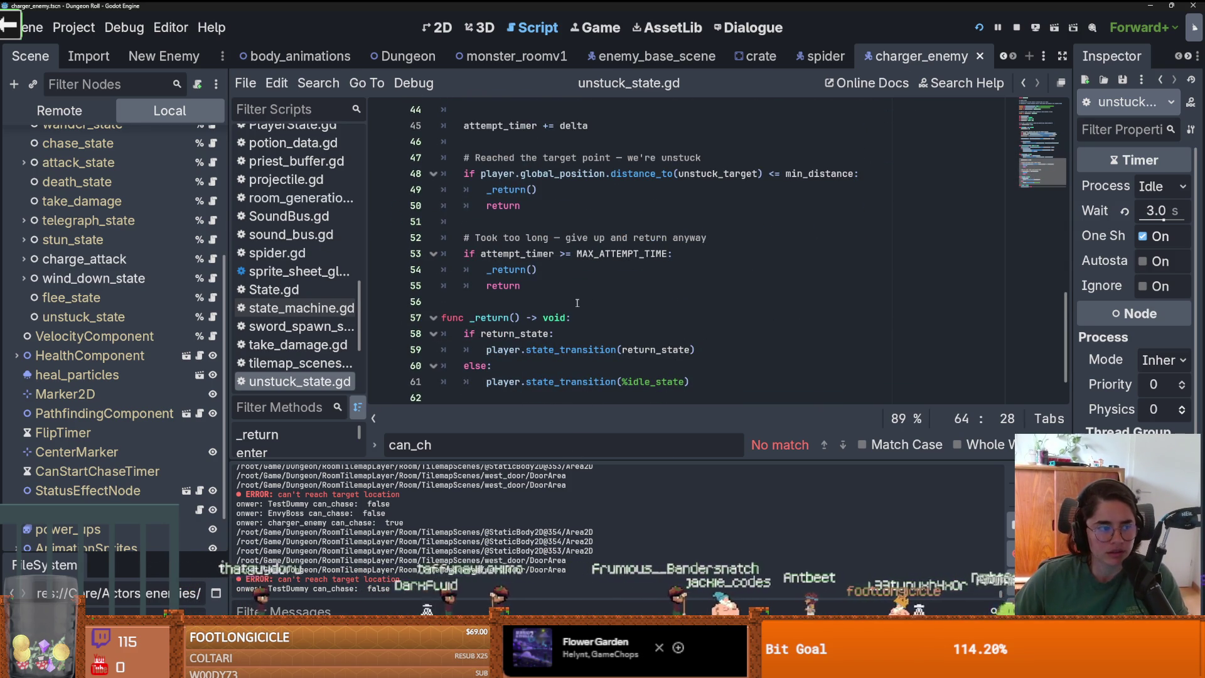
scroll(578, 309, "up", 14)
scroll(579, 309, "up", 1)
left_click_drag(523, 190, 523, 126)
key("BackSpace")
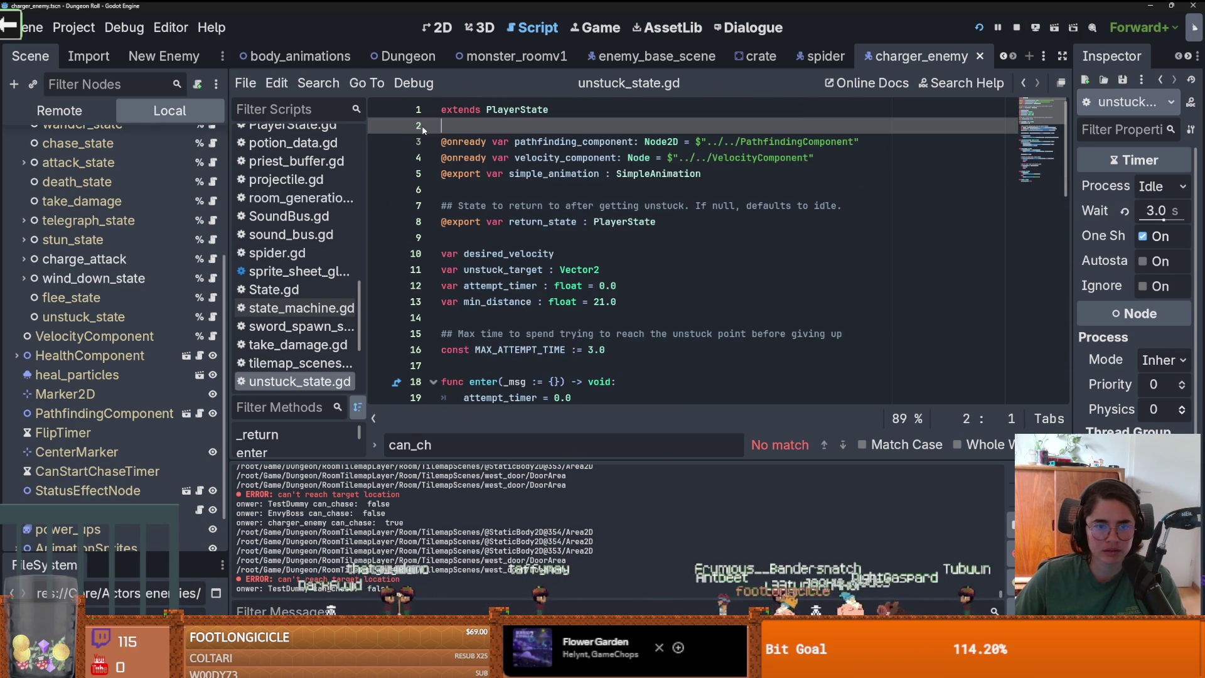
key("ctrl+z")
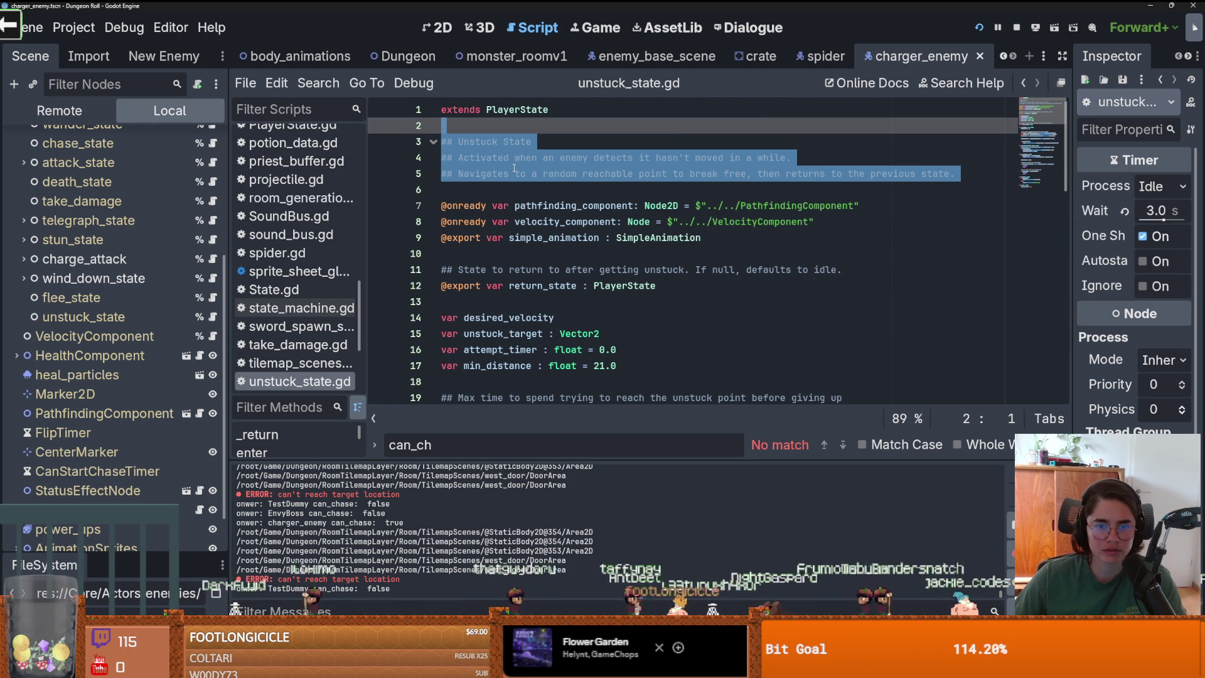
key("Delete")
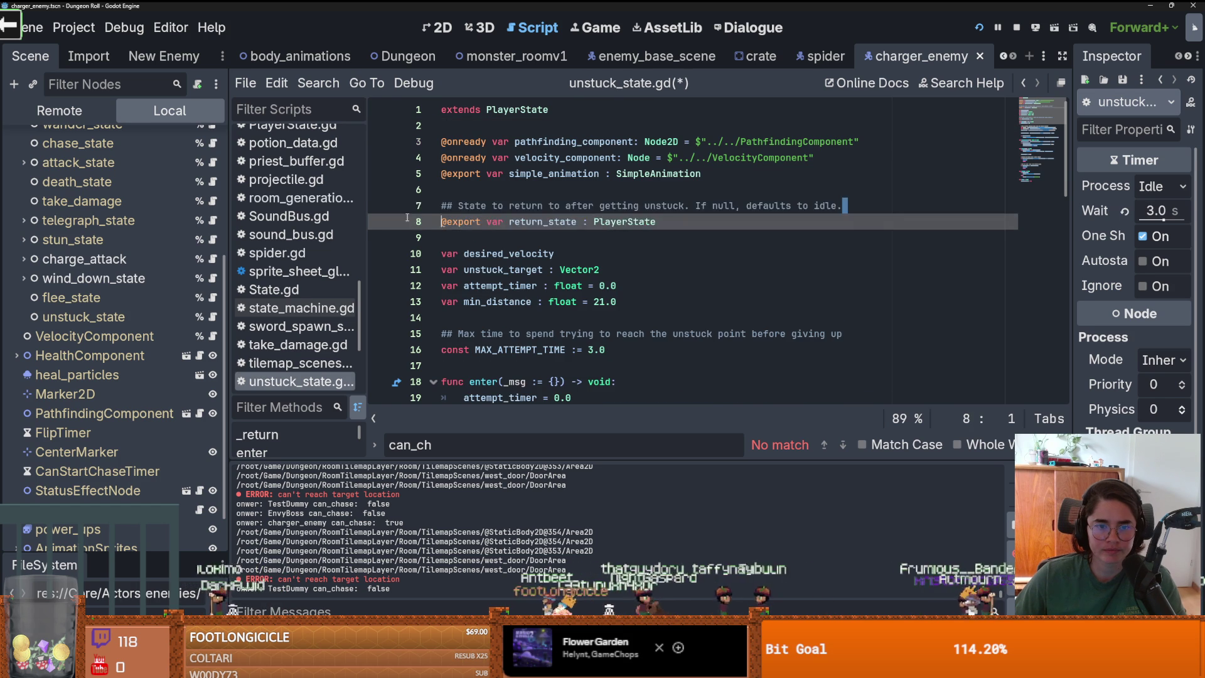
Remove the comment line above return_state and save unstuck_state.gd
left_click_drag(844, 206, 408, 207)
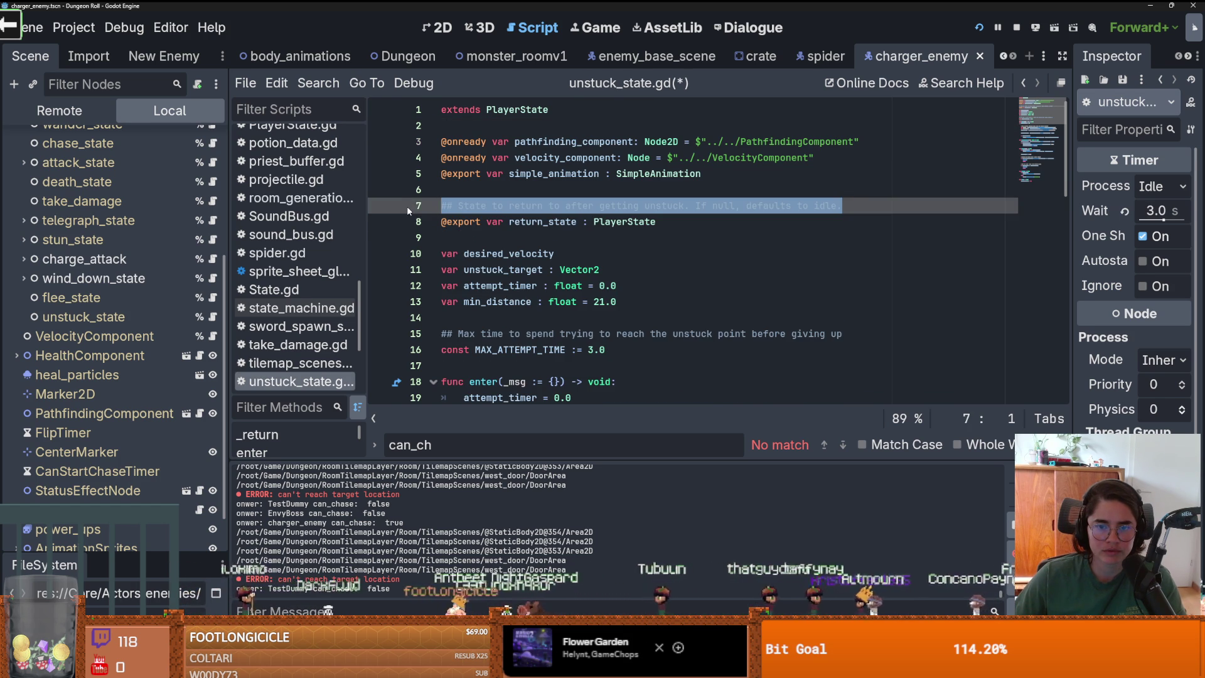
key("Delete")
key("BackSpace")
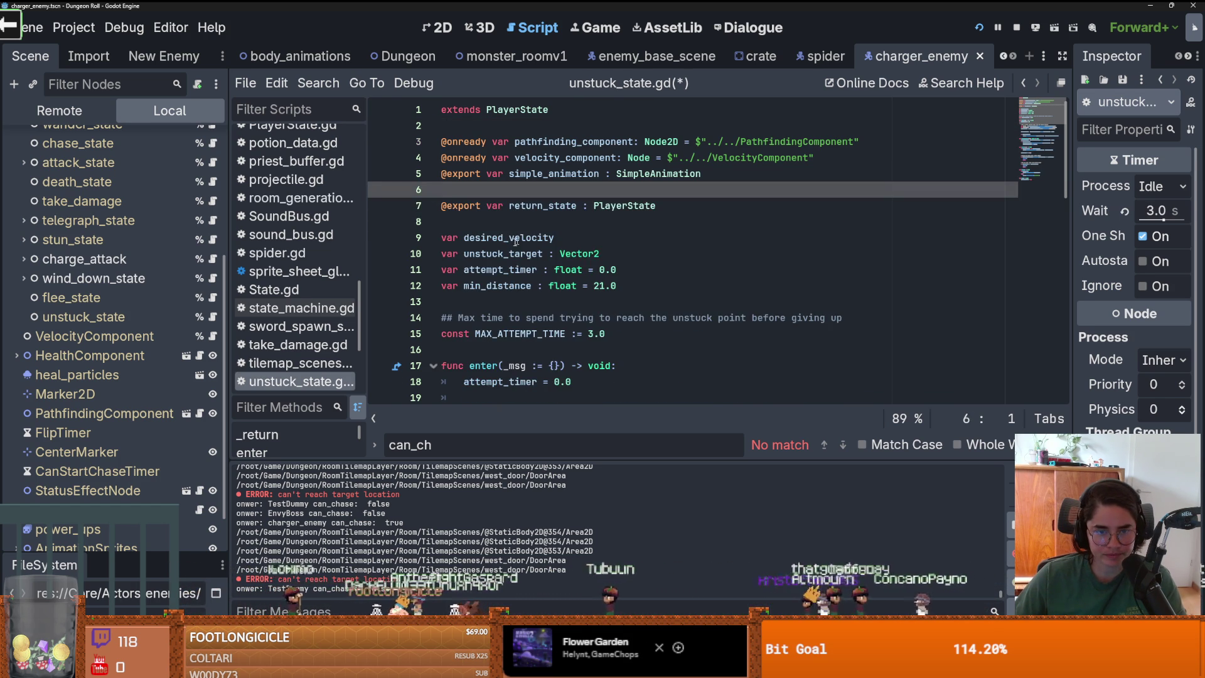
key("ctrl+s")
scroll(133, 258, "up", 3)
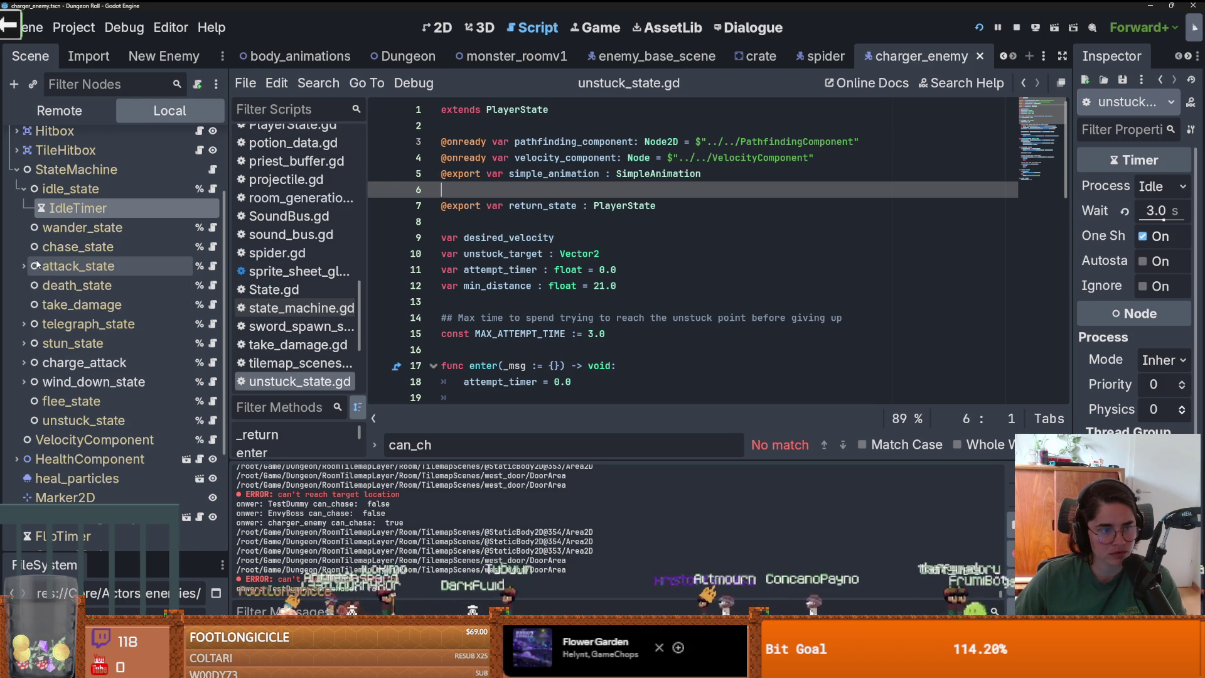
Check idle_state.gd's transition into chase_state, then bring up chase_state.gd
left_click(213, 189)
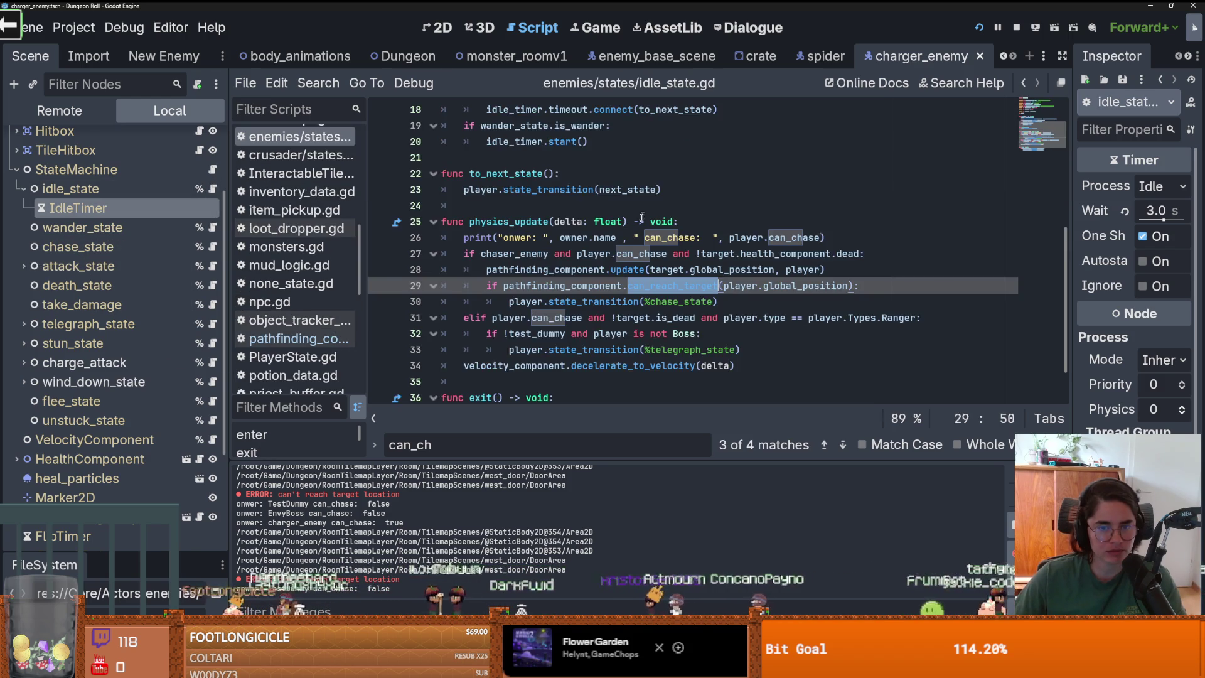
left_click(594, 261)
scroll(593, 261, "up", 1)
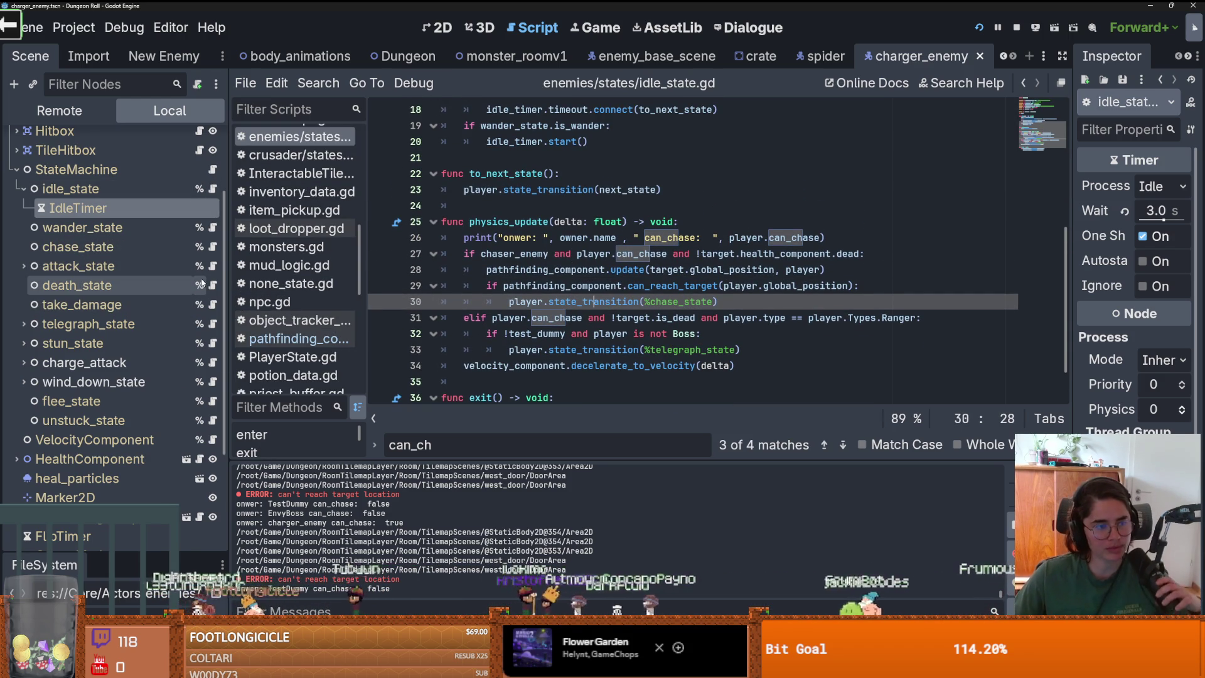
left_click(213, 247)
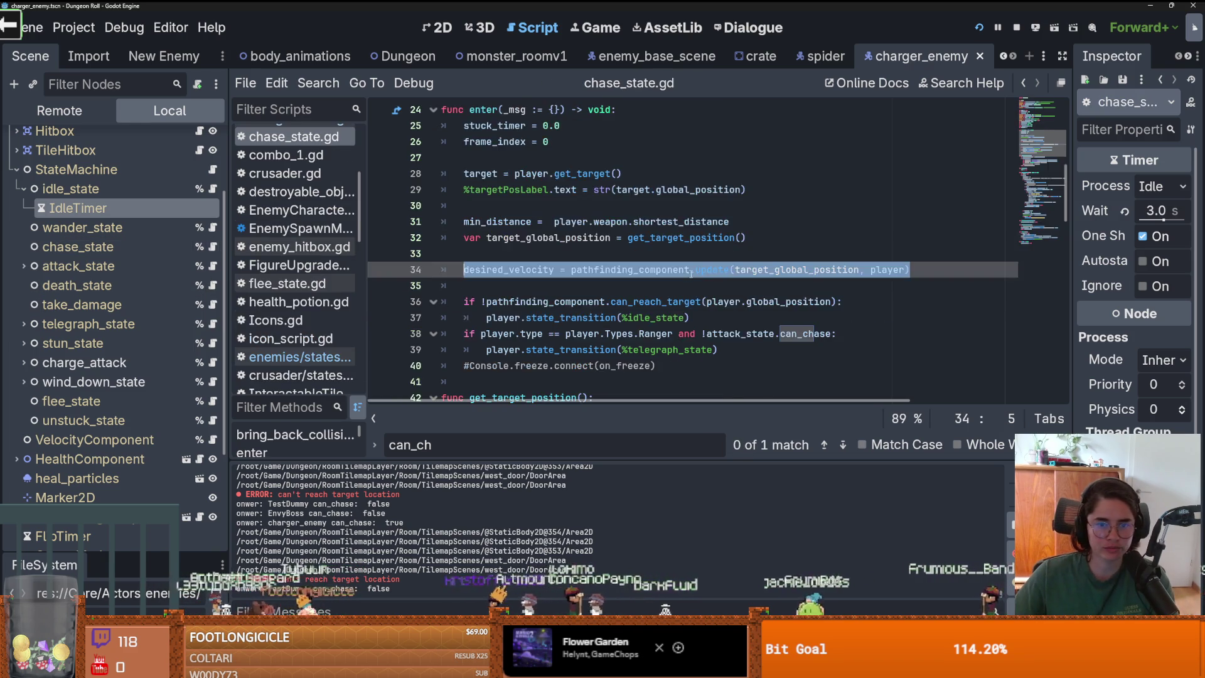
scroll(607, 291, "down", 1)
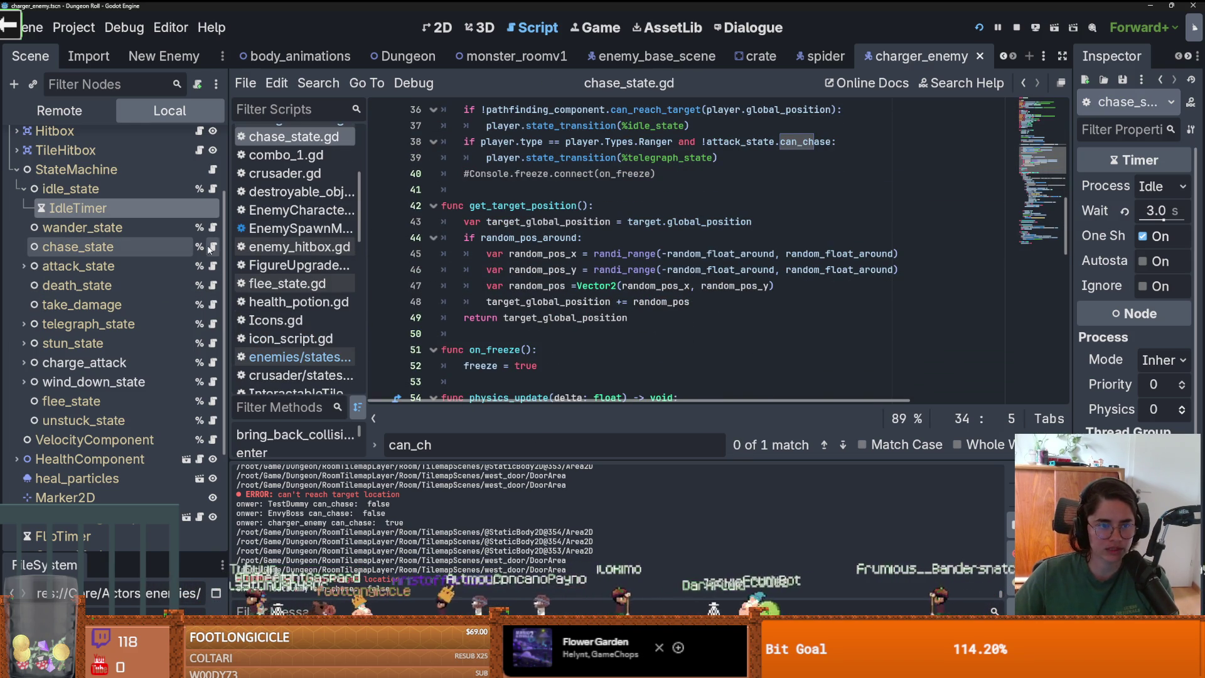
scroll(500, 267, "up", 8)
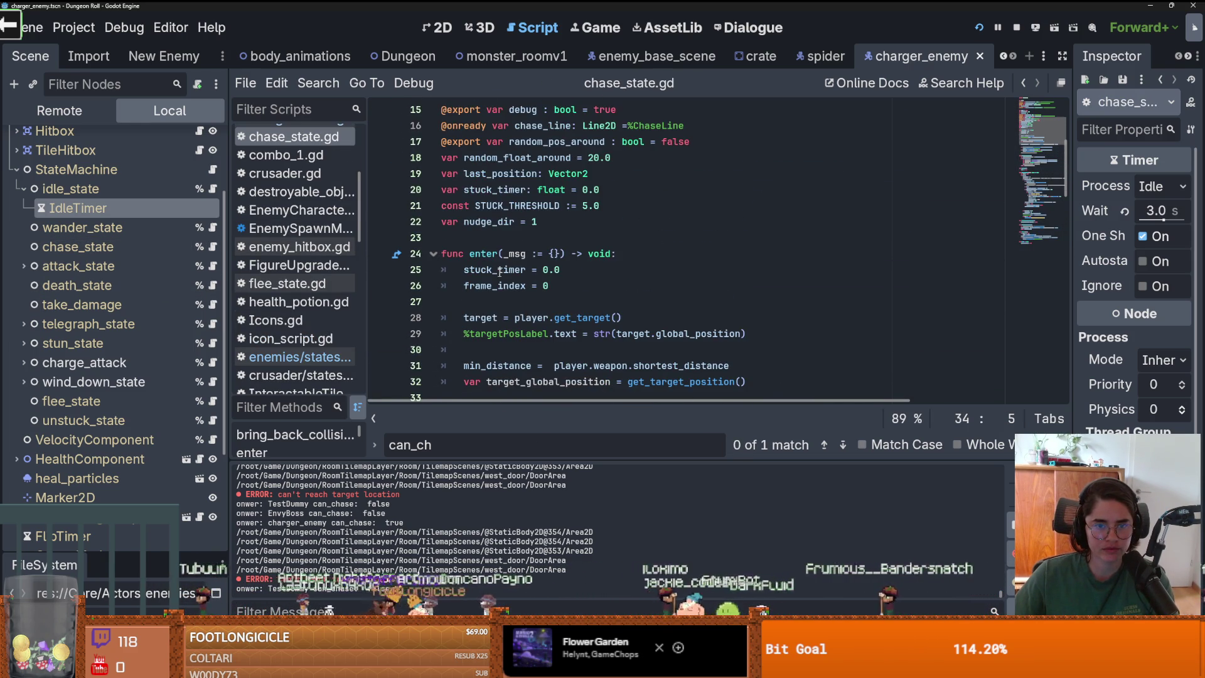
scroll(500, 270, "down", 8)
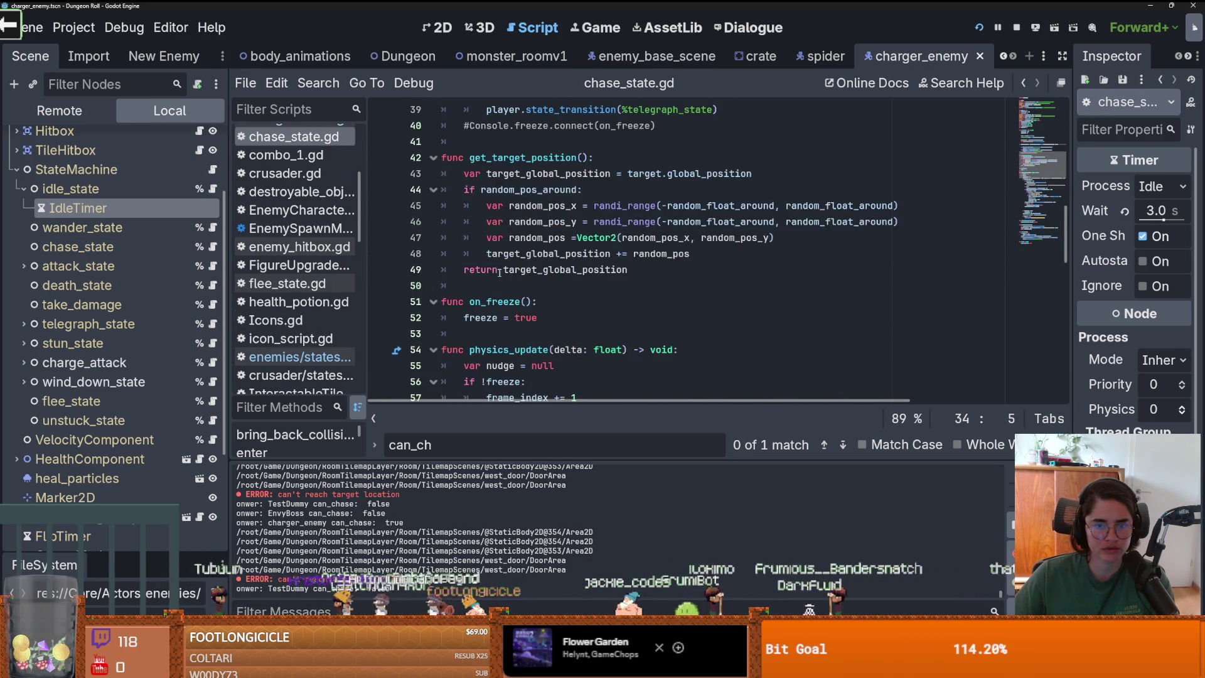
Replace the stuck_timer nudge block in chase_state.gd with a pasted transition to idle_state
left_click(525, 125)
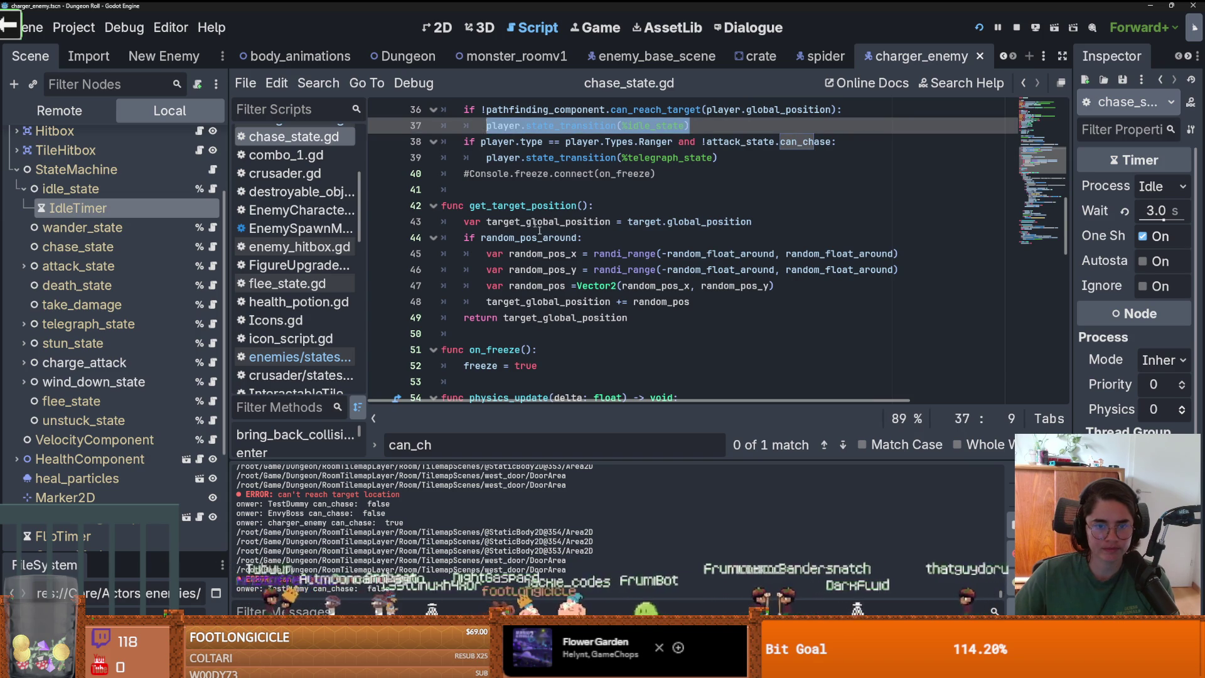
scroll(555, 269, "down", 4)
scroll(555, 269, "down", 2)
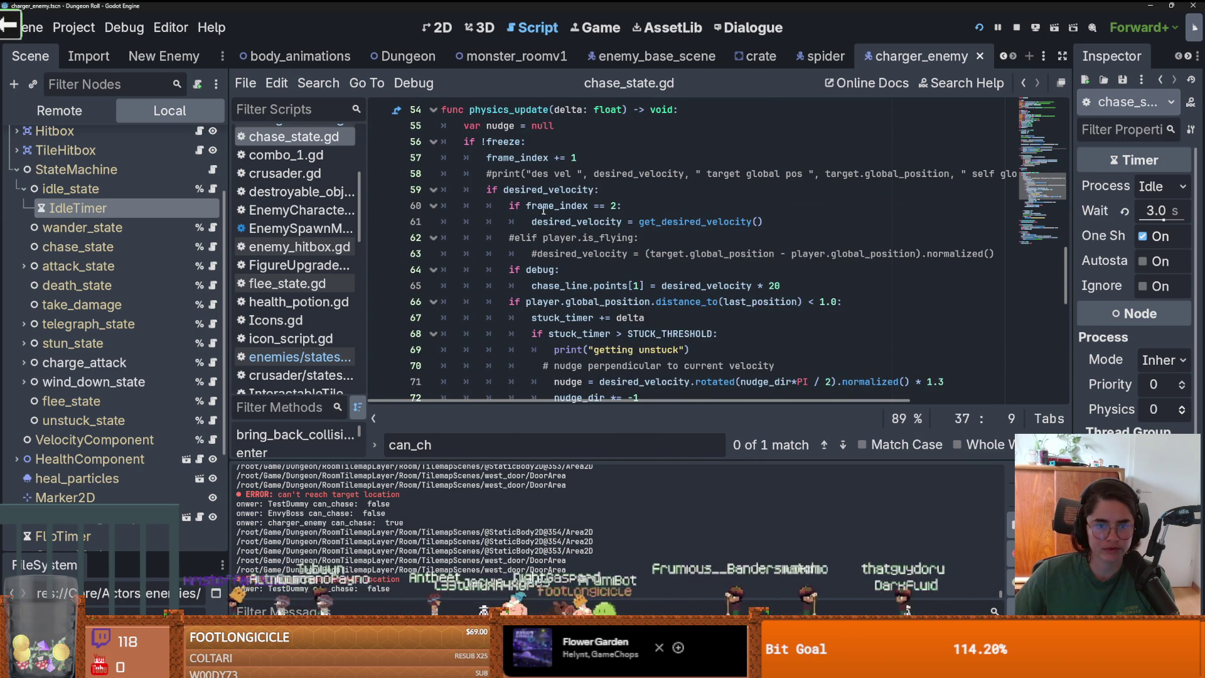
scroll(557, 267, "down", 2)
mouse_move(533, 221)
left_mouse_down()
mouse_move(565, 229)
mouse_move(671, 335)
left_mouse_up()
key("BackSpace")
type("player.state_transition(idle_state)")
Swap line 67's %idle_state argument for the unstuck_state node and save the script
left_click(670, 223, "shift")
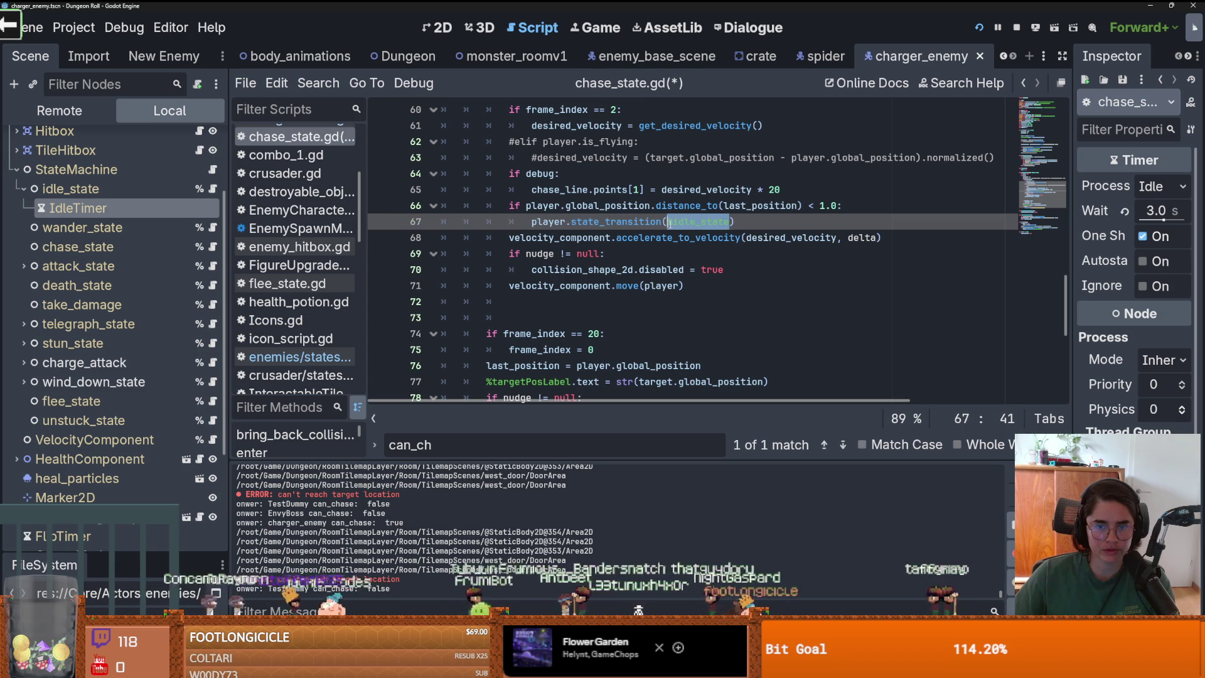
key("BackSpace")
left_click_drag(82, 421, 667, 224)
key("ctrl+s")
left_click_drag(772, 219, 532, 222)
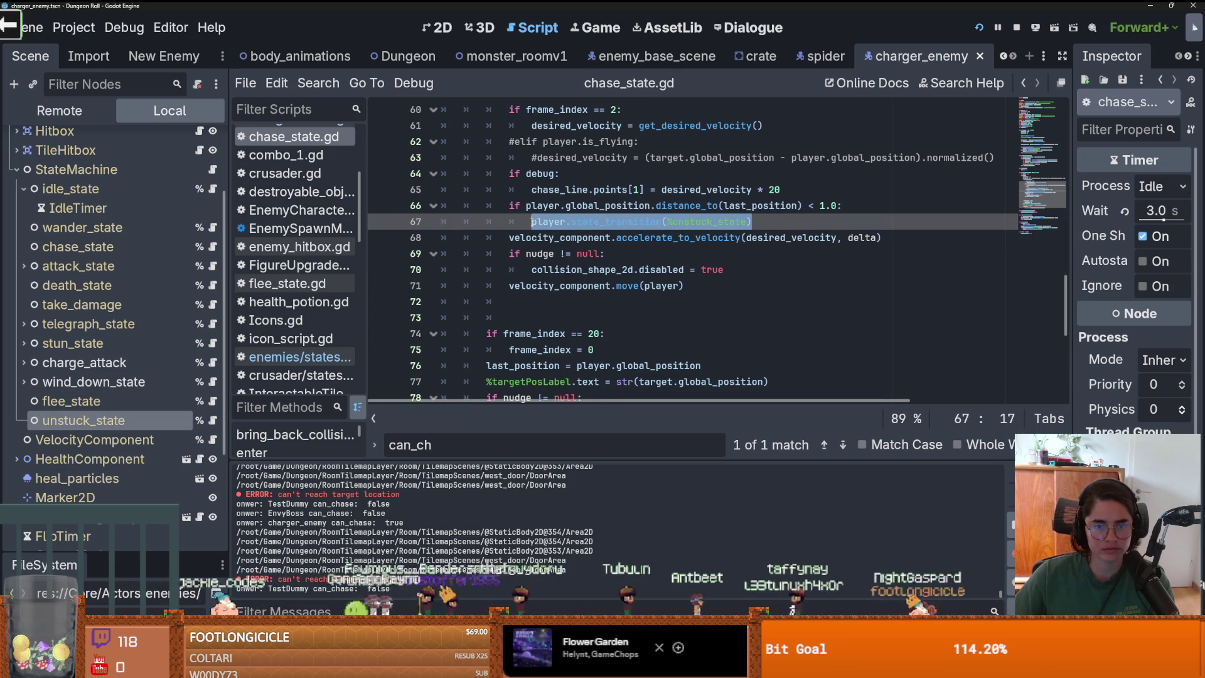
left_click(212, 420)
Scroll down the script to the target-reached distance check
scroll(546, 289, "down", 4)
scroll(545, 290, "down", 2)
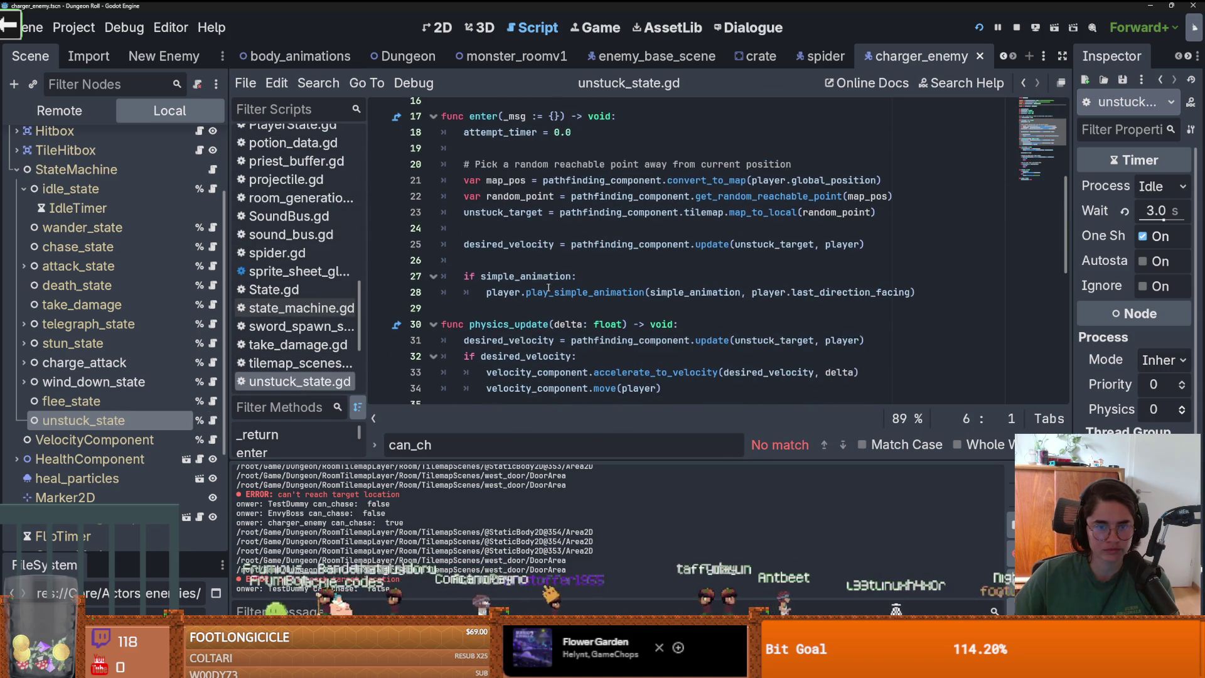
scroll(550, 286, "down", 2)
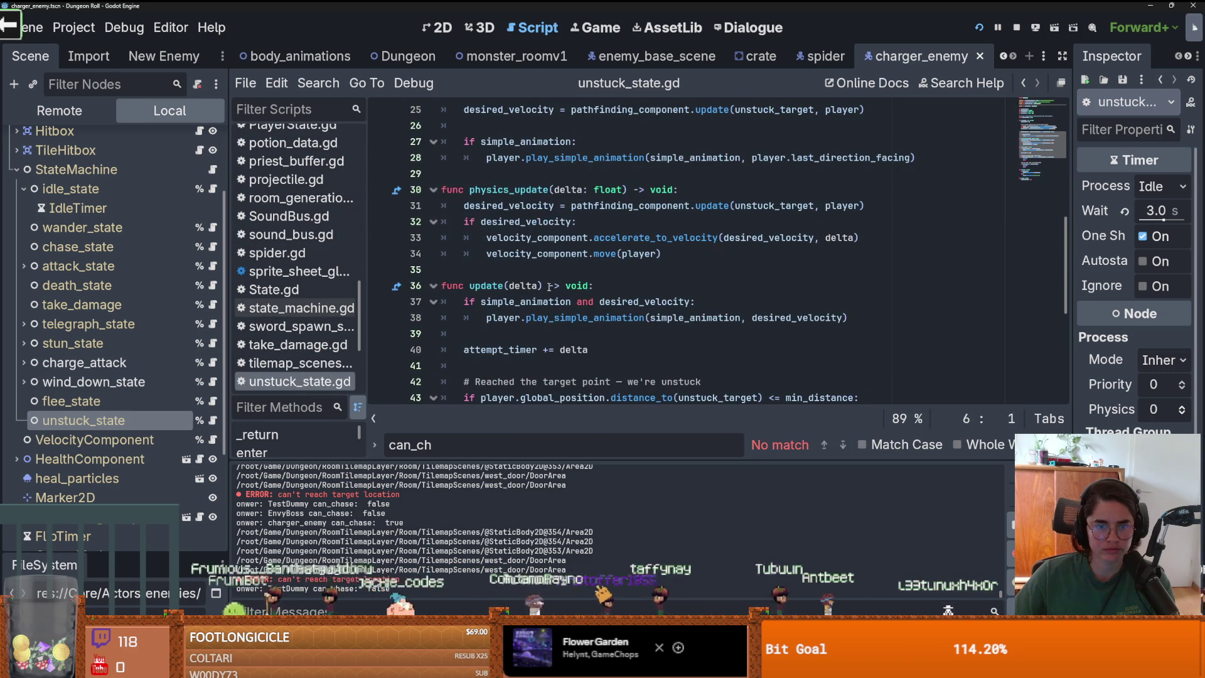
scroll(503, 251, "down", 4)
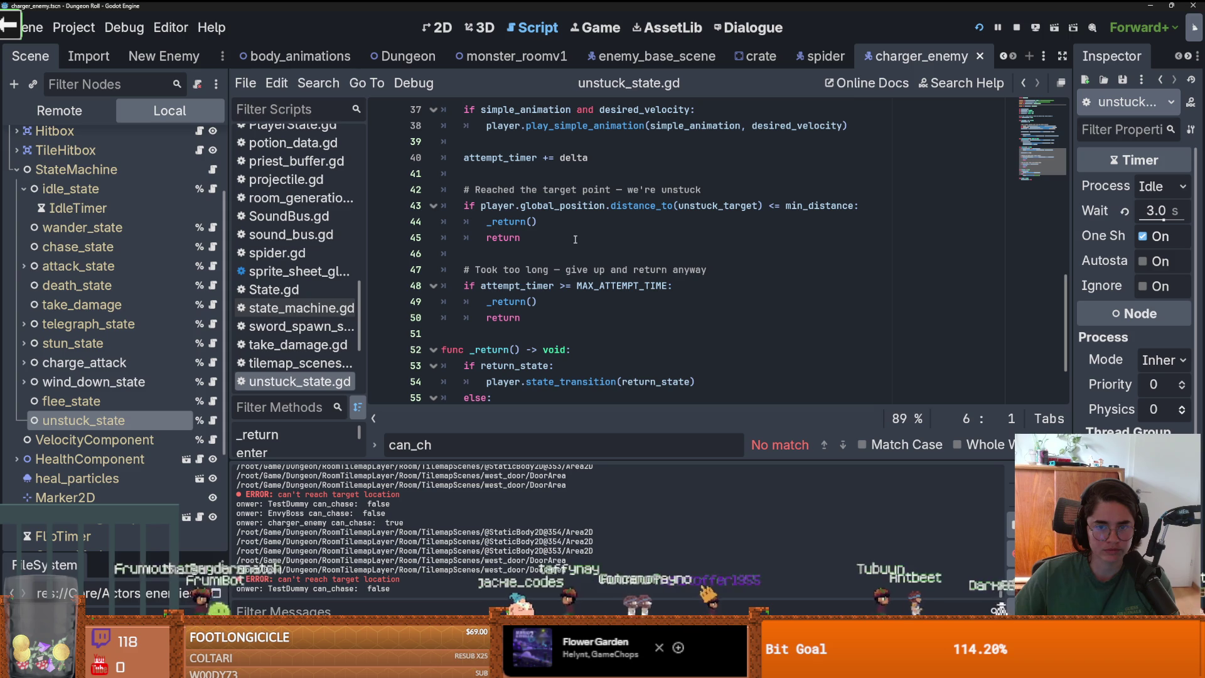
left_click(706, 190)
scroll(702, 190, "down", 2)
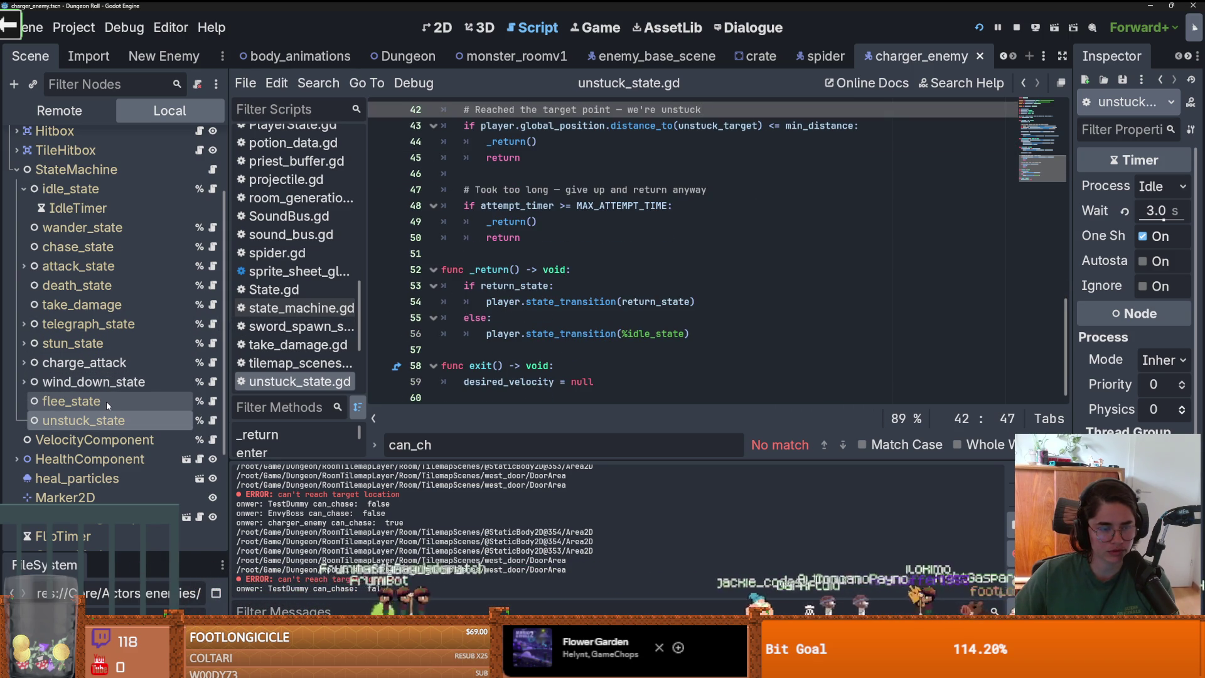
Set unstuck_state's Return property to chase_state, then bring up the idle state's script
left_click(71, 410)
left_click(72, 419)
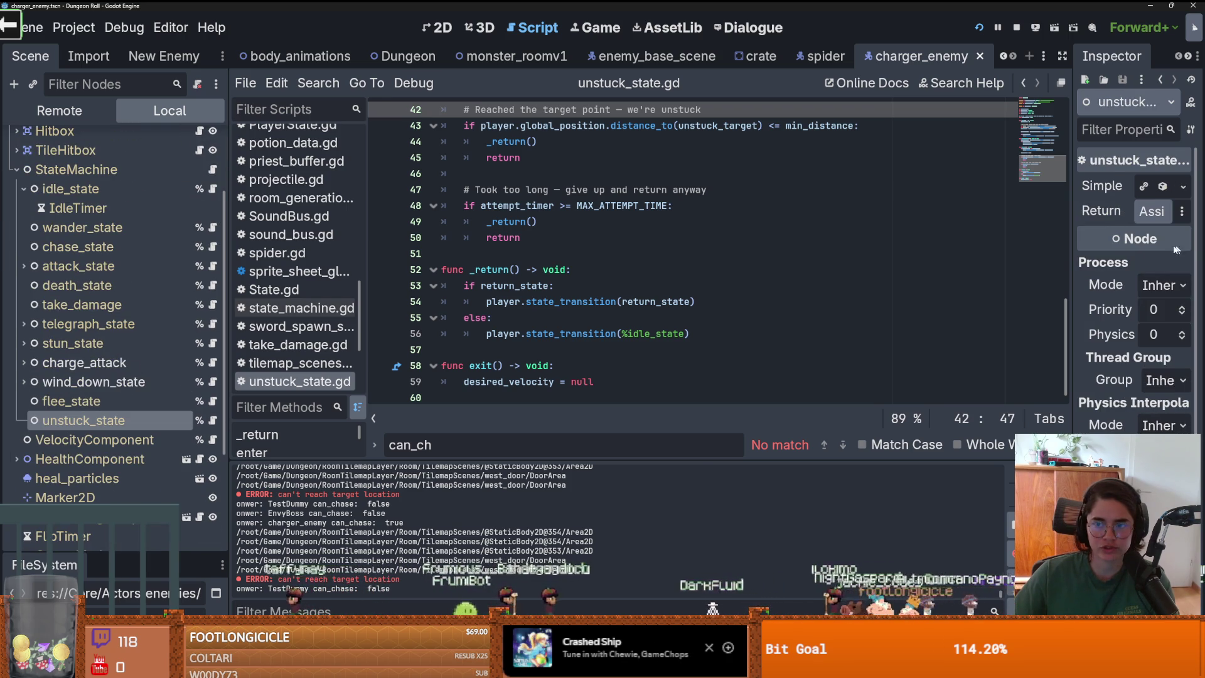
left_click(1152, 211)
double_click(575, 286)
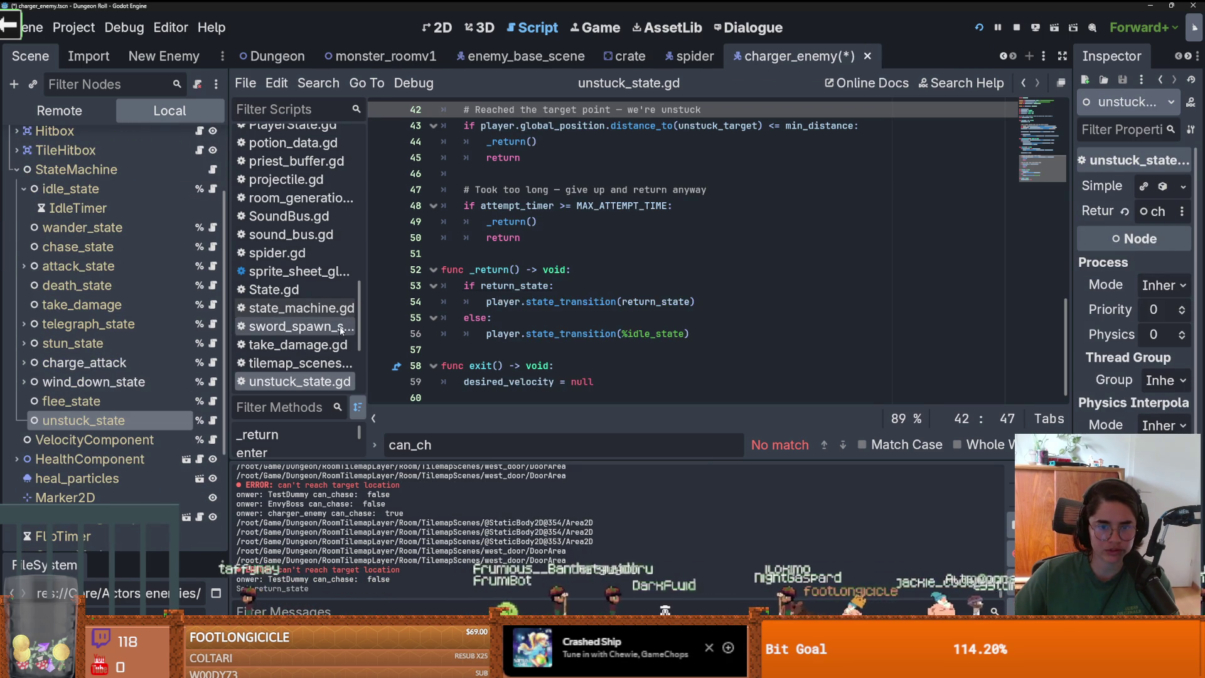
scroll(167, 276, "up", 3)
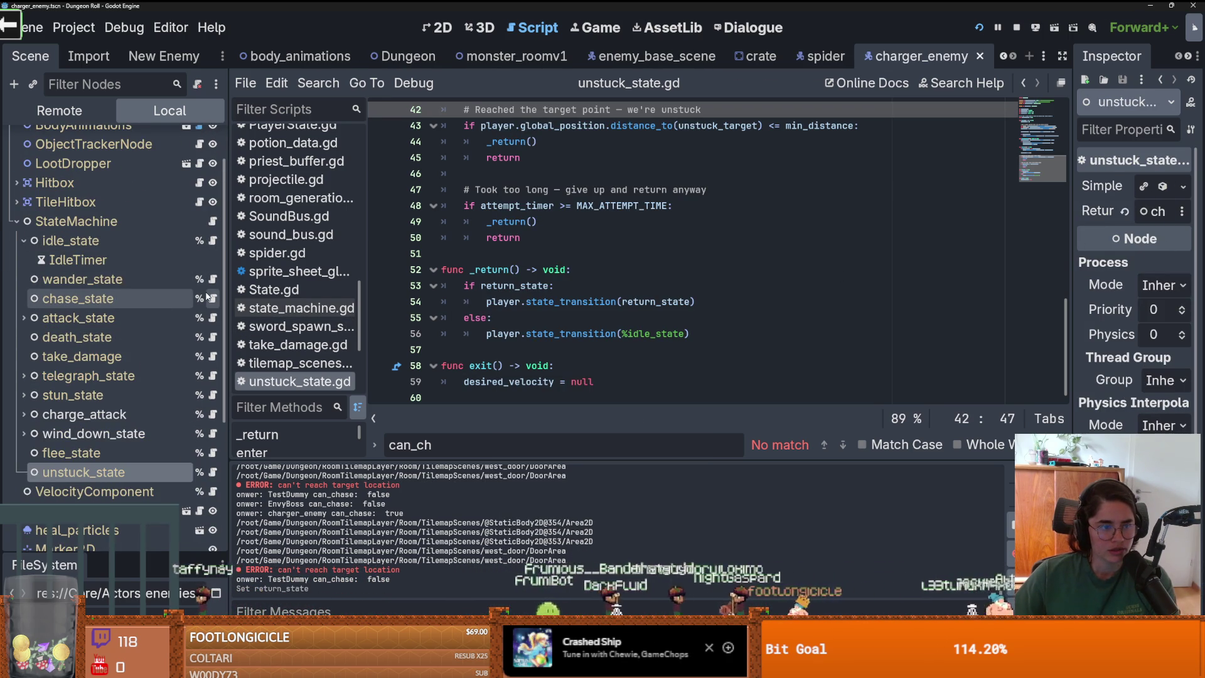
left_click(214, 243)
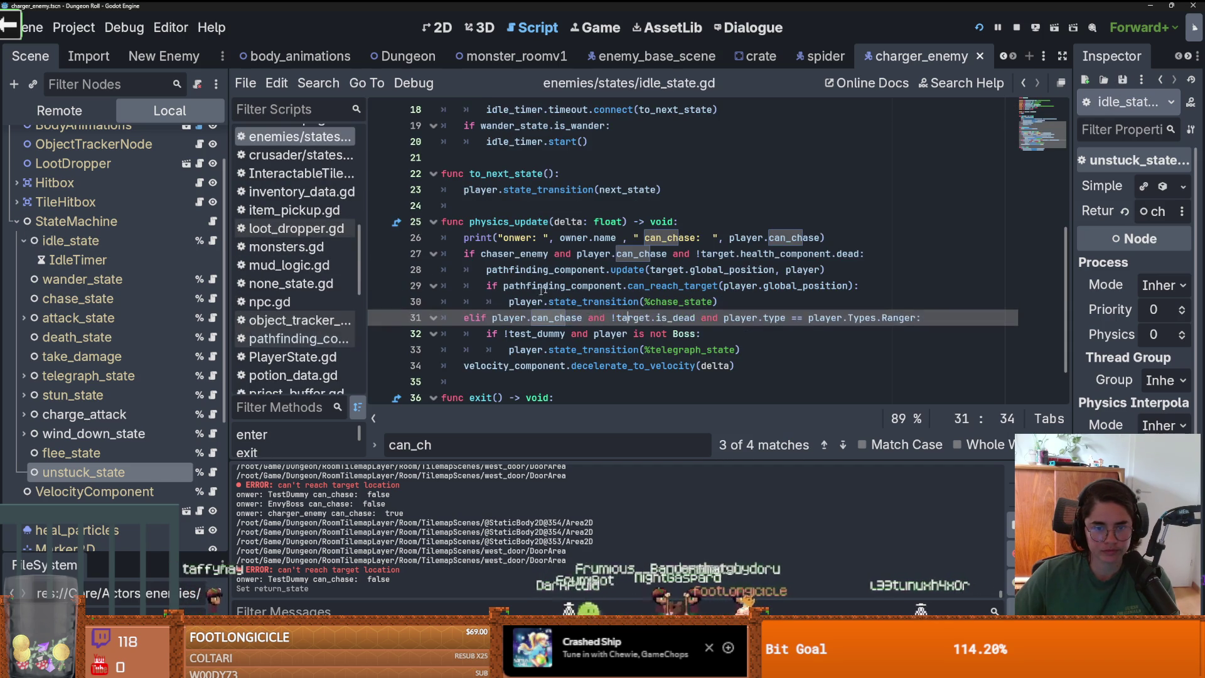
In idle_state.gd, add an else branch calling player.state_transition(%unstuck_state), and save
left_click(512, 269)
left_click(631, 288)
left_click(593, 285)
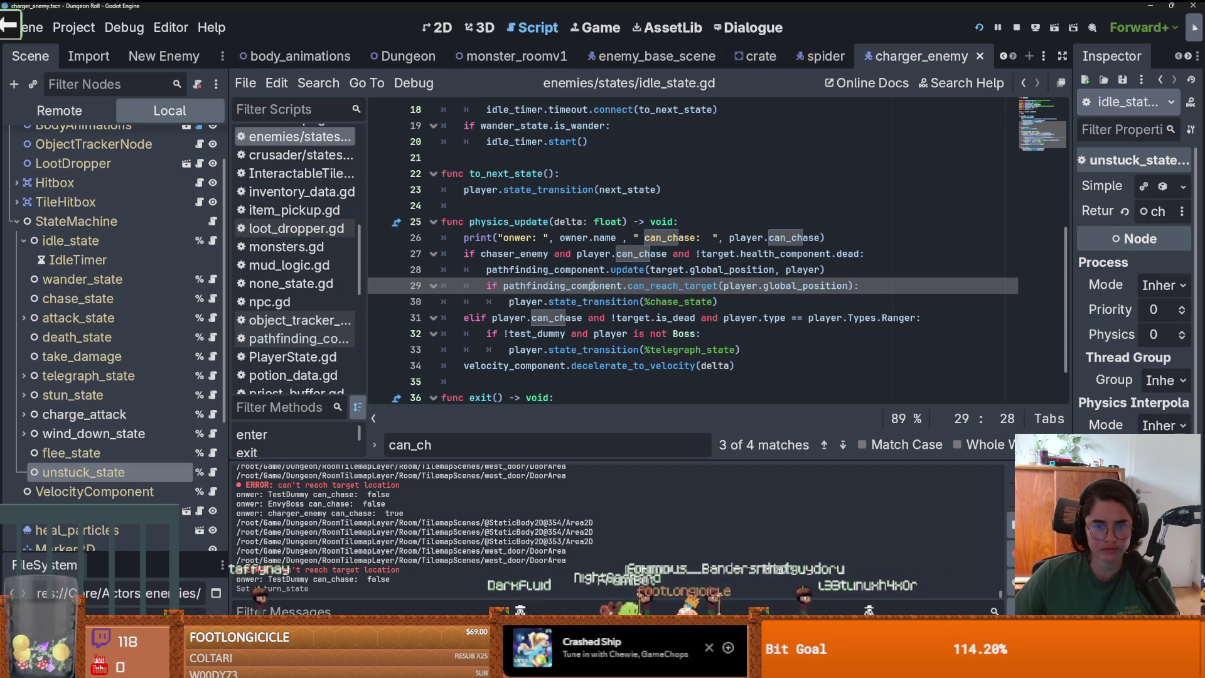
left_click(732, 303)
key("Return")
key("BackSpace")
type("else:")
key("Return")
type("player.state_transition(%idle_state)")
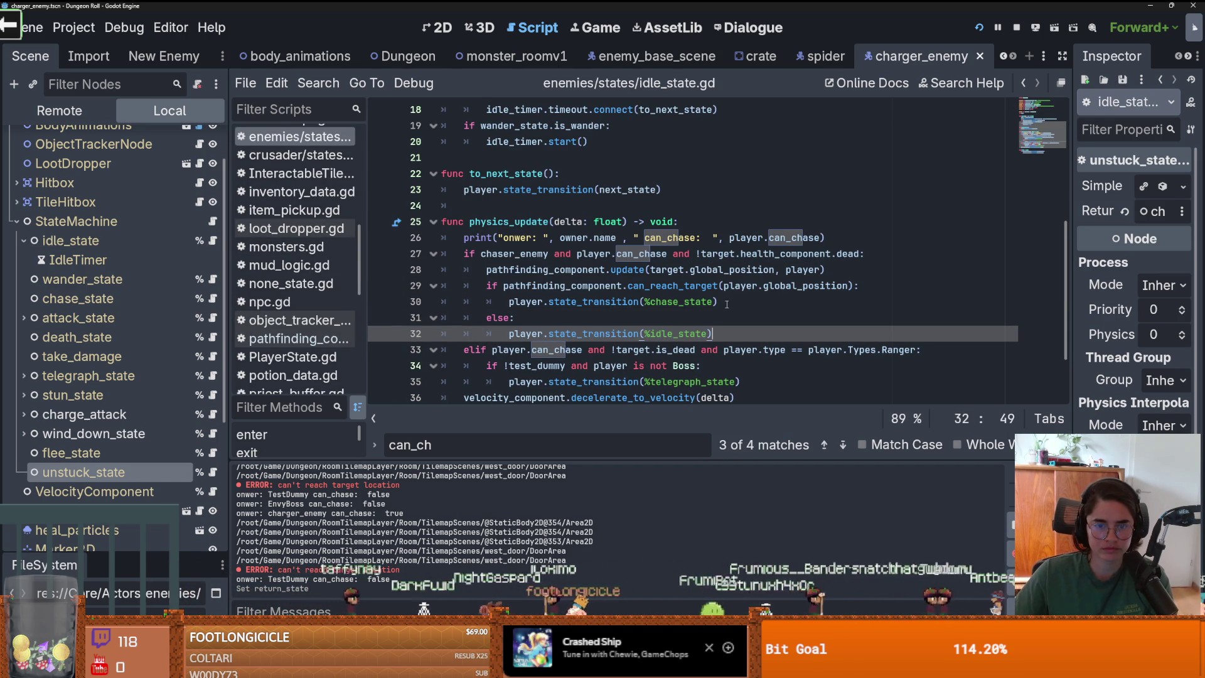
key("BackSpace")
key("BackSpace")
key("BackSpace")
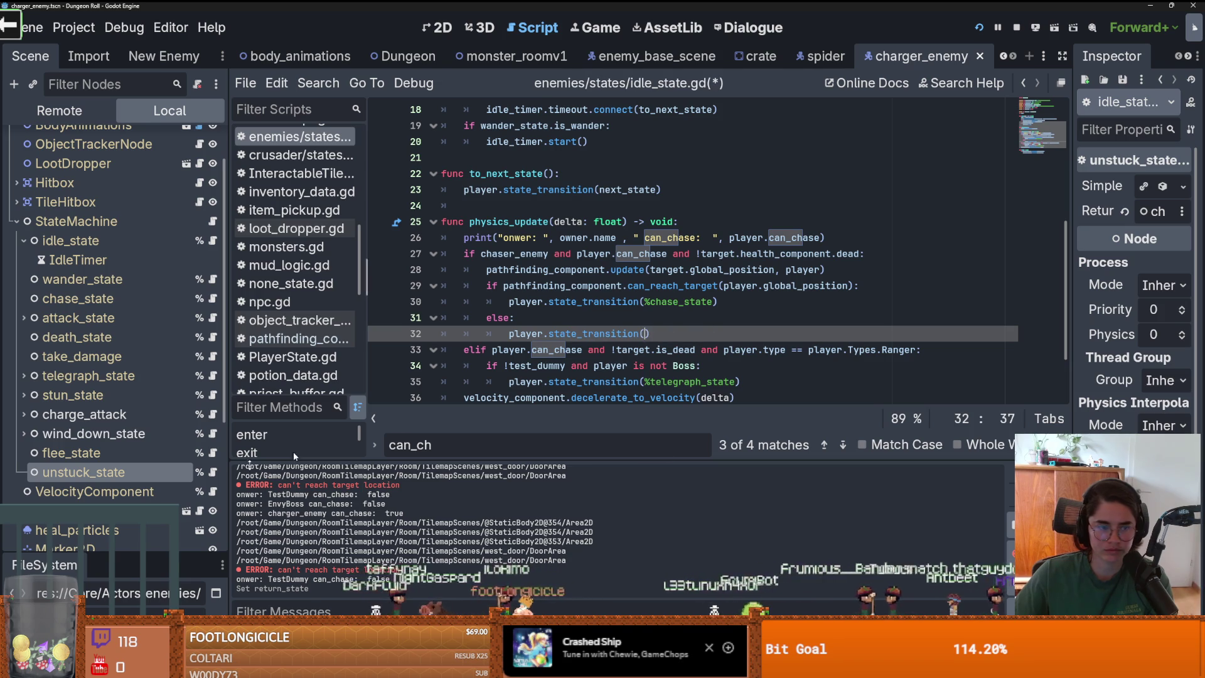
left_click_drag(83, 473, 636, 322)
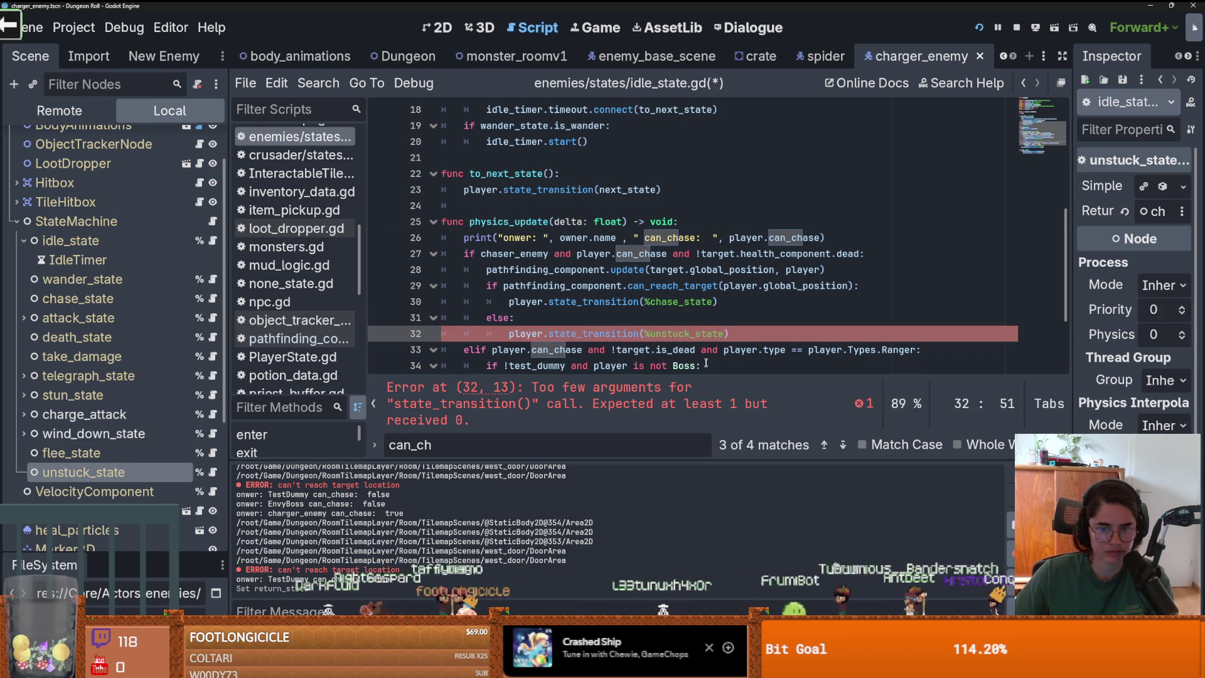
left_click(641, 302)
key("ctrl+s")
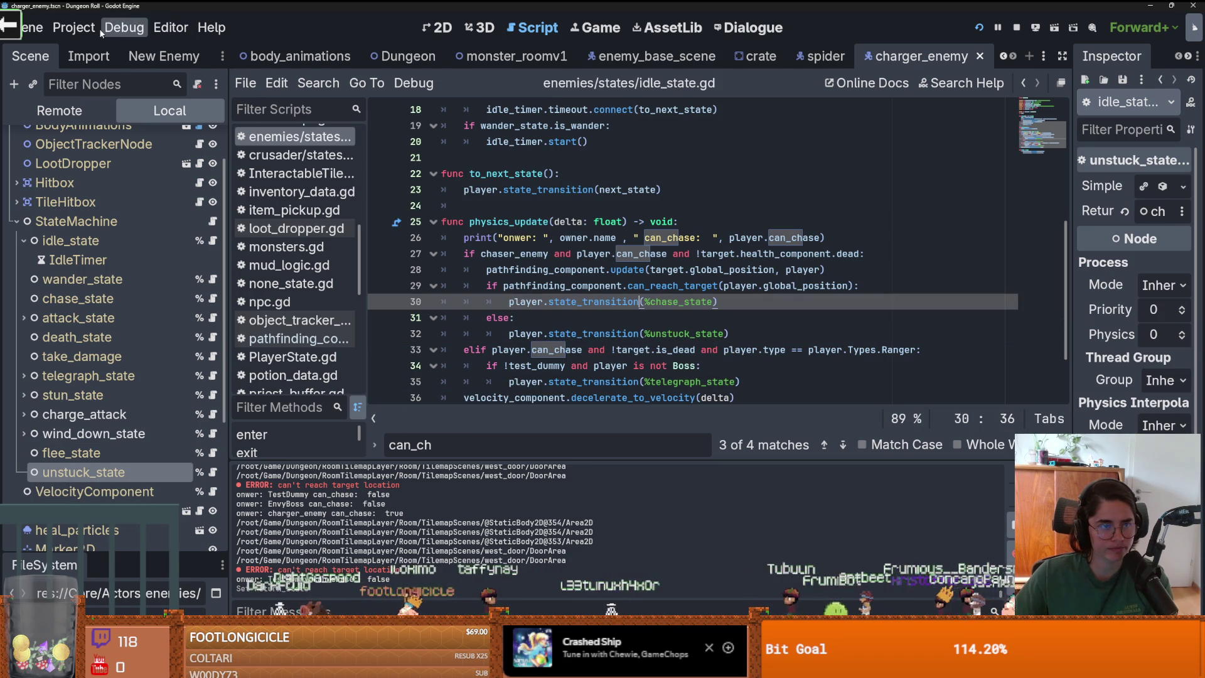
Delete the debug print line from idle_state.gd, save, and run the game
left_click(124, 28)
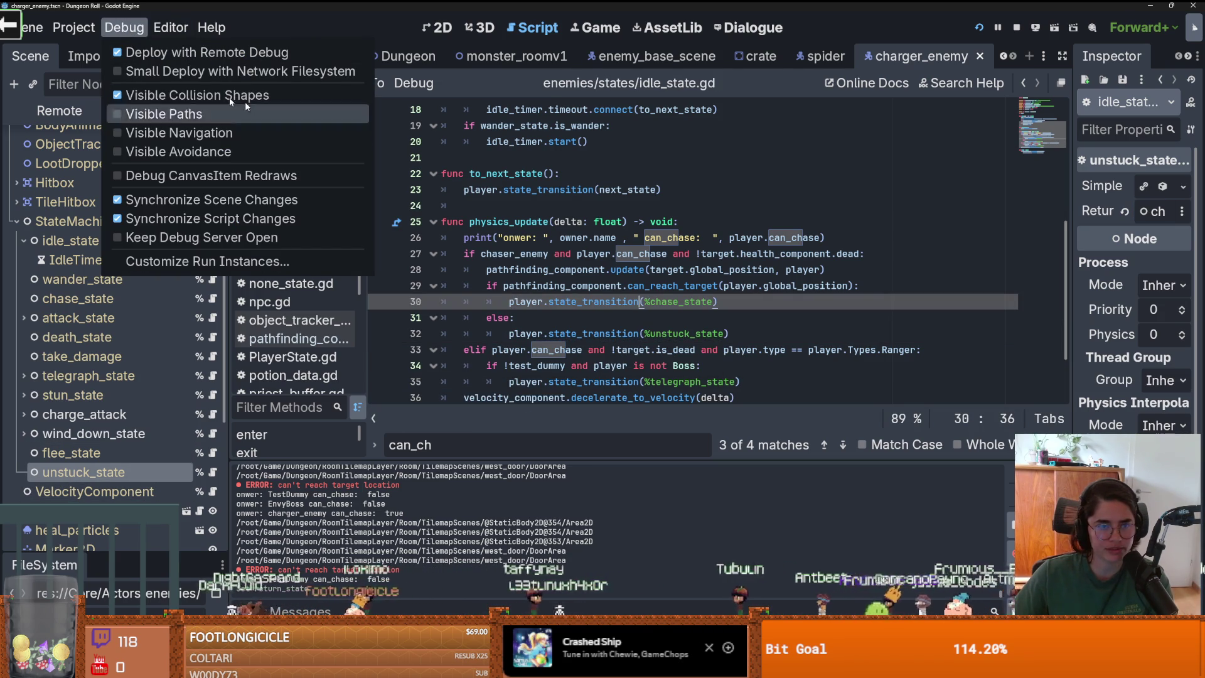
key("Escape")
key("ctrl+s")
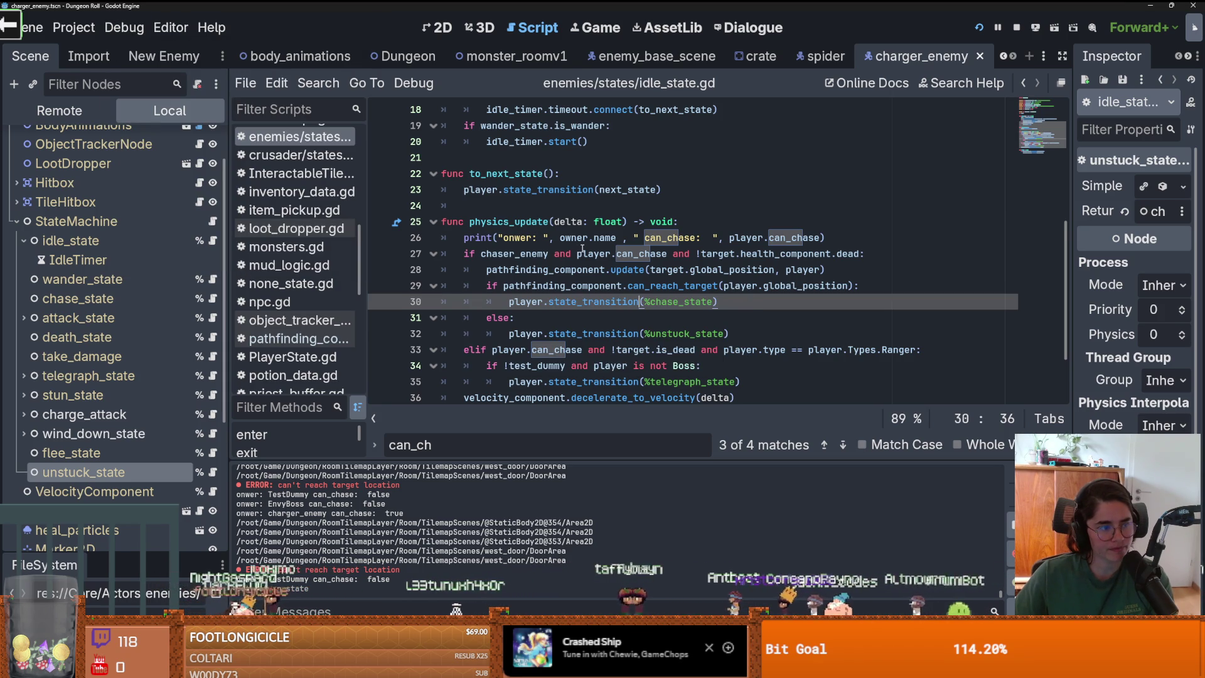
mouse_move(583, 249)
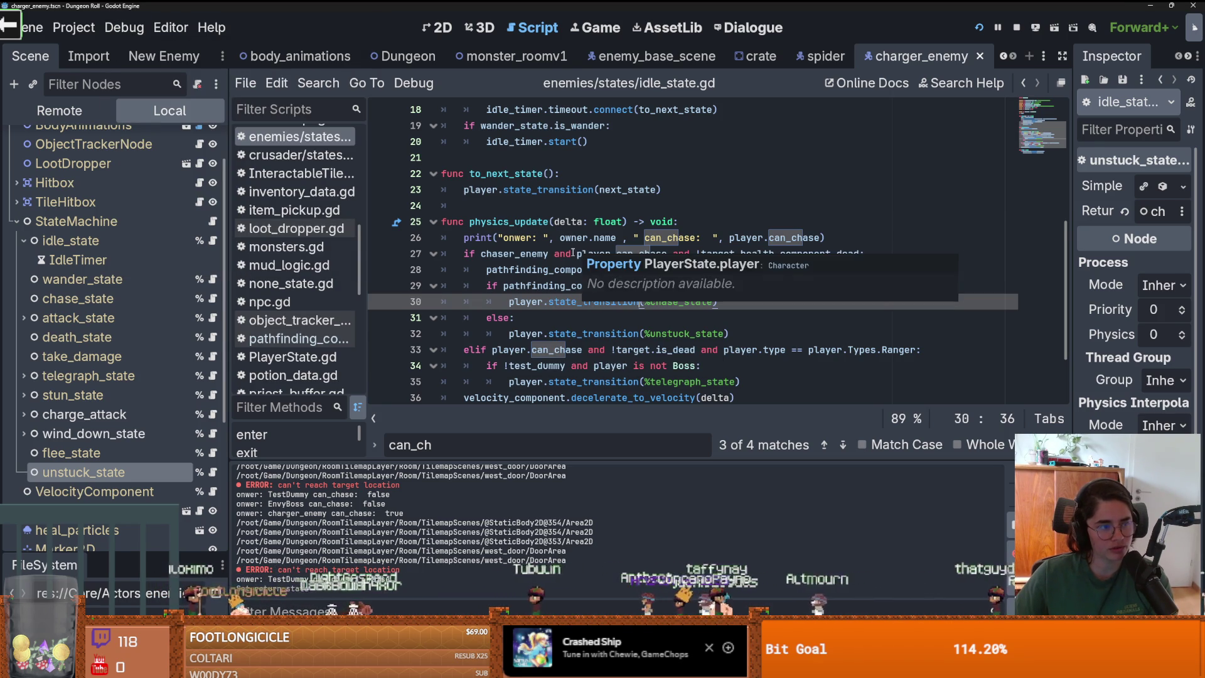
left_click(588, 237)
key("ctrl+s")
left_click_drag(825, 237, 442, 237)
key("BackSpace")
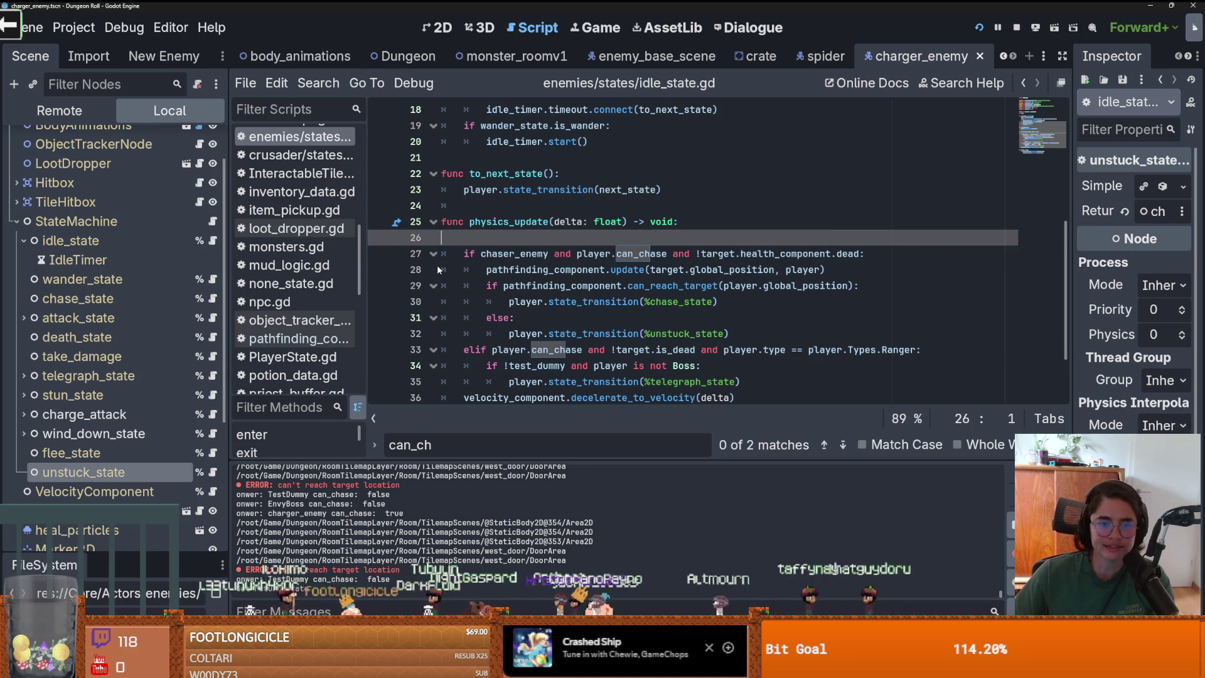
key("ctrl+s")
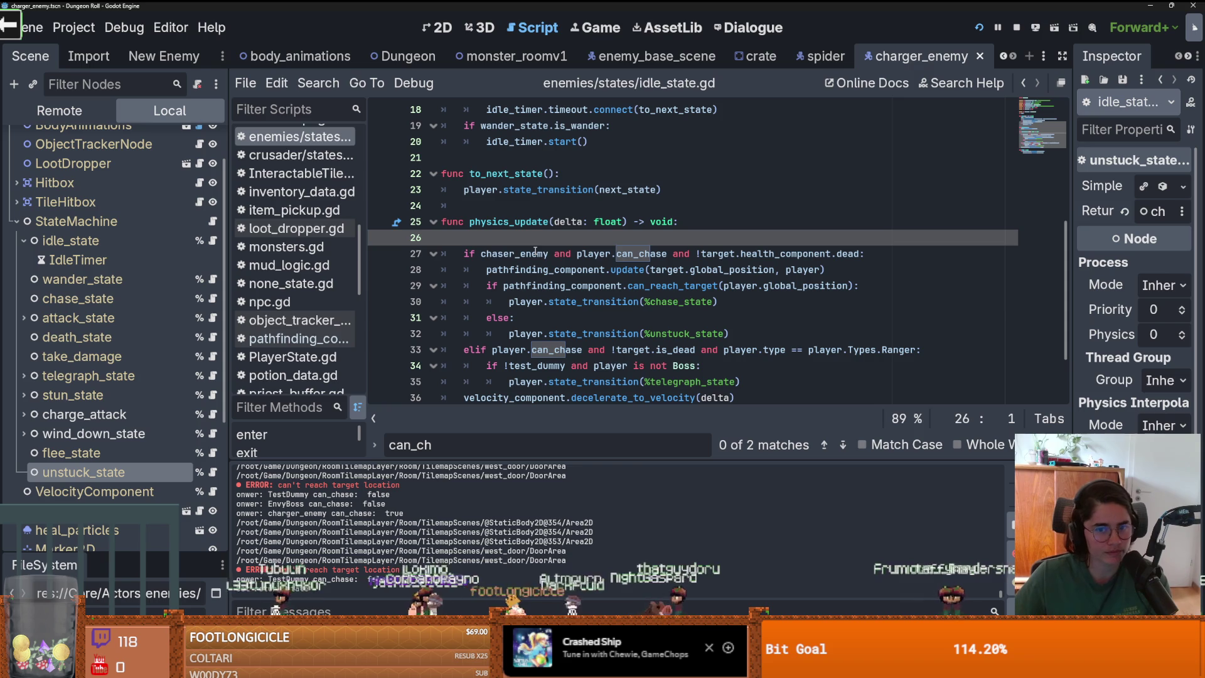
left_click(978, 29)
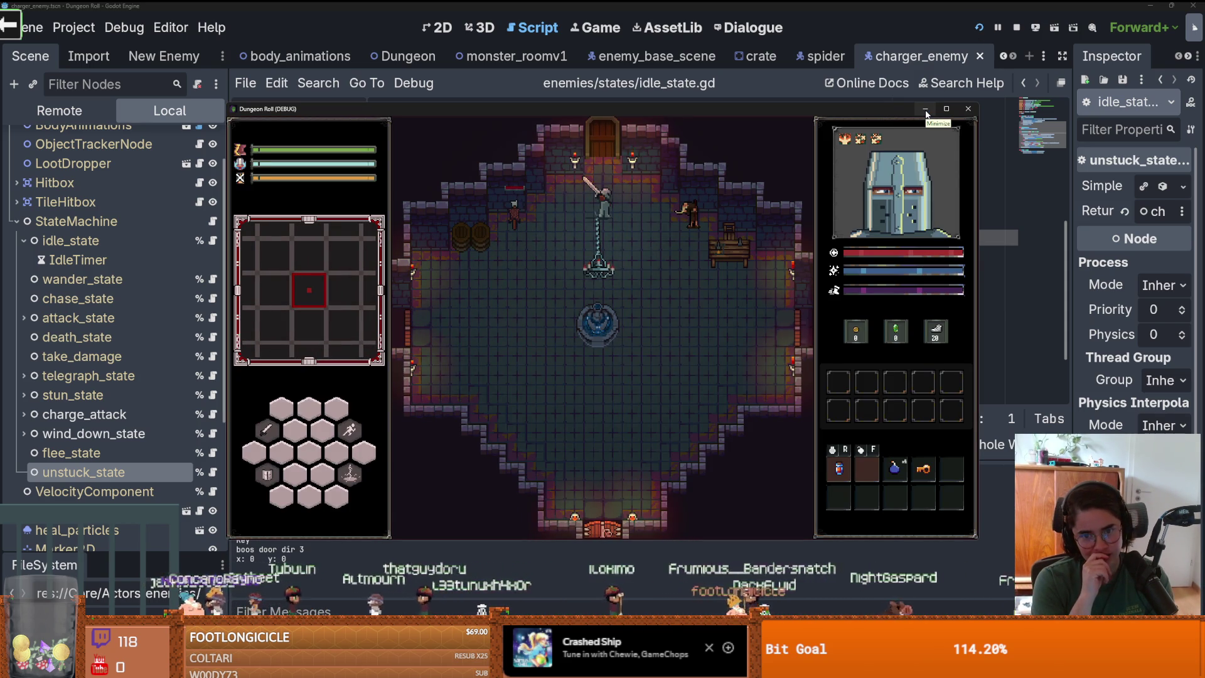
Walk the character through the top door, pick a room, and walk in until the debugger breaks
key("w")
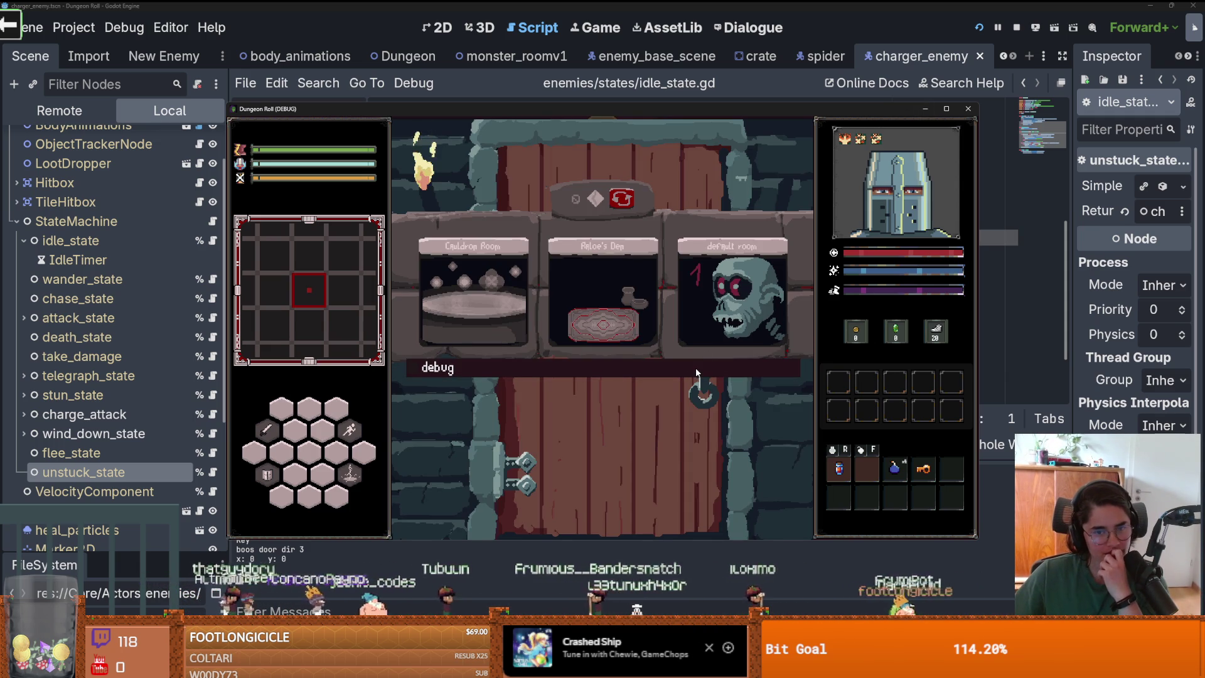
left_click(707, 314)
key("w")
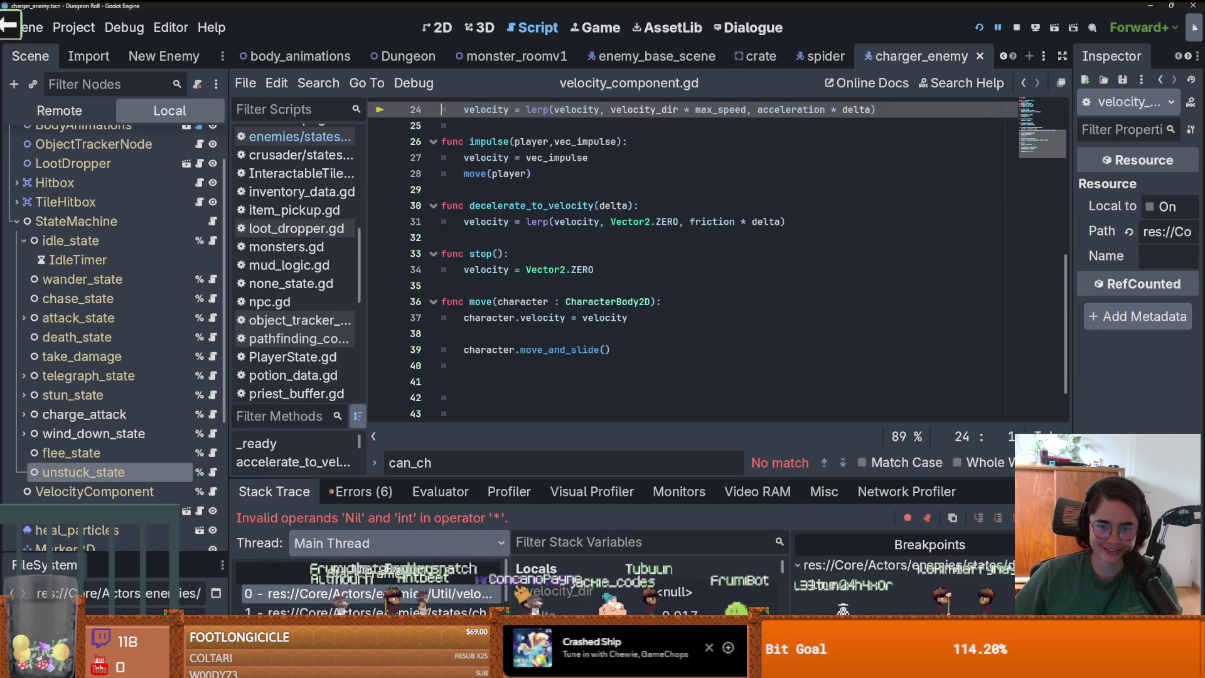
Widen the script list, jump to the chase_state.gd stack frame, and check its local variables
scroll(556, 368, "up", 3)
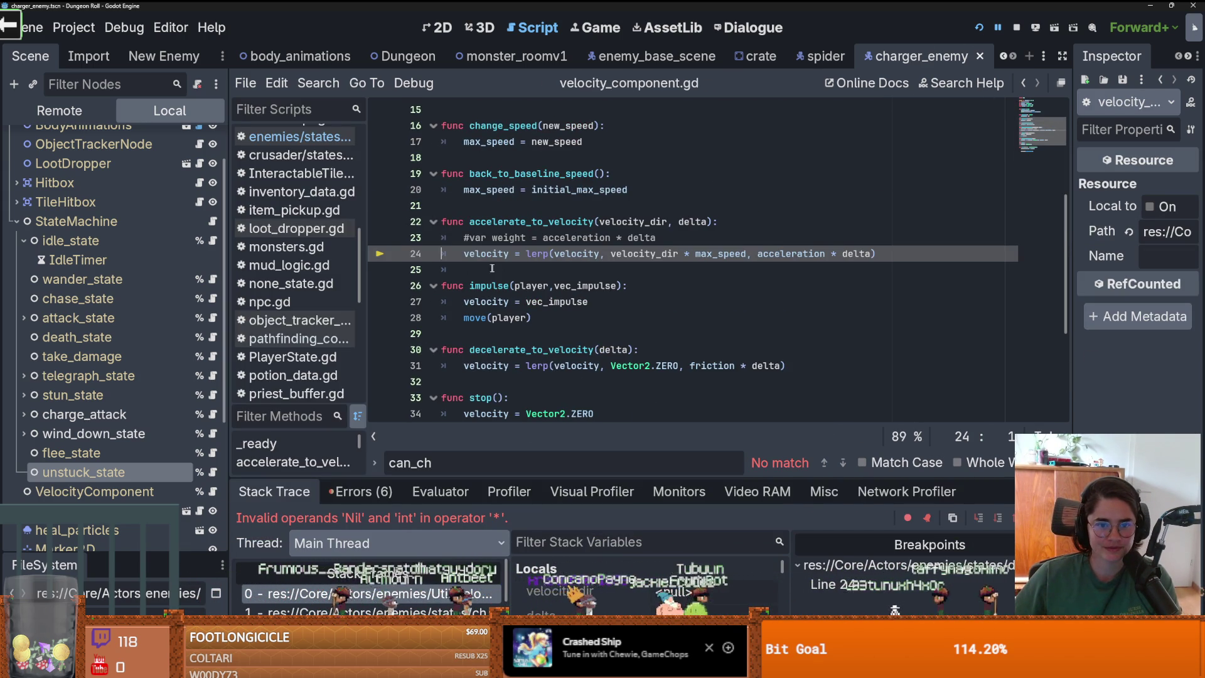
left_click_drag(391, 351, 441, 351)
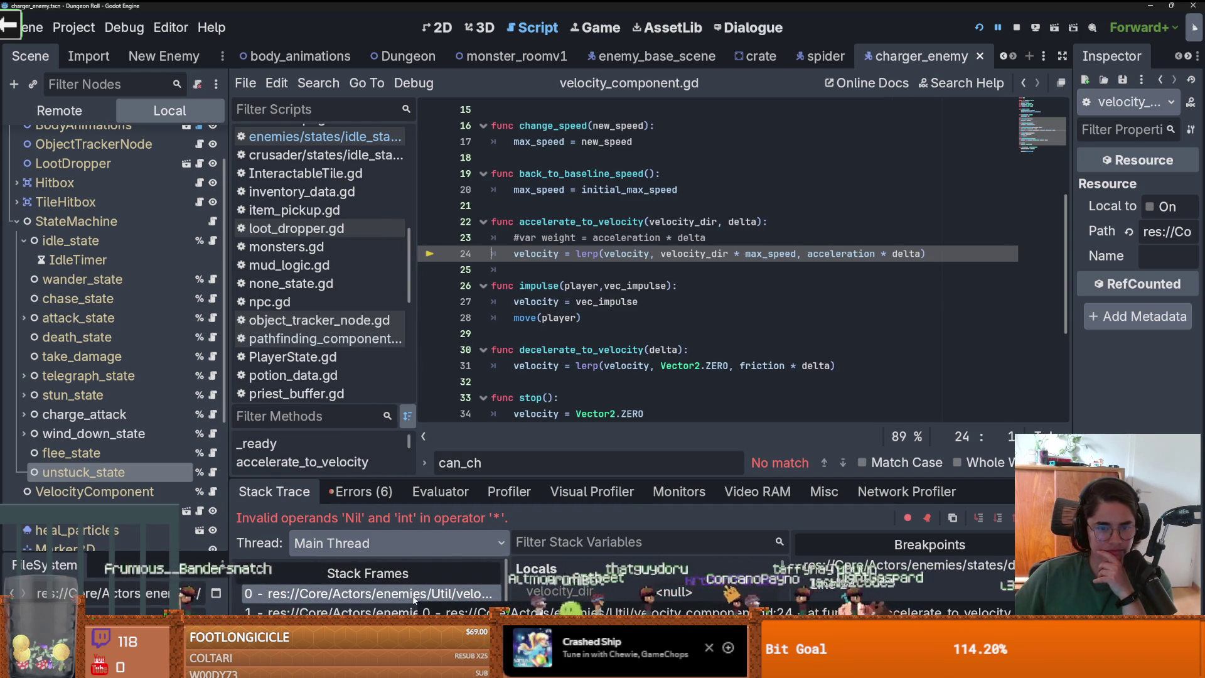
left_click(411, 610)
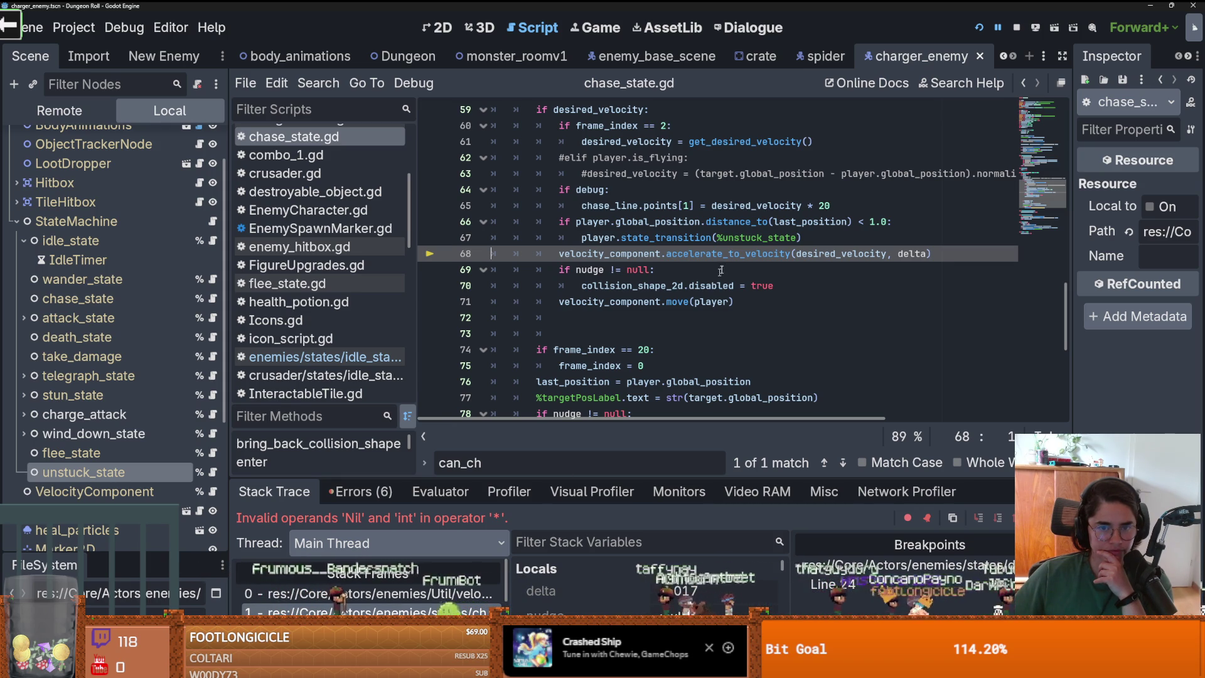
mouse_move(676, 243)
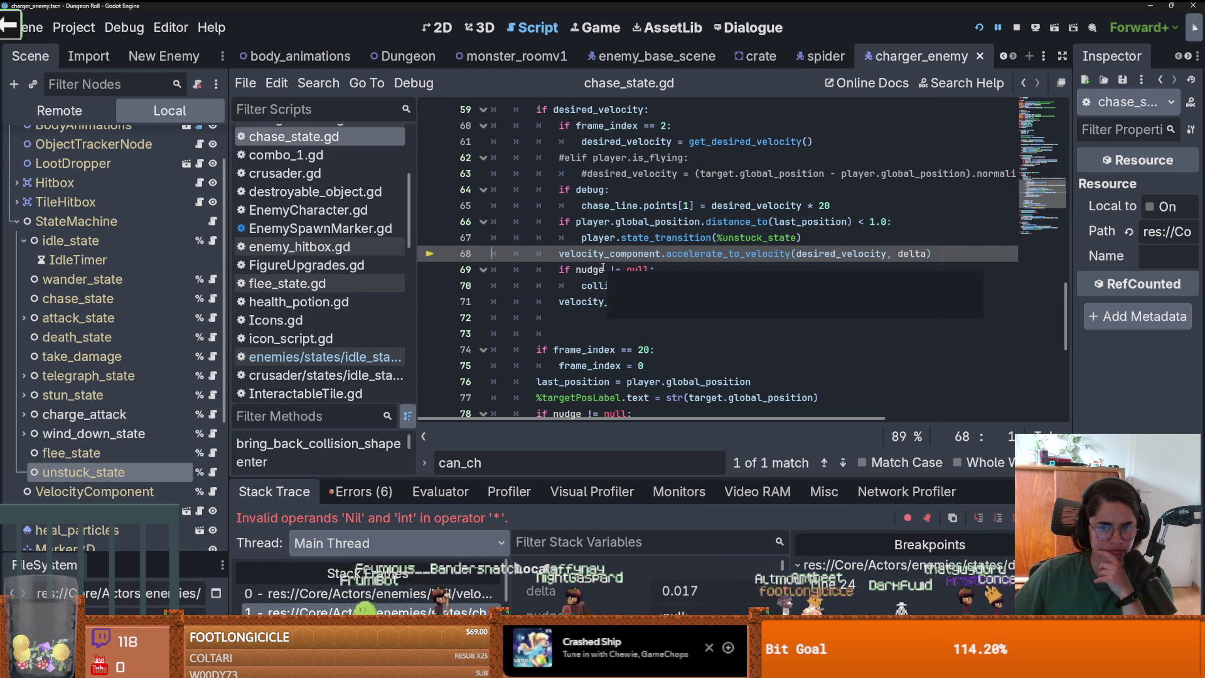
mouse_move(628, 478)
left_mouse_down()
mouse_move(620, 239)
mouse_move(619, 266)
left_mouse_up()
left_click_drag(619, 225, 628, 476)
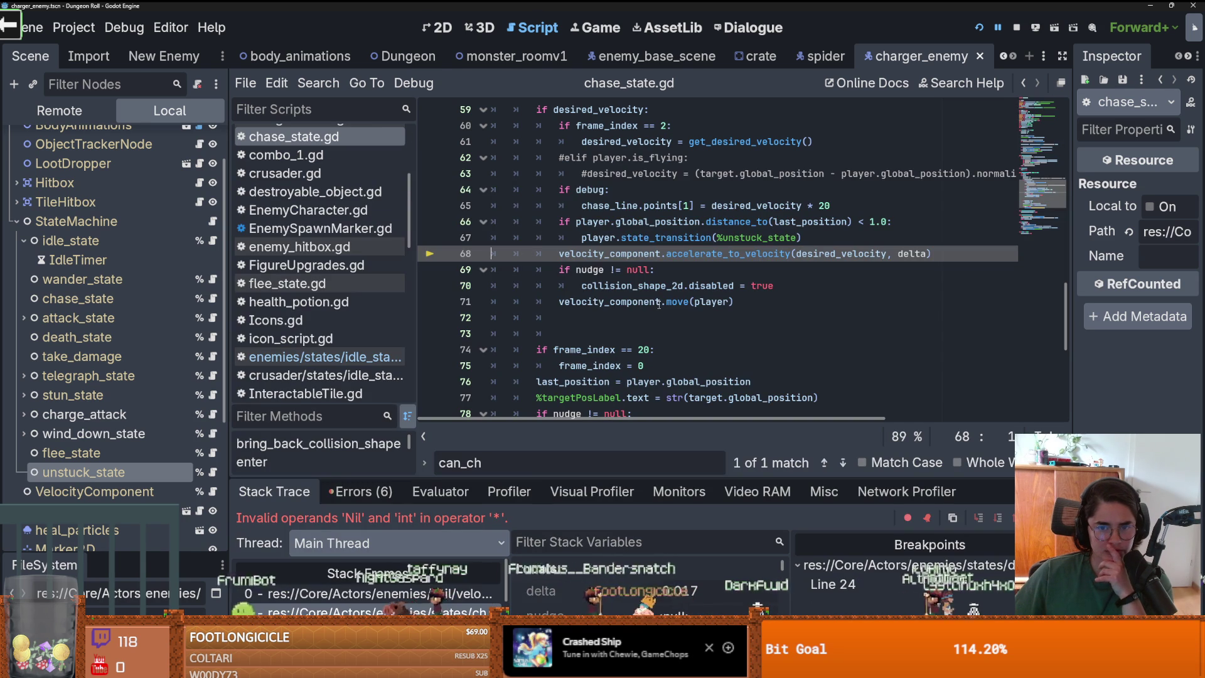
Replace the unstuck transition on line 67 with the pasted stuck_timer nudge block, then undo
mouse_move(659, 304)
left_click(814, 237)
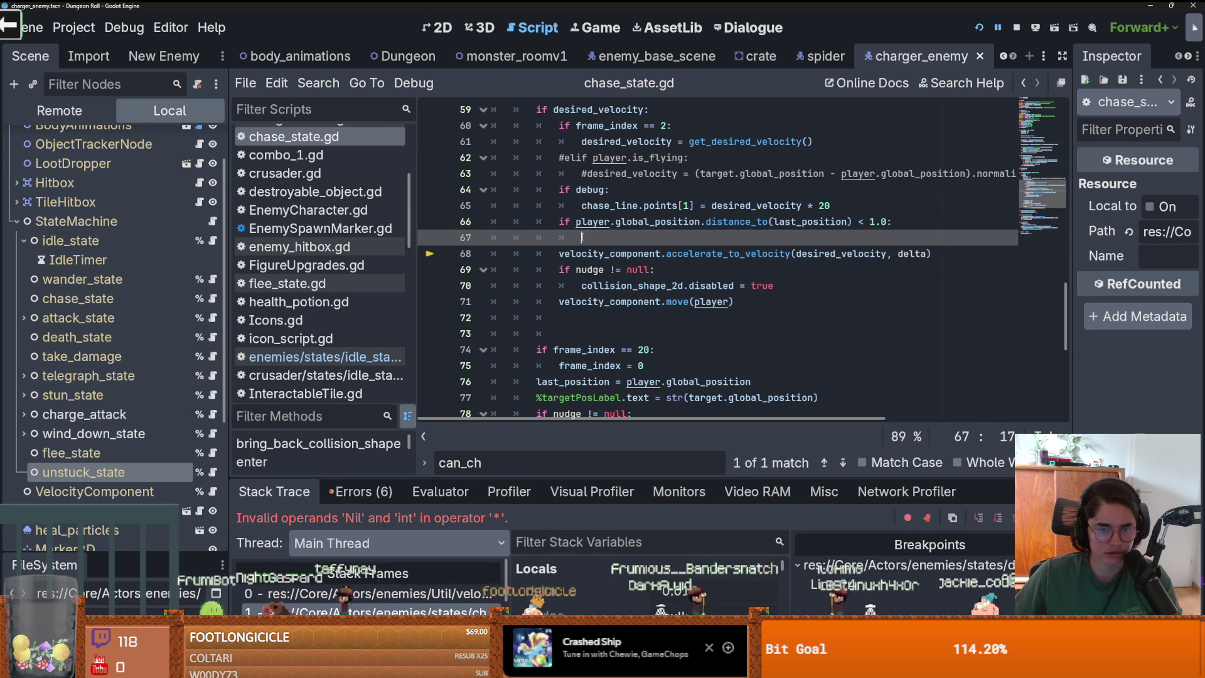
key("shift+Home")
key("BackSpace")
key("ctrl+v")
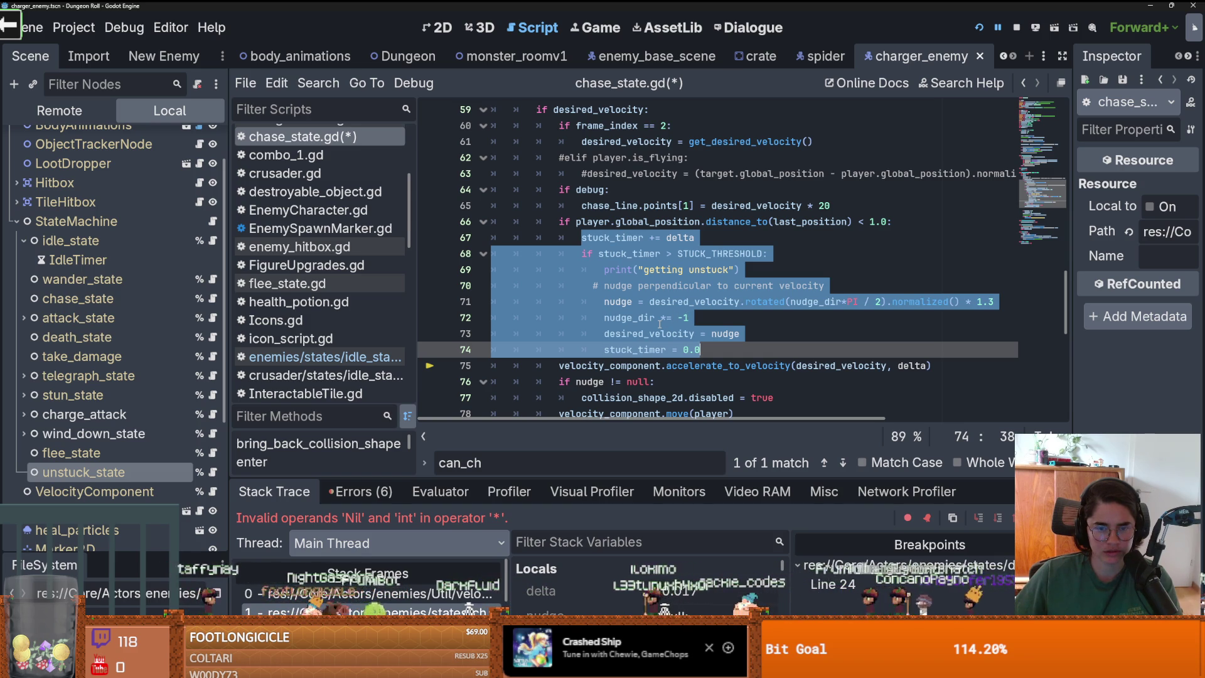
mouse_move(655, 324)
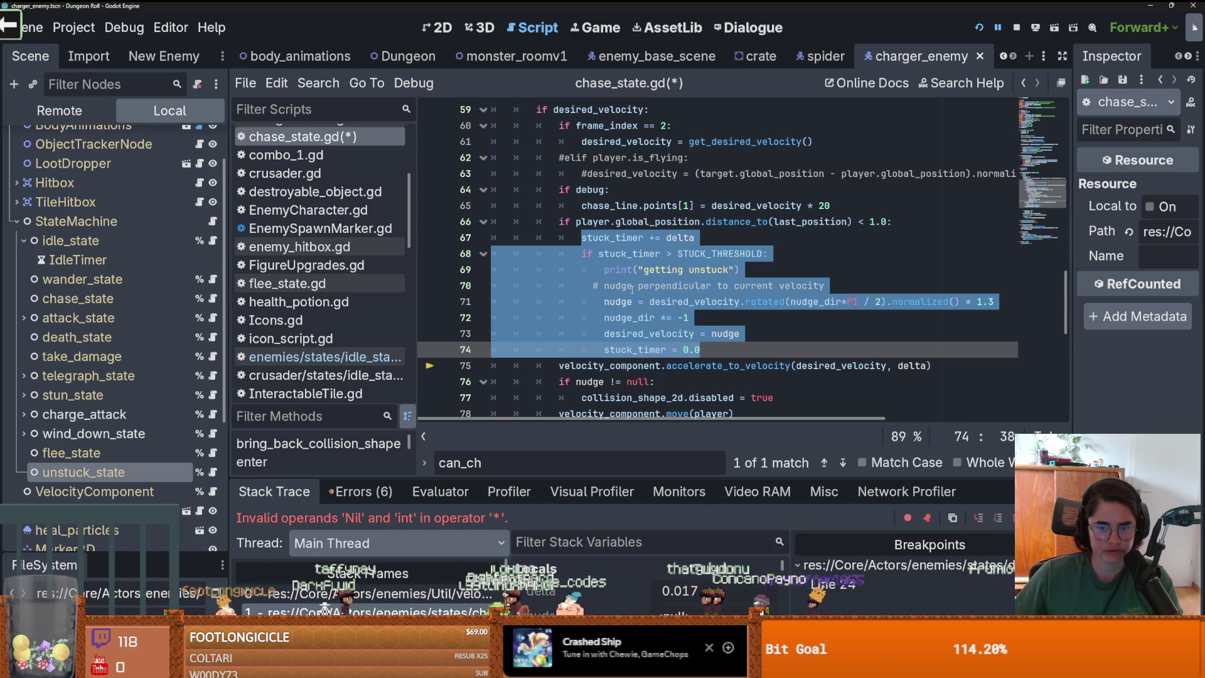
key("ctrl+z")
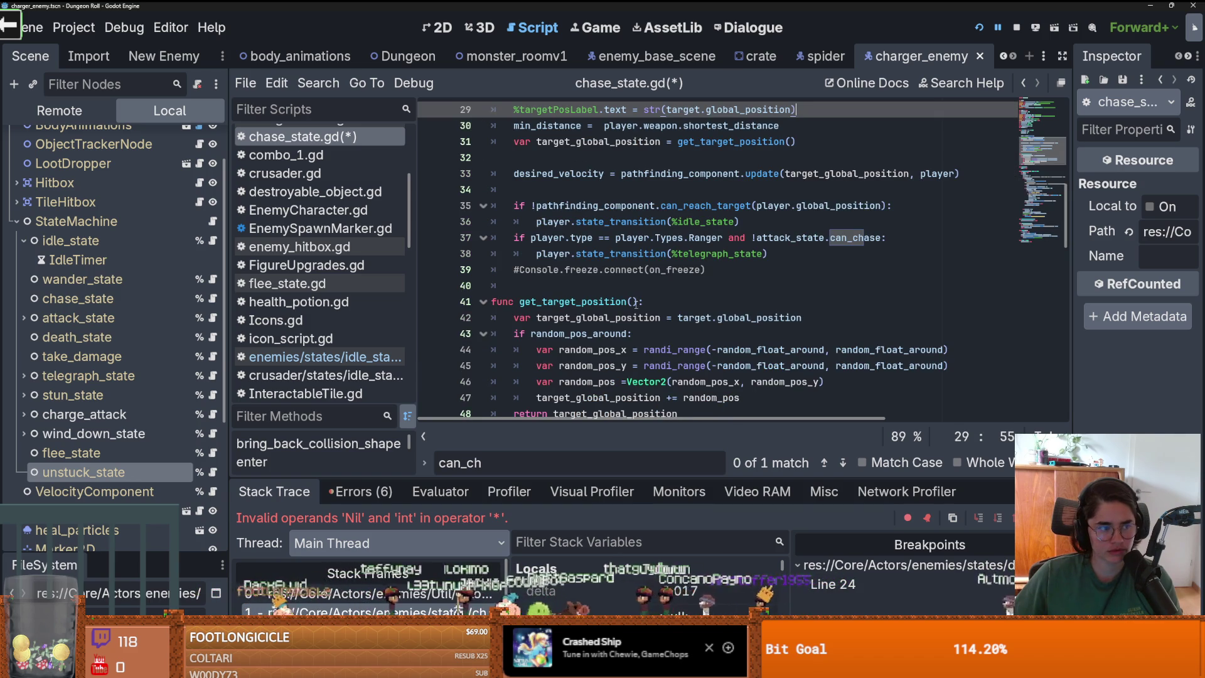
Delete the extra blank line after the velocity_component.move(player) call
scroll(628, 340, "up", 6)
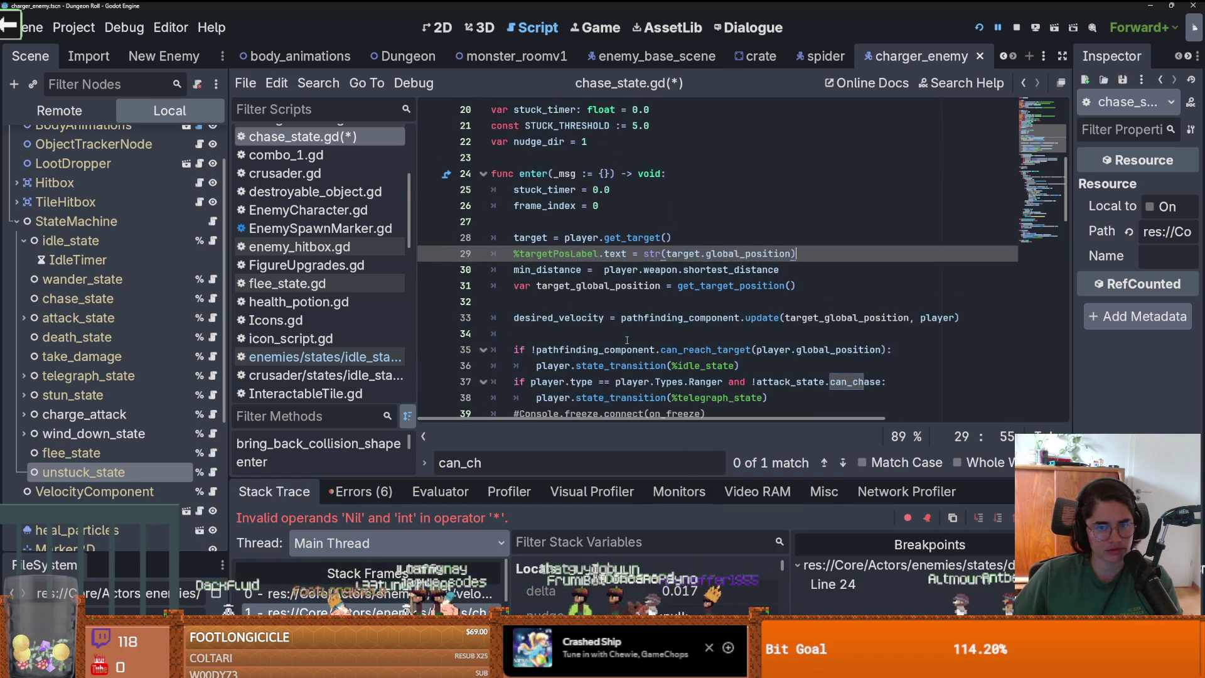
scroll(689, 344, "down", 7)
scroll(689, 345, "down", 12)
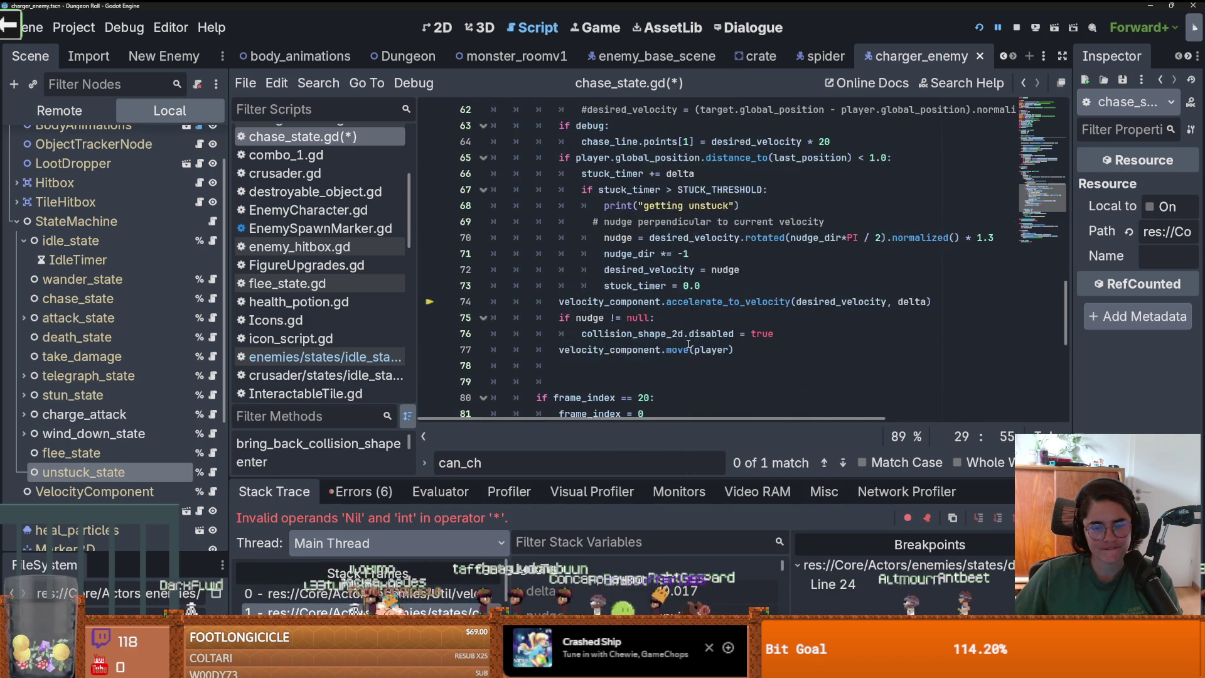
scroll(689, 344, "down", 4)
left_click(689, 342)
scroll(689, 344, "up", 5)
scroll(688, 344, "up", 3)
left_click(555, 382)
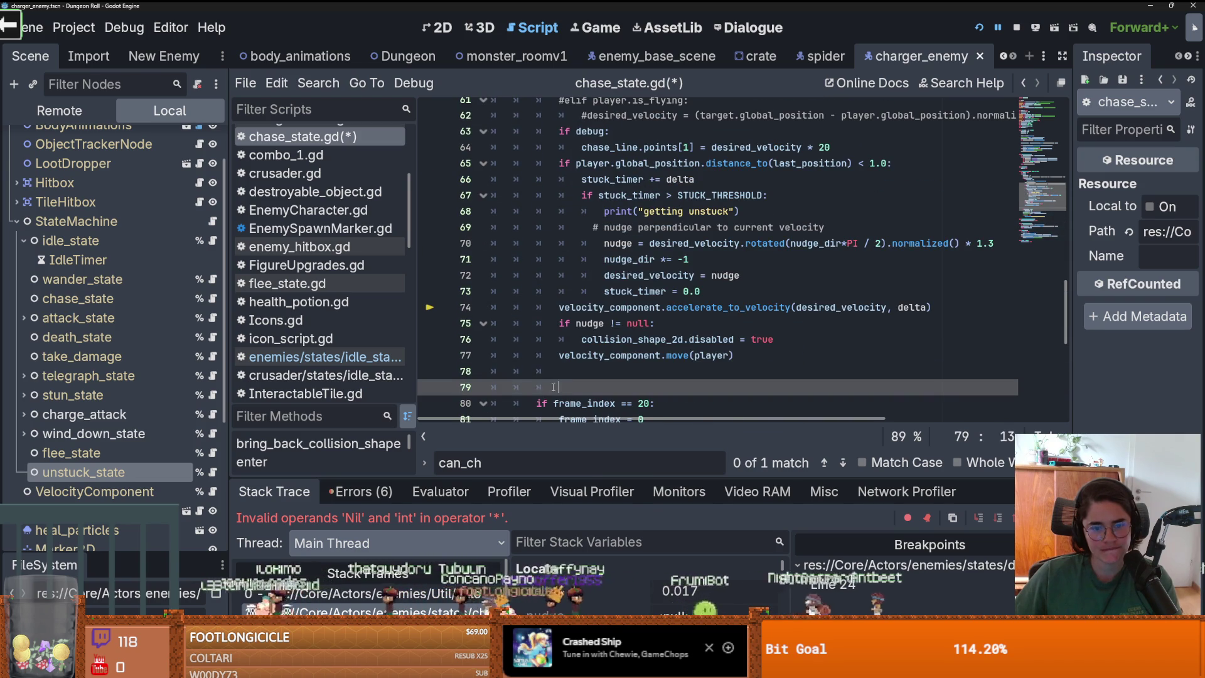
key("BackSpace")
key("BackSpace")
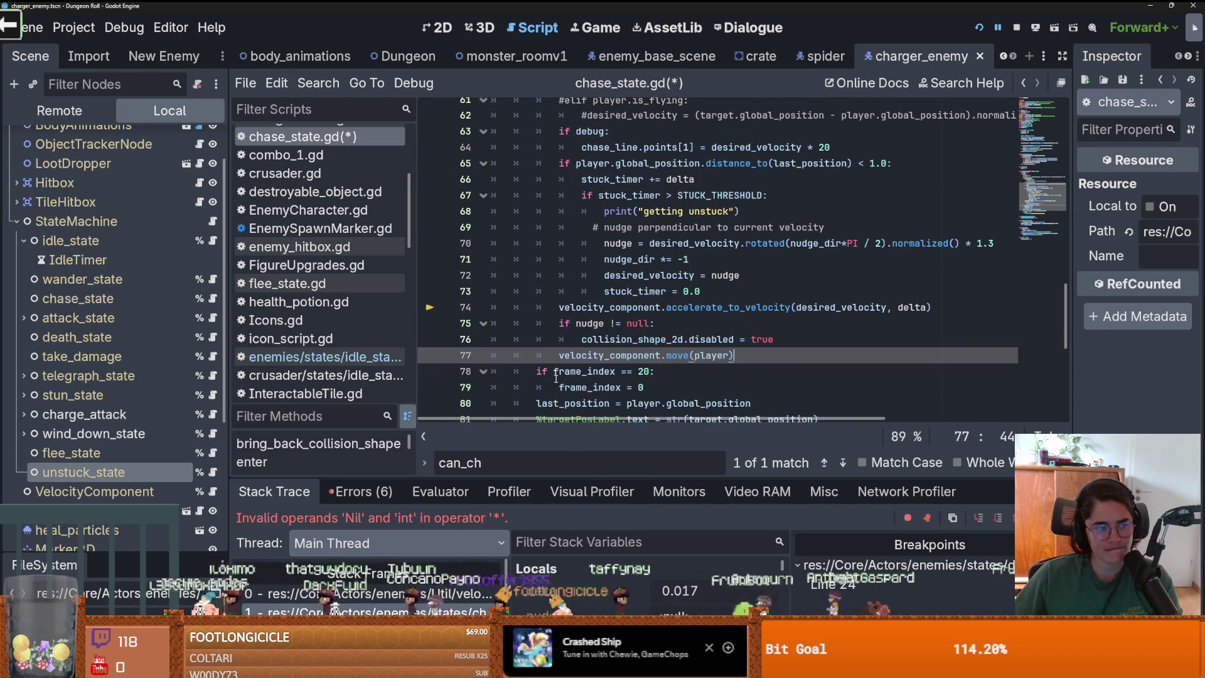
Select the stuck_timer nudge block on lines 66–73 and step through earlier edits with undo
scroll(617, 380, "down", 6)
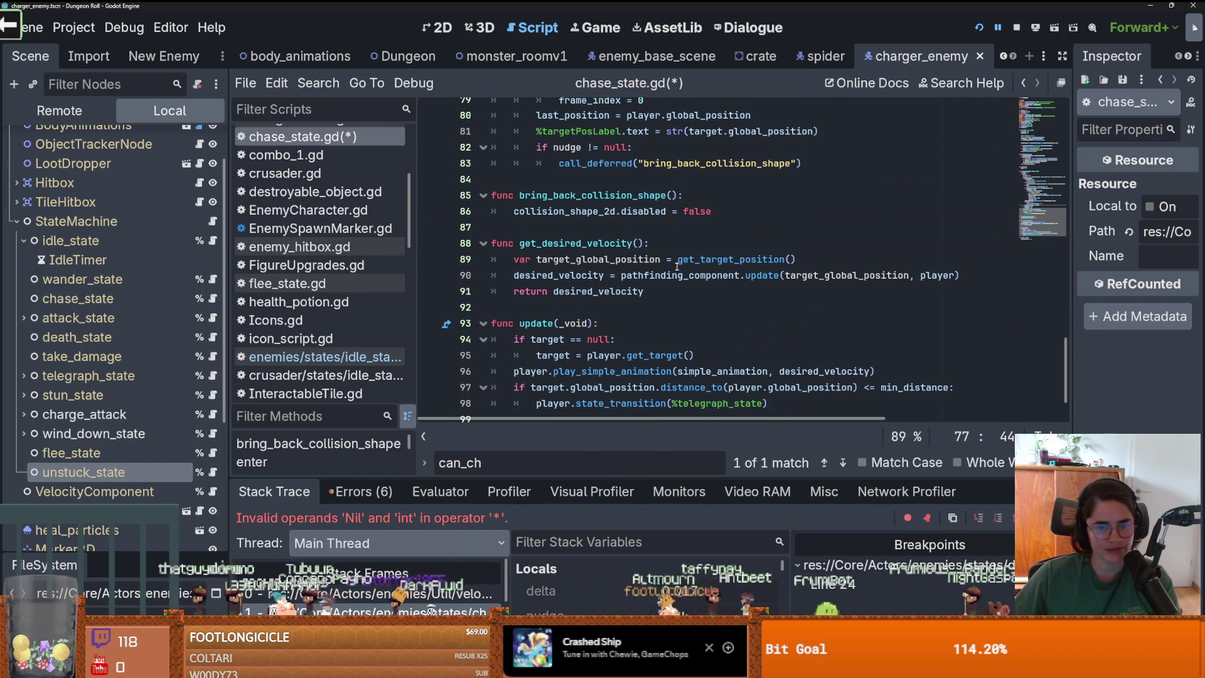
scroll(674, 277, "up", 2)
scroll(674, 277, "up", 8)
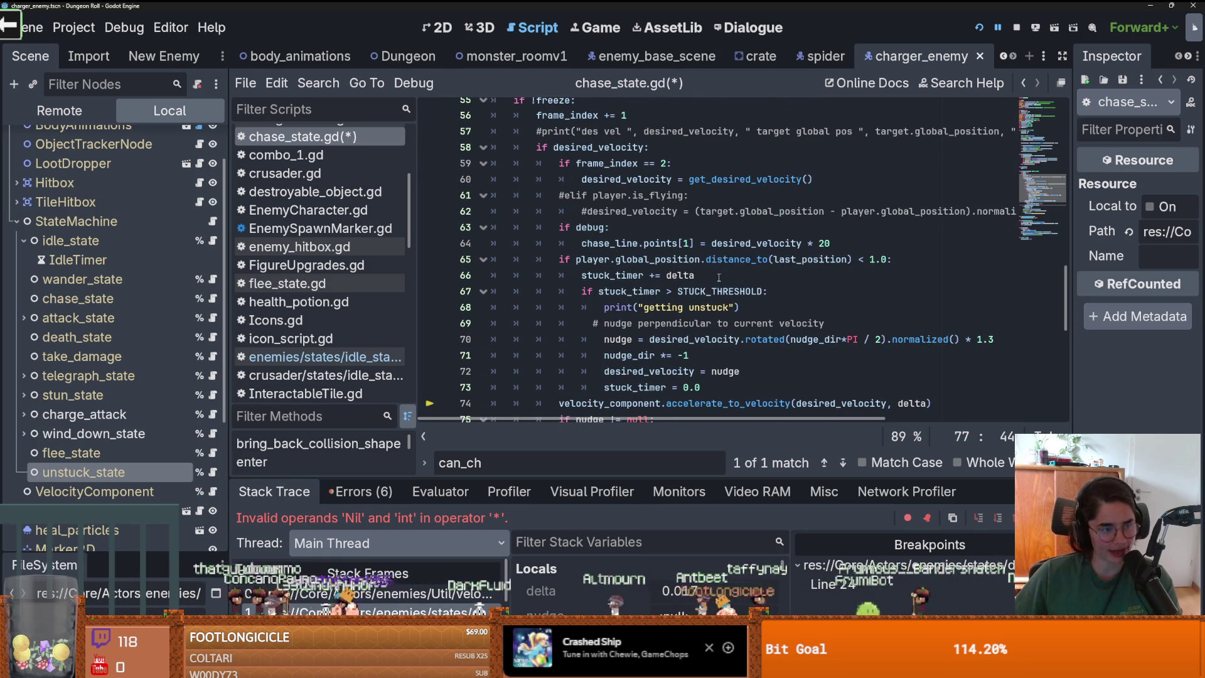
scroll(738, 278, "up", 2)
scroll(728, 285, "down", 5)
left_click(708, 316)
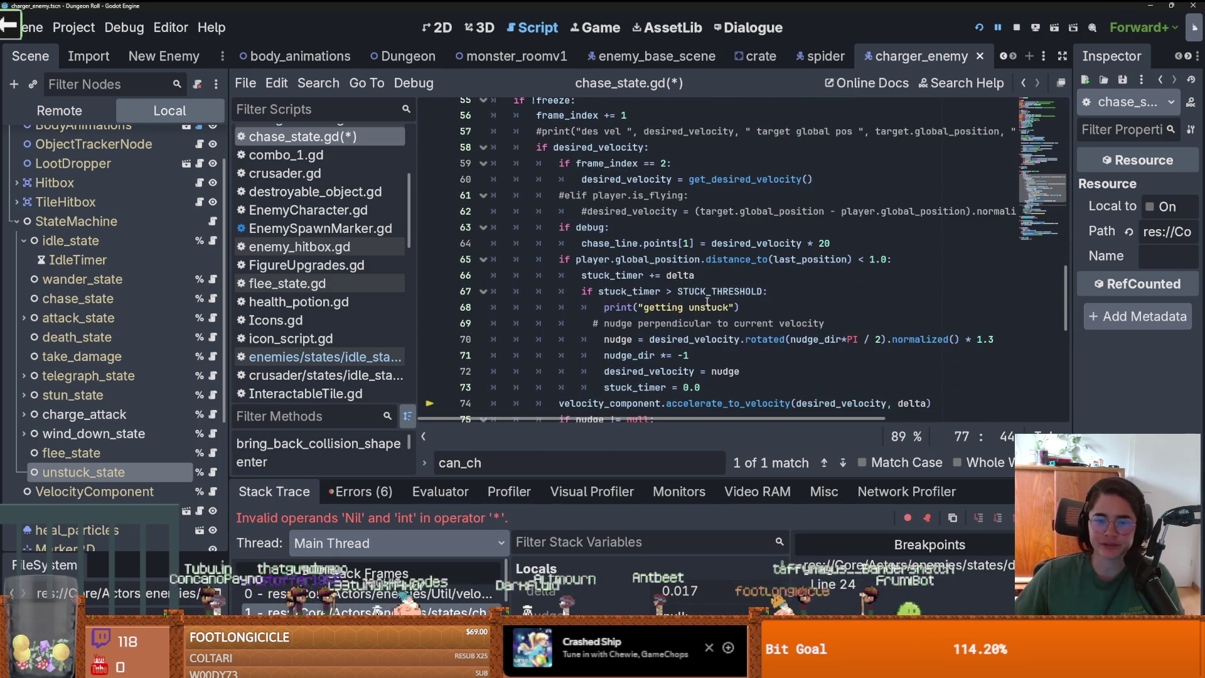
key("Down")
key("Down")
key("Down")
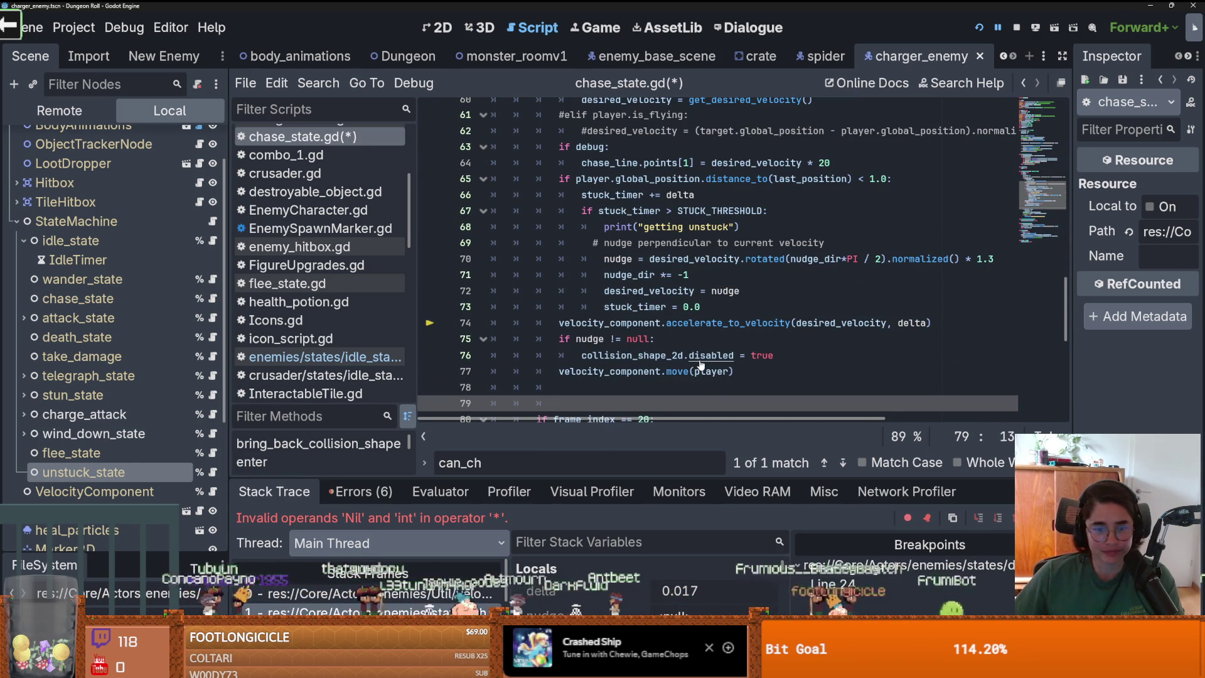
key("Up")
key("Up")
scroll(702, 365, "up", 1)
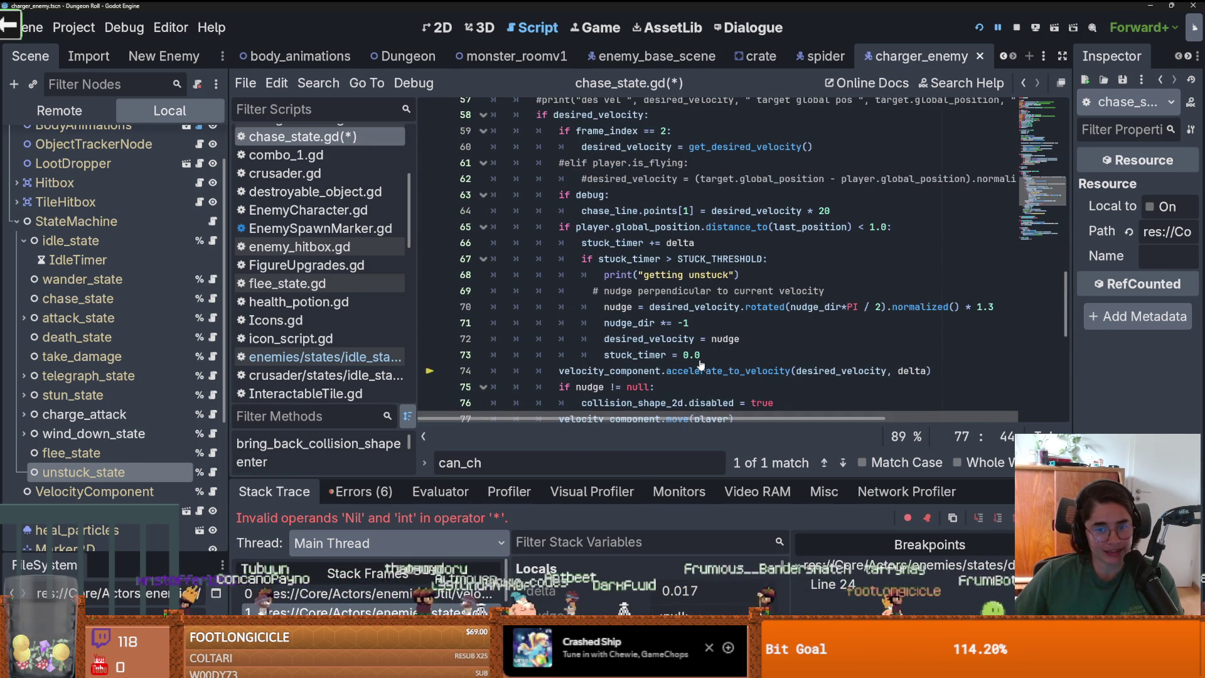
mouse_move(700, 355)
left_mouse_down()
mouse_move(583, 259)
mouse_move(580, 239)
left_mouse_up()
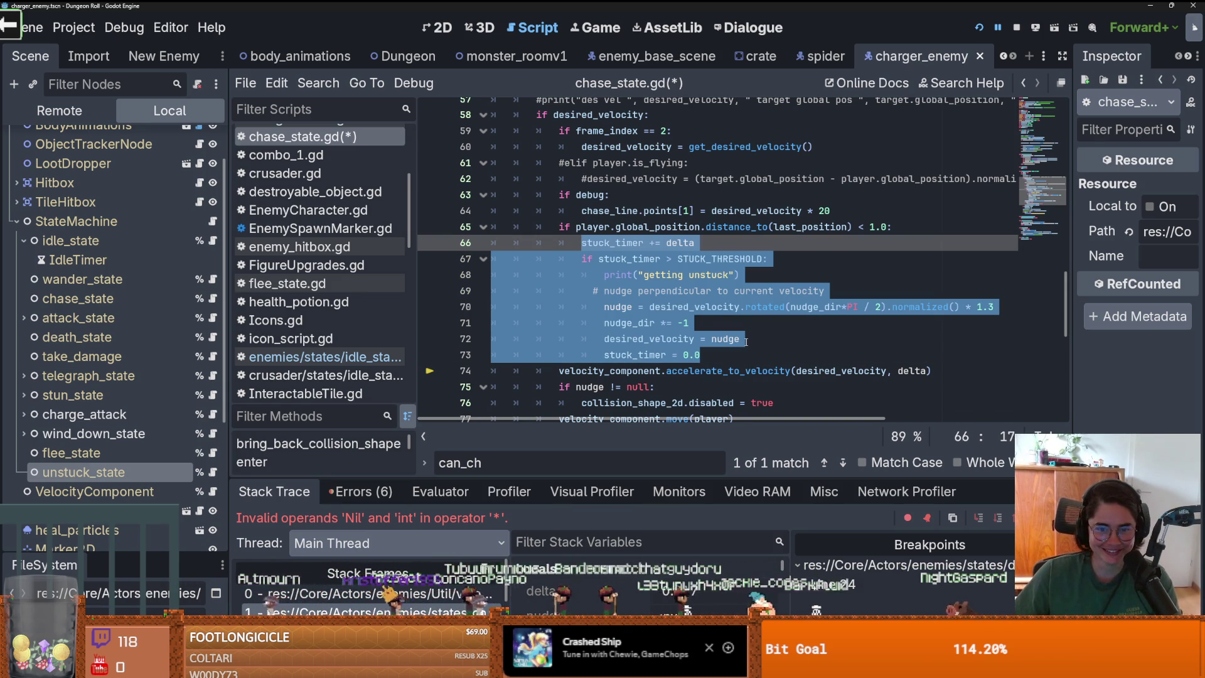
key("ctrl+z")
key("ctrl+z")
key("ctrl+z")
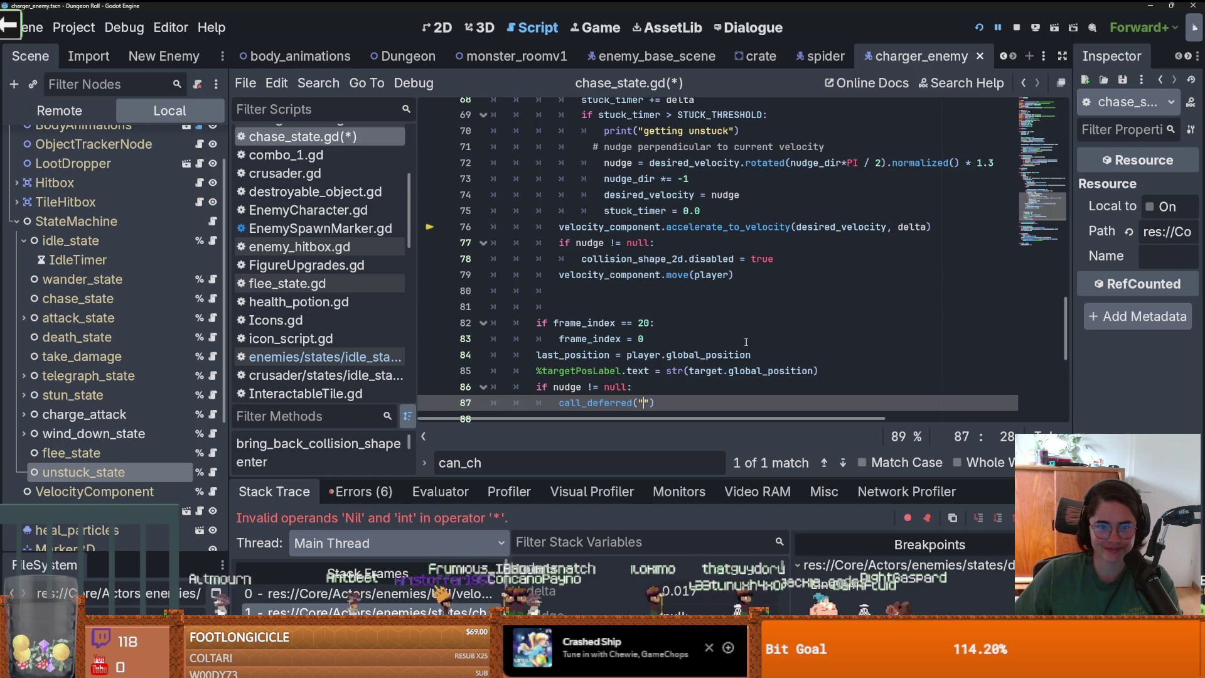
key("ctrl+z")
key("ctrl+z")
key("ctrl+z")
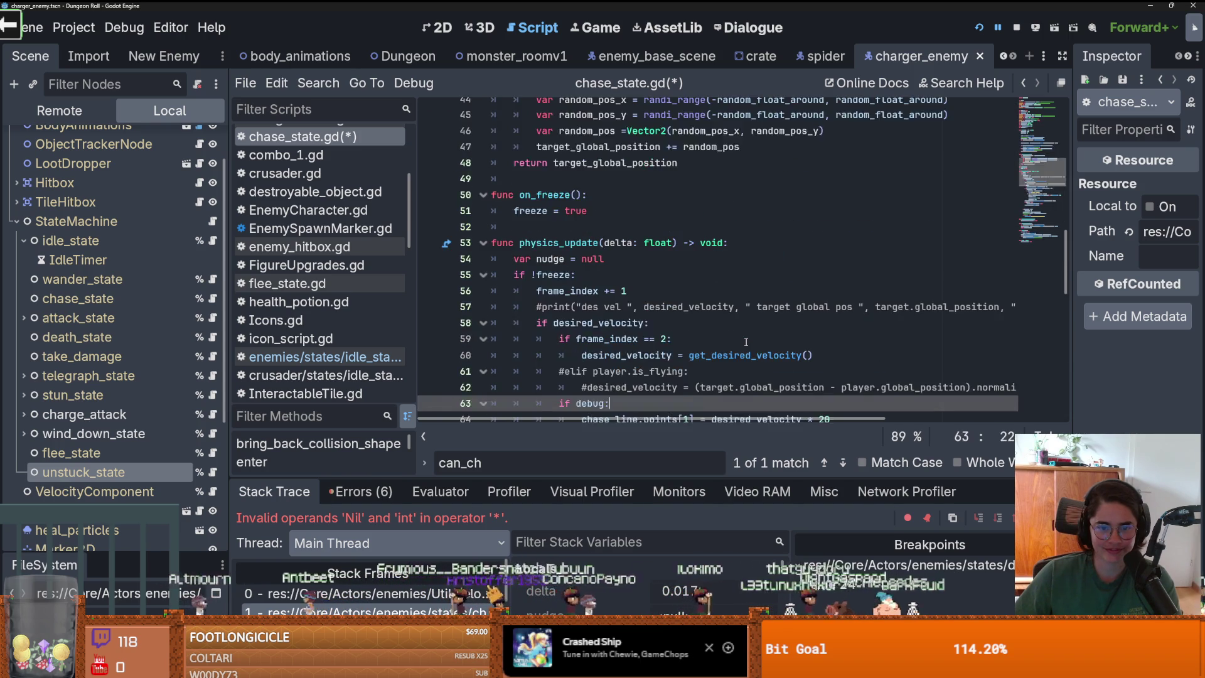
Check where global_position is used and select the stuck_timer nudge block for removal
left_click(746, 342)
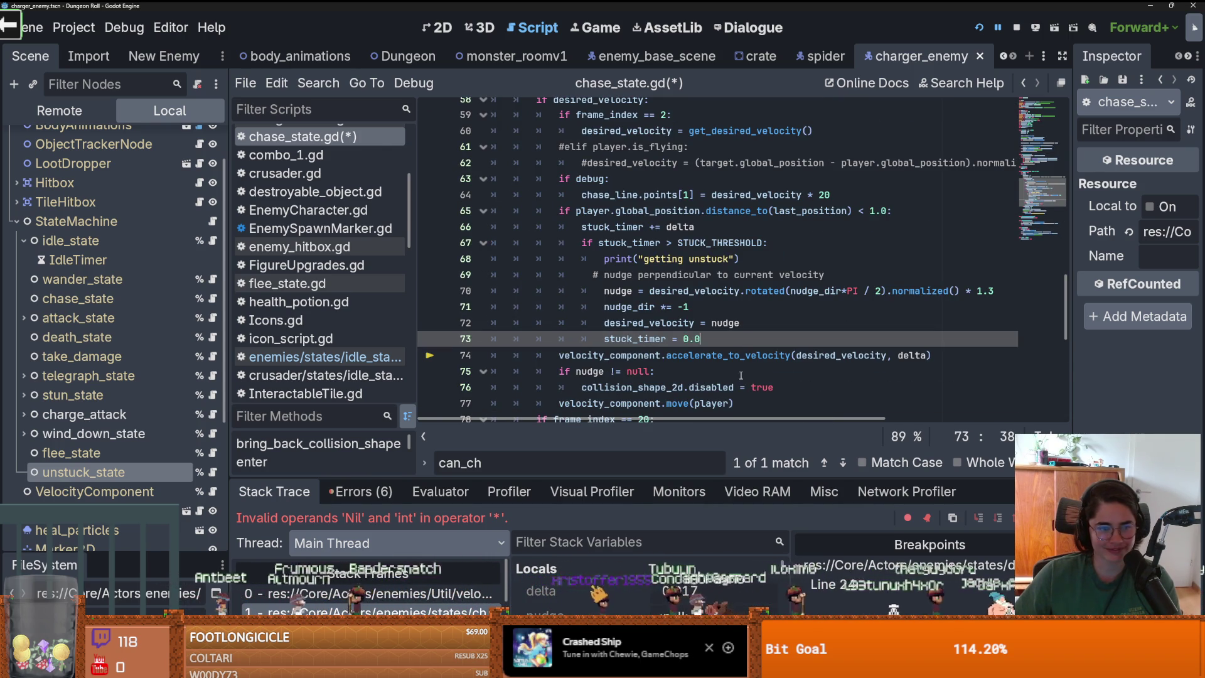
mouse_move(647, 325)
left_mouse_down()
mouse_move(568, 264)
mouse_move(551, 230)
left_mouse_up()
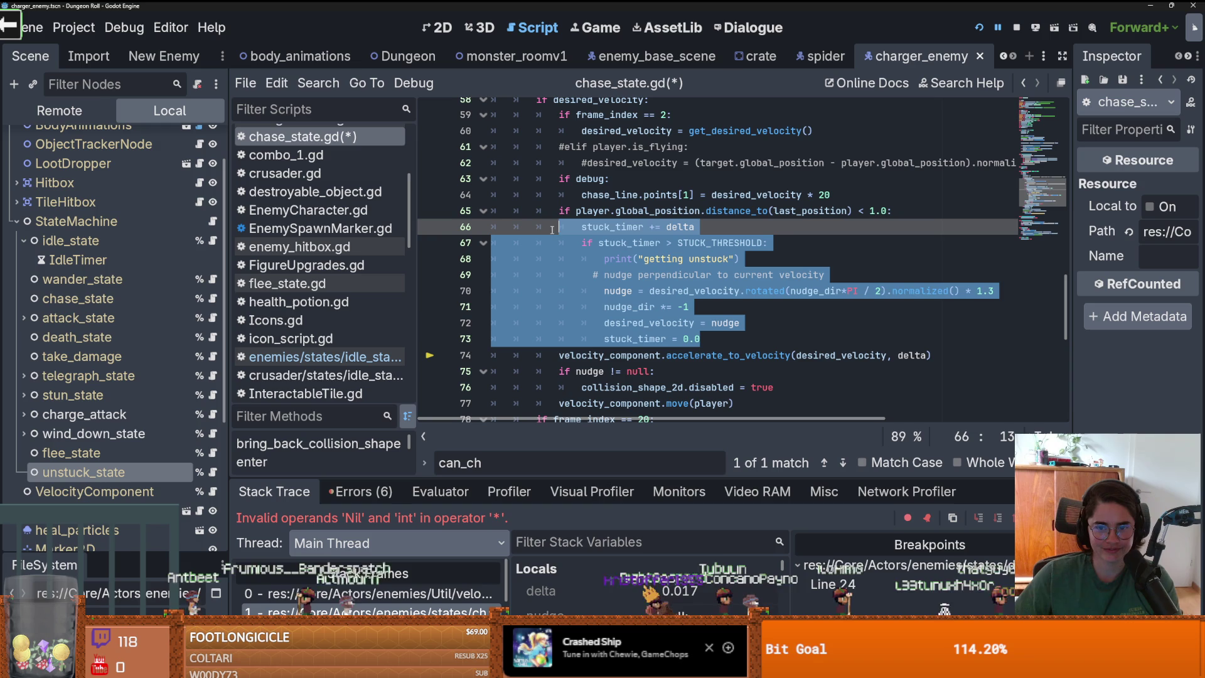
double_click(663, 212)
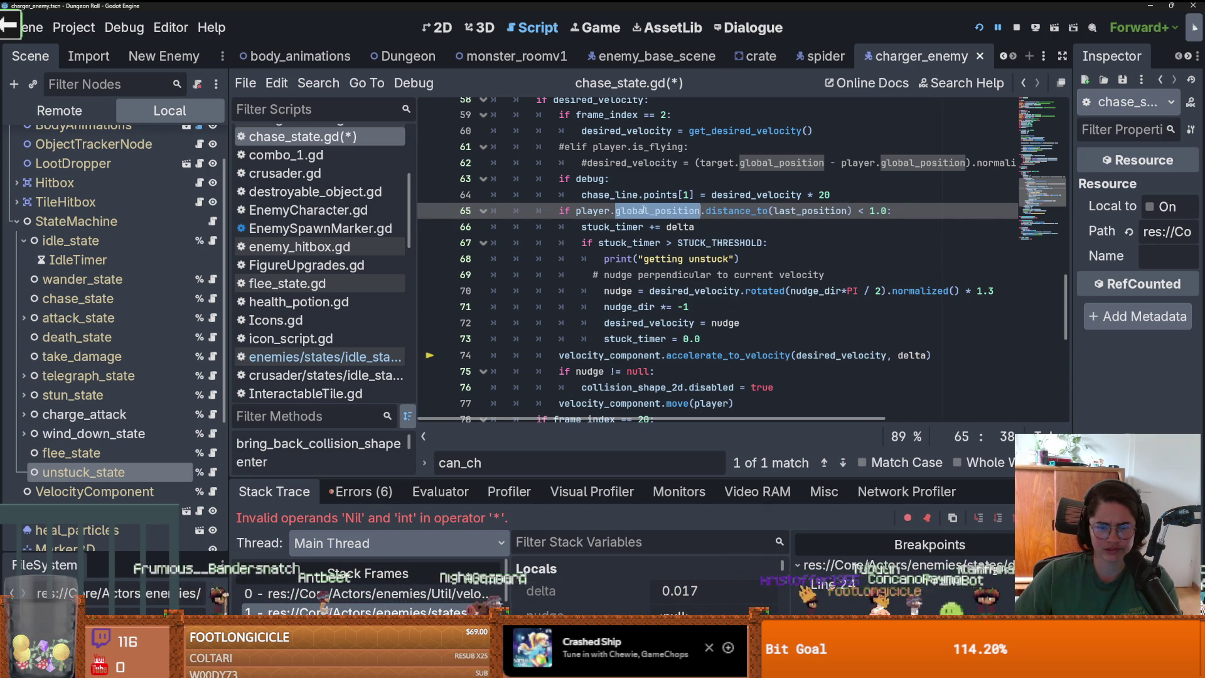
scroll(661, 298, "up", 2)
scroll(660, 300, "down", 1)
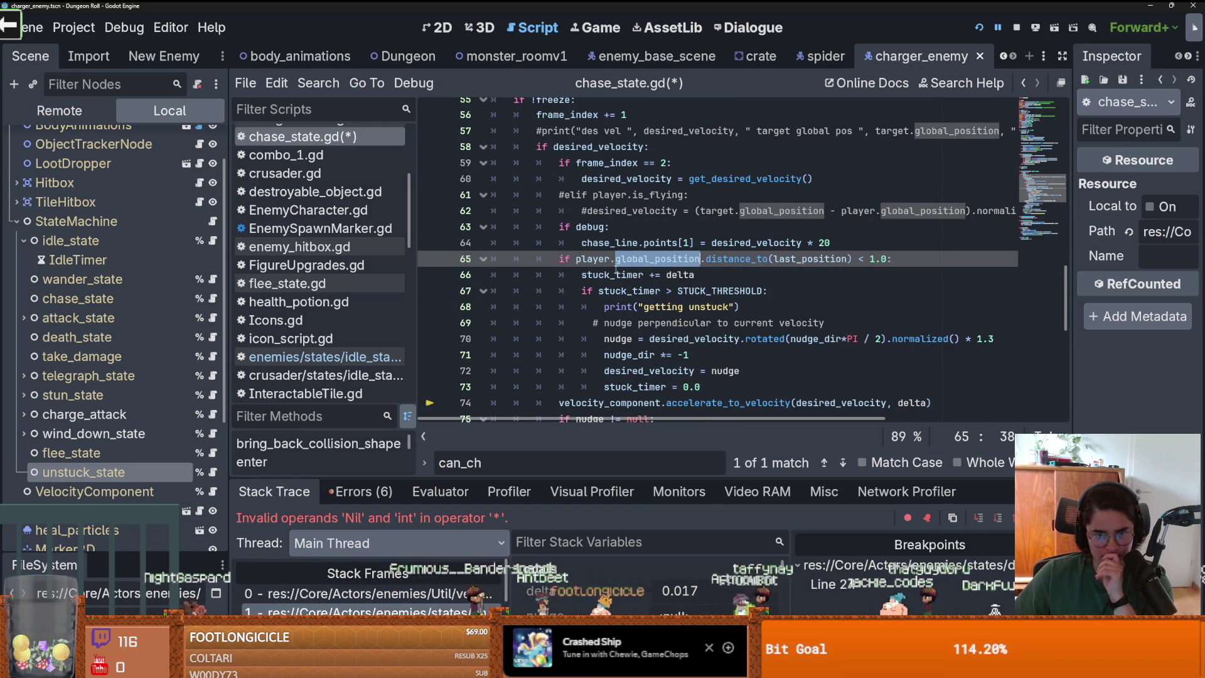
left_click(758, 259)
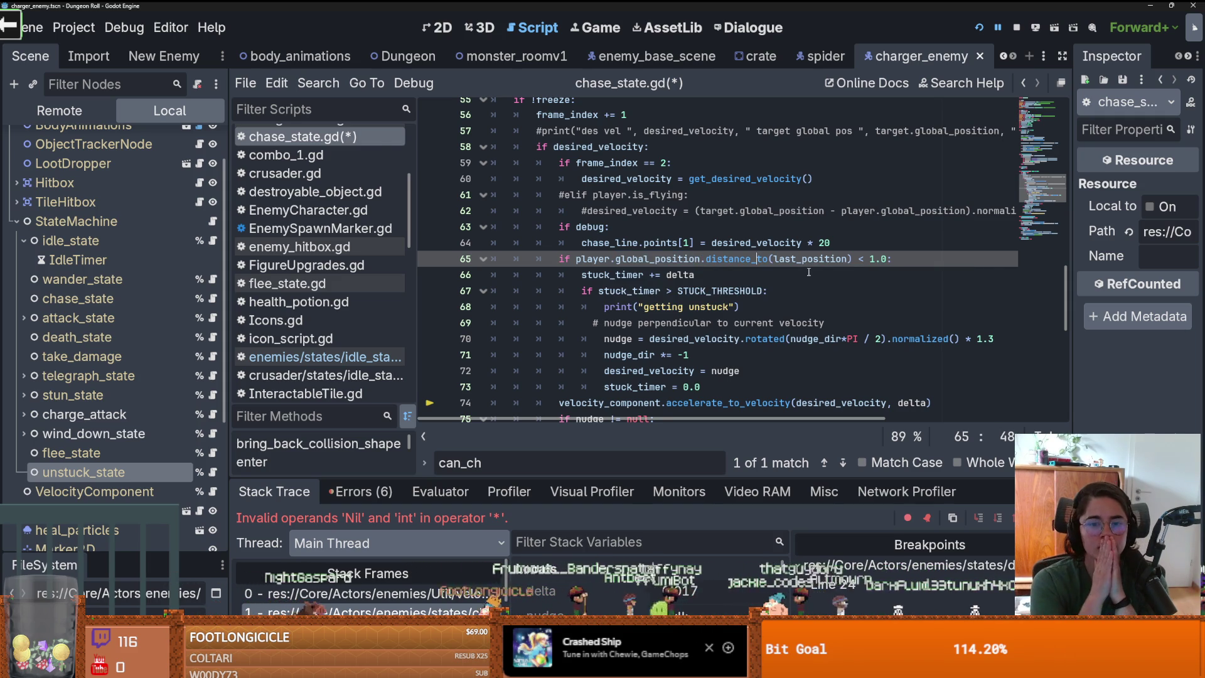
left_click_drag(714, 388, 583, 275)
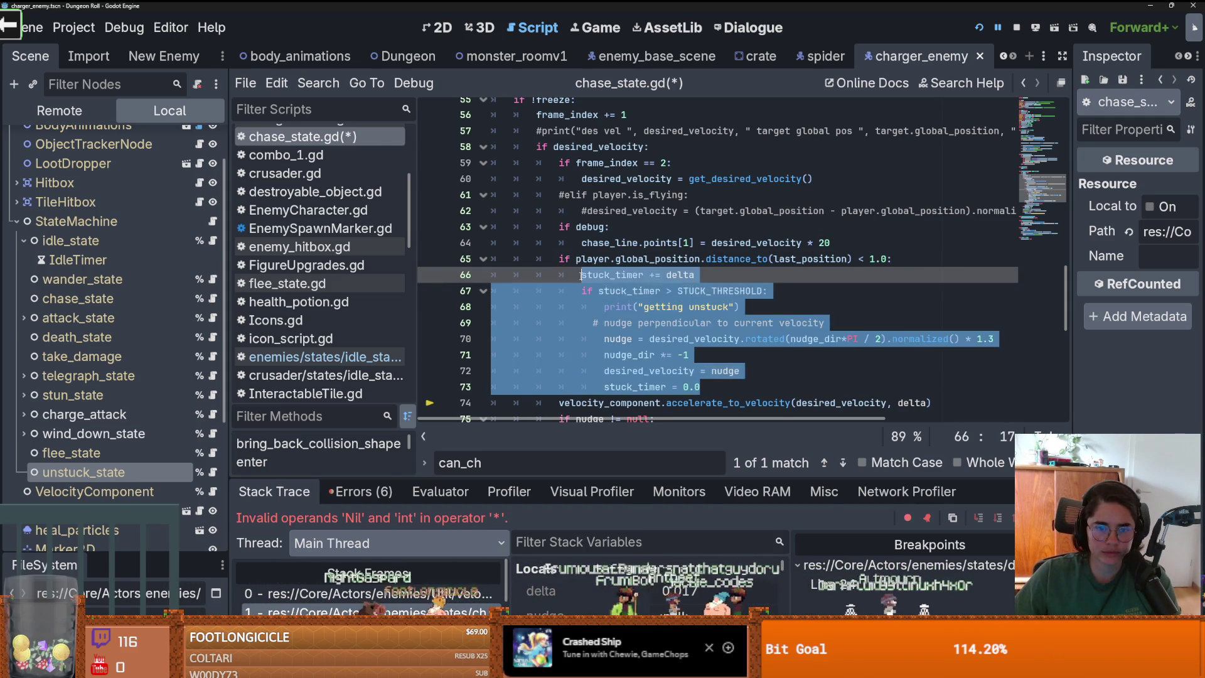
Delete the stuck_timer nudge block and copy the telegraph state transition line
key("BackSpace")
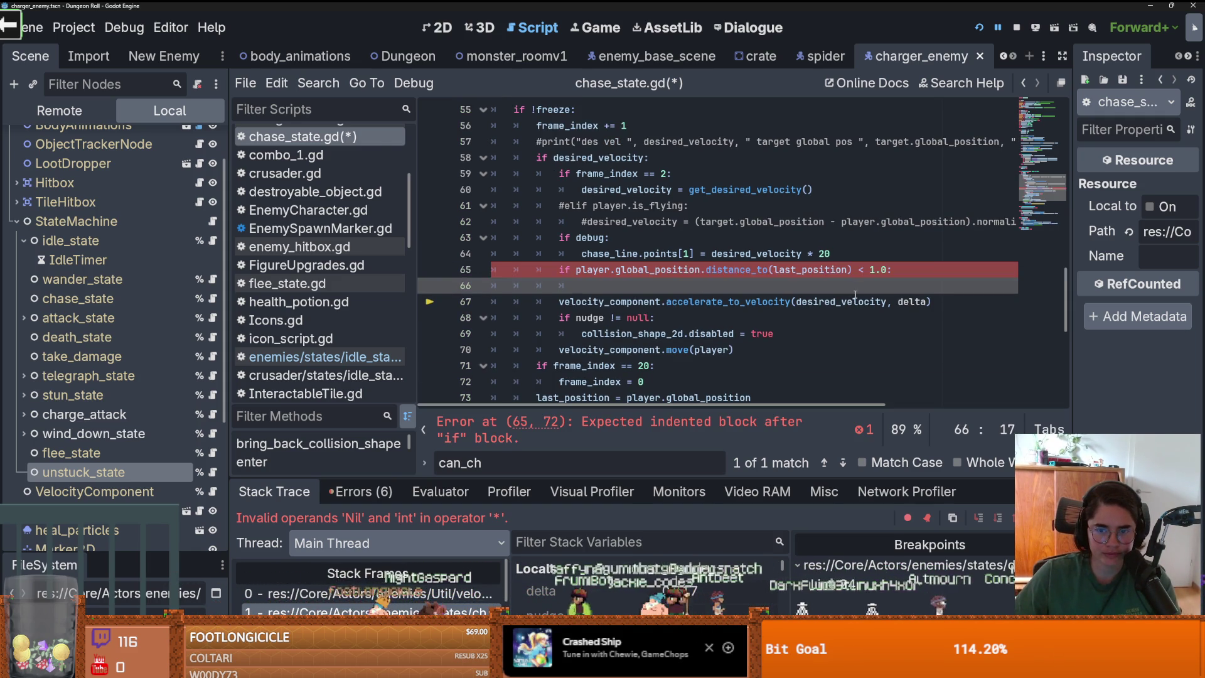
double_click(854, 296)
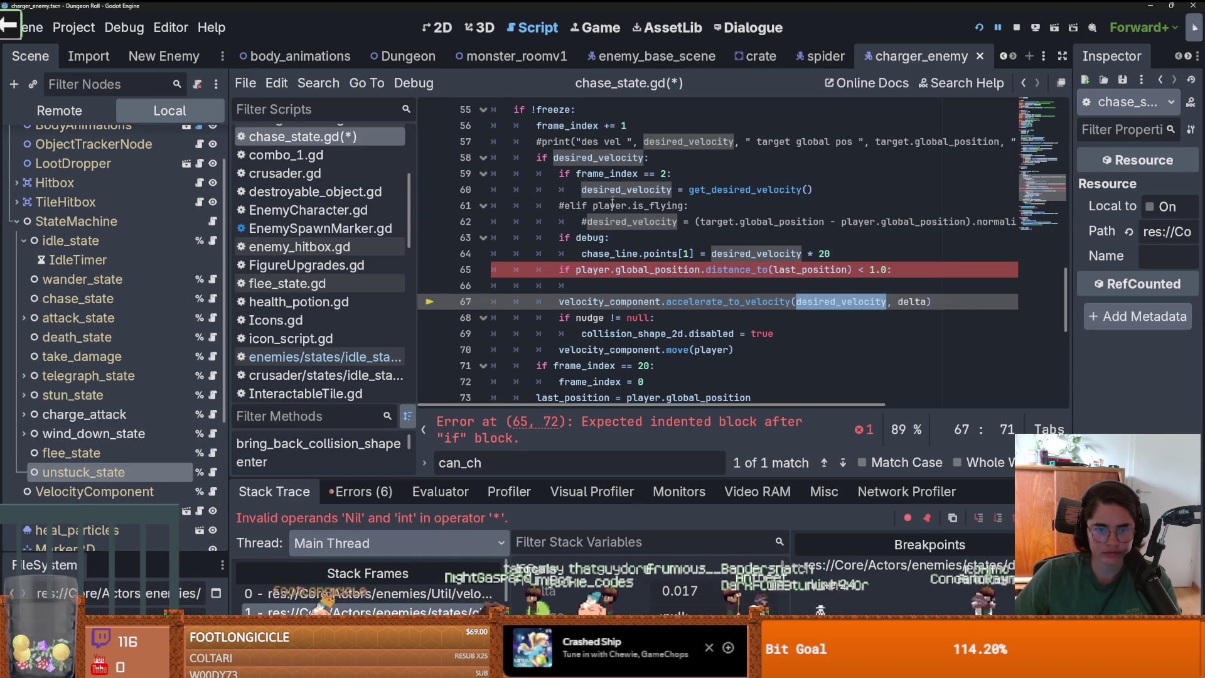
left_click(612, 289)
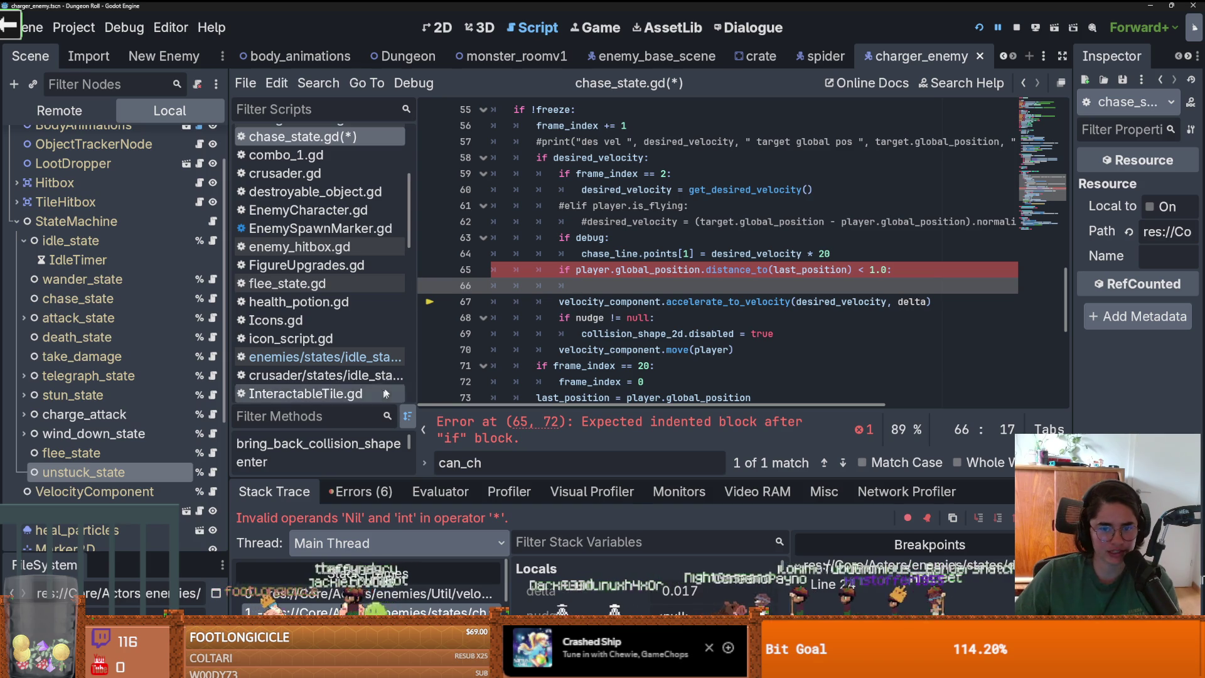
scroll(713, 358, "down", 4)
scroll(713, 358, "down", 3)
left_click(754, 330)
key("shift+Home")
key("ctrl+c")
Paste the transition onto empty line 66, retarget it to %unstuck_state, and save
scroll(633, 157, "up", 5)
left_click(632, 157)
key("ctrl+v")
scroll(805, 266, "up", 2)
left_click_drag(727, 271, 719, 271)
key("BackSpace")
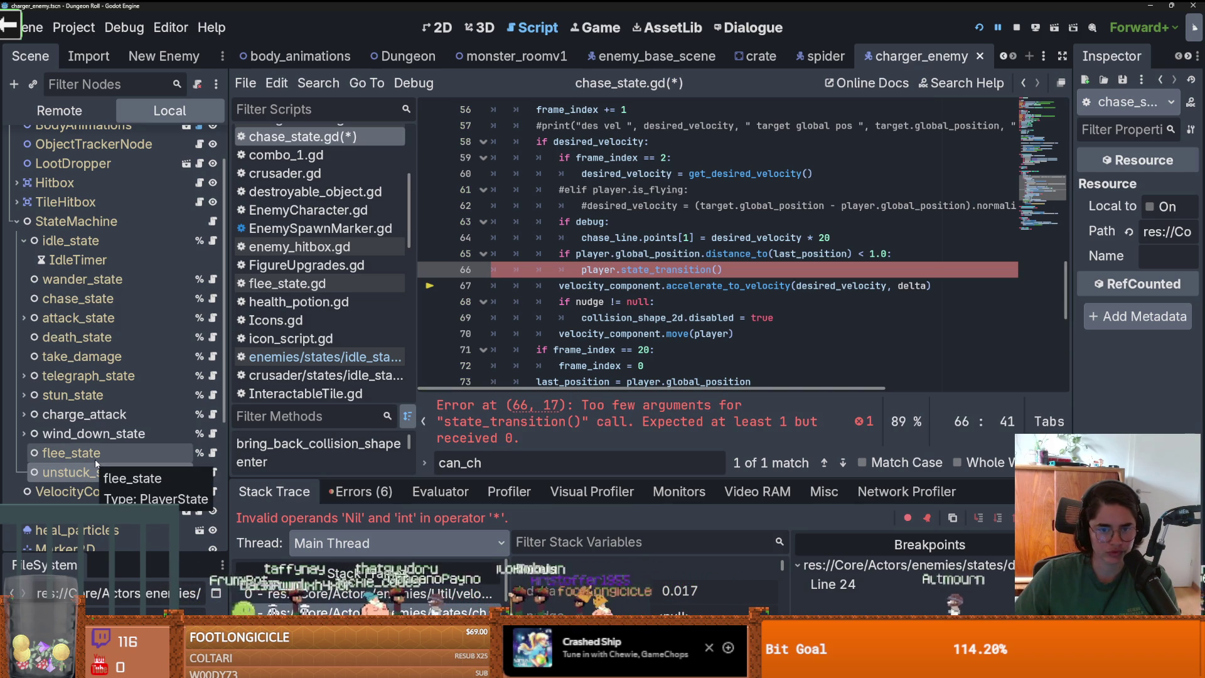
scroll(549, 349, "down", 1)
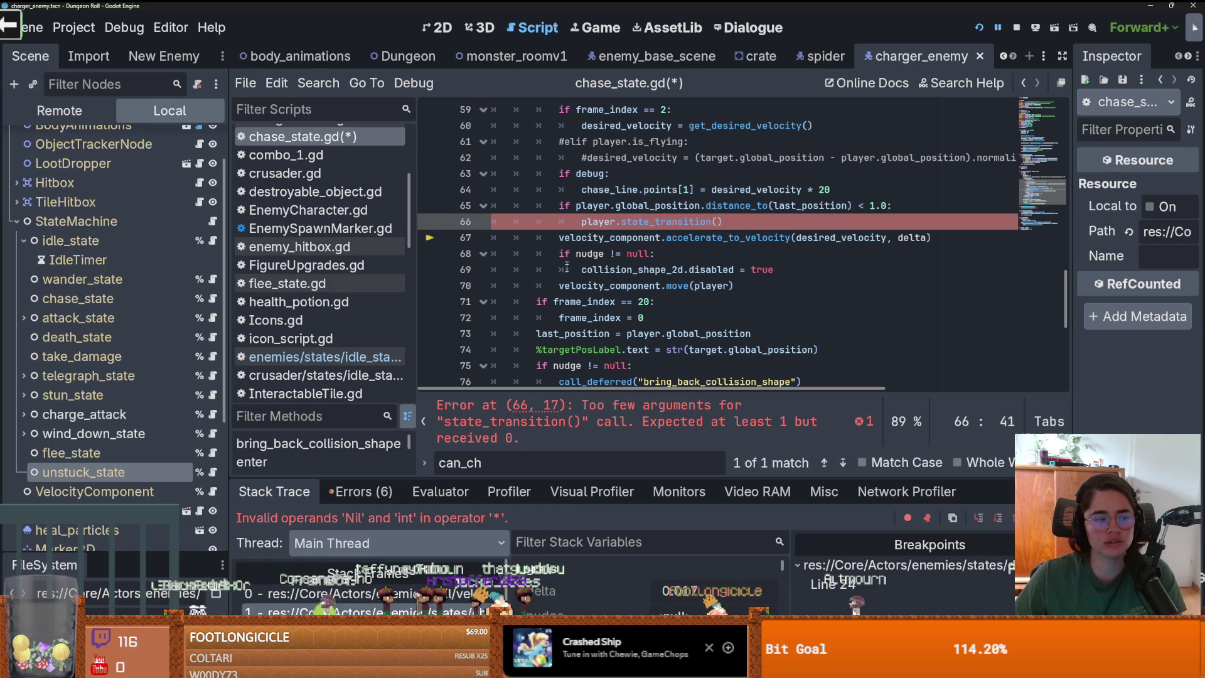
left_click_drag(130, 477, 718, 222)
key("ctrl+s")
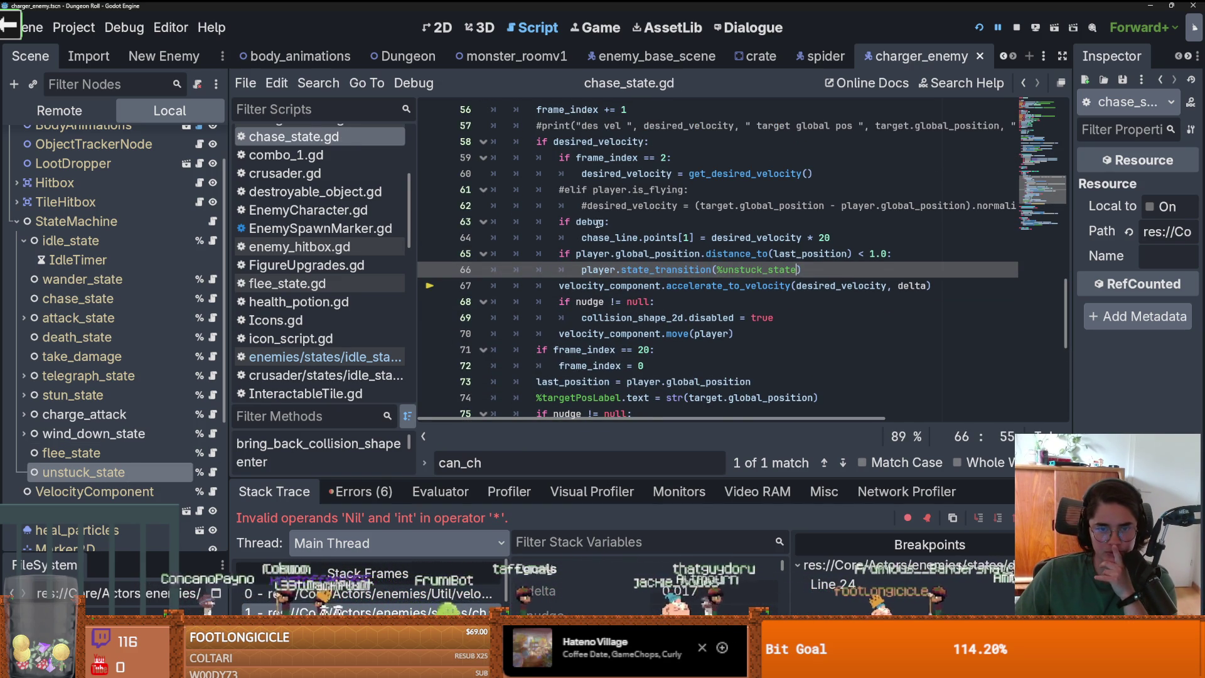
Delete the commented-out flying branch and its leftover empty line
scroll(629, 284, "up", 1)
left_click_drag(560, 239, 941, 239)
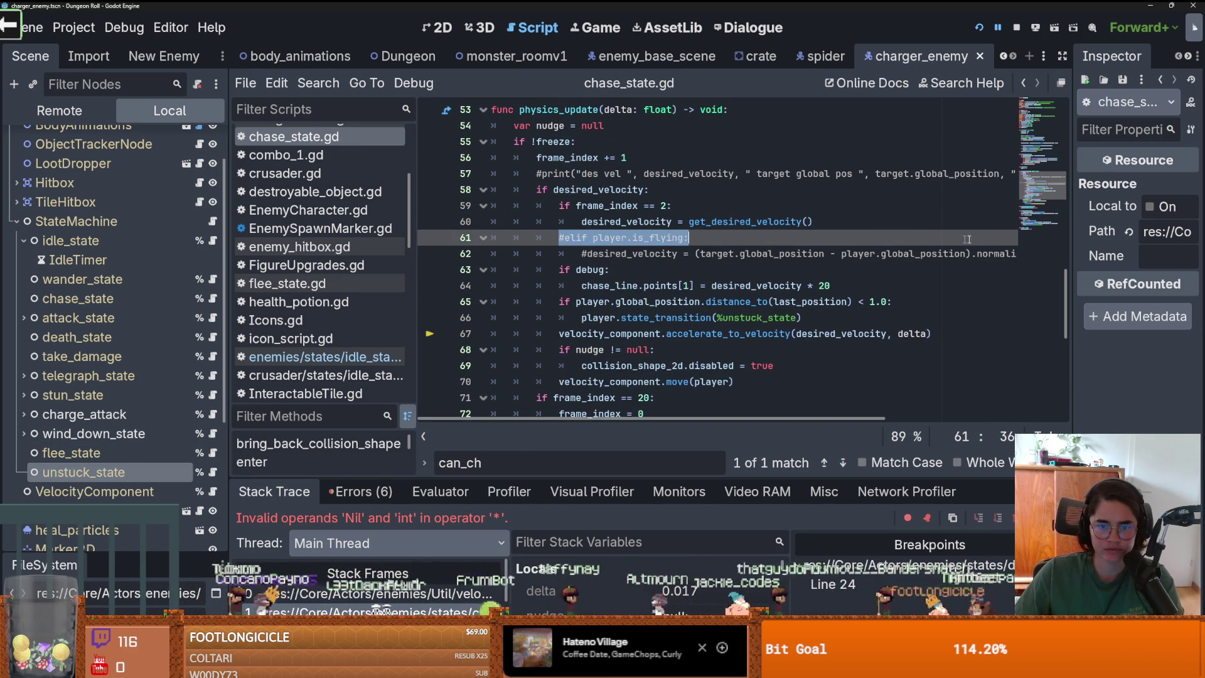
key("shift+Down")
key("BackSpace")
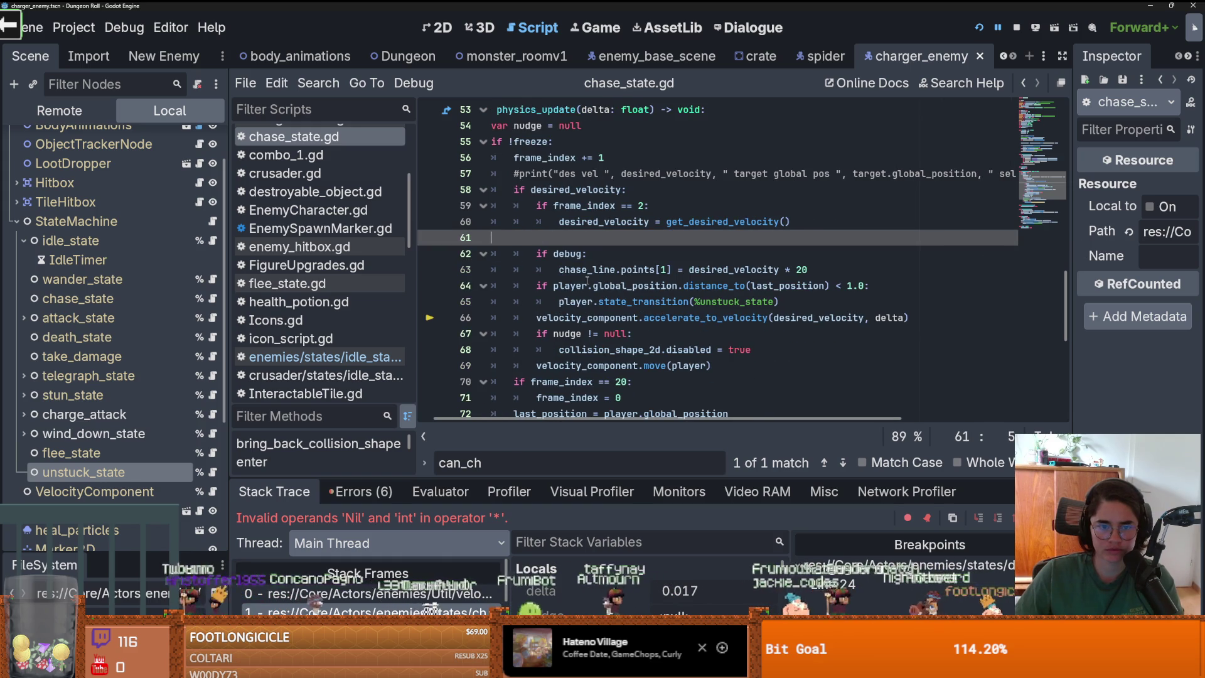
key("BackSpace")
left_click_drag(535, 173, 1101, 169)
key("Up")
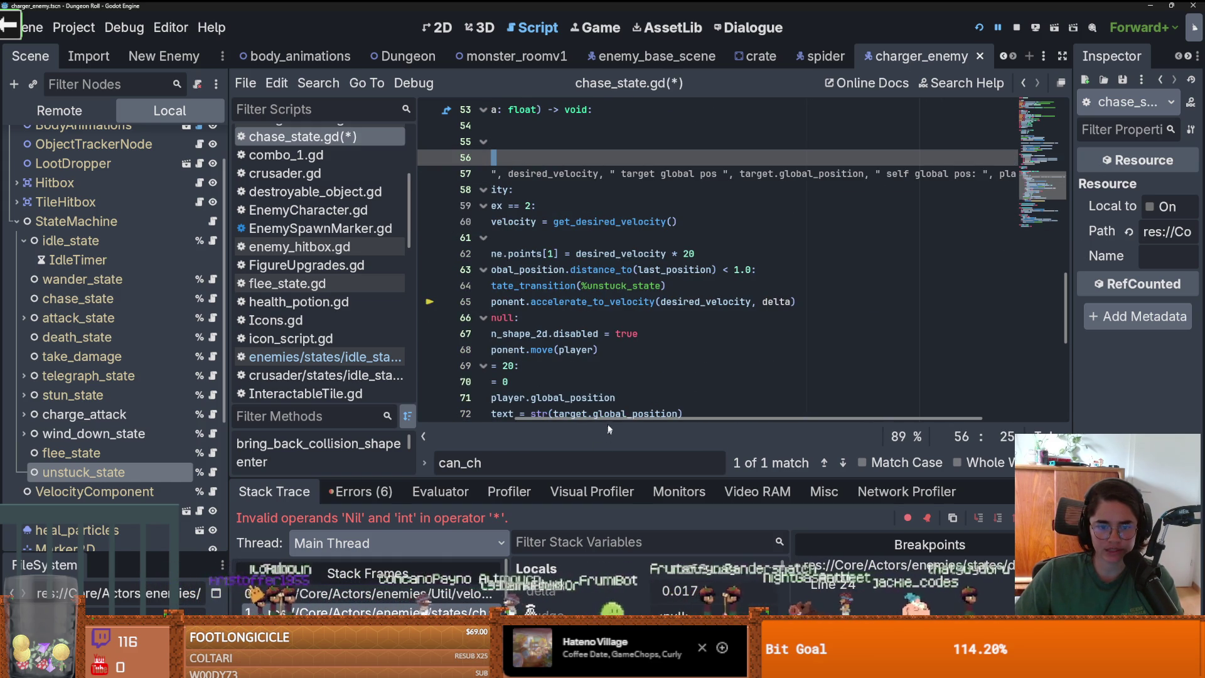
Inspect where desired_velocity and velocity_component are used on lines 58–68
left_click_drag(606, 418, 509, 418)
double_click(604, 190)
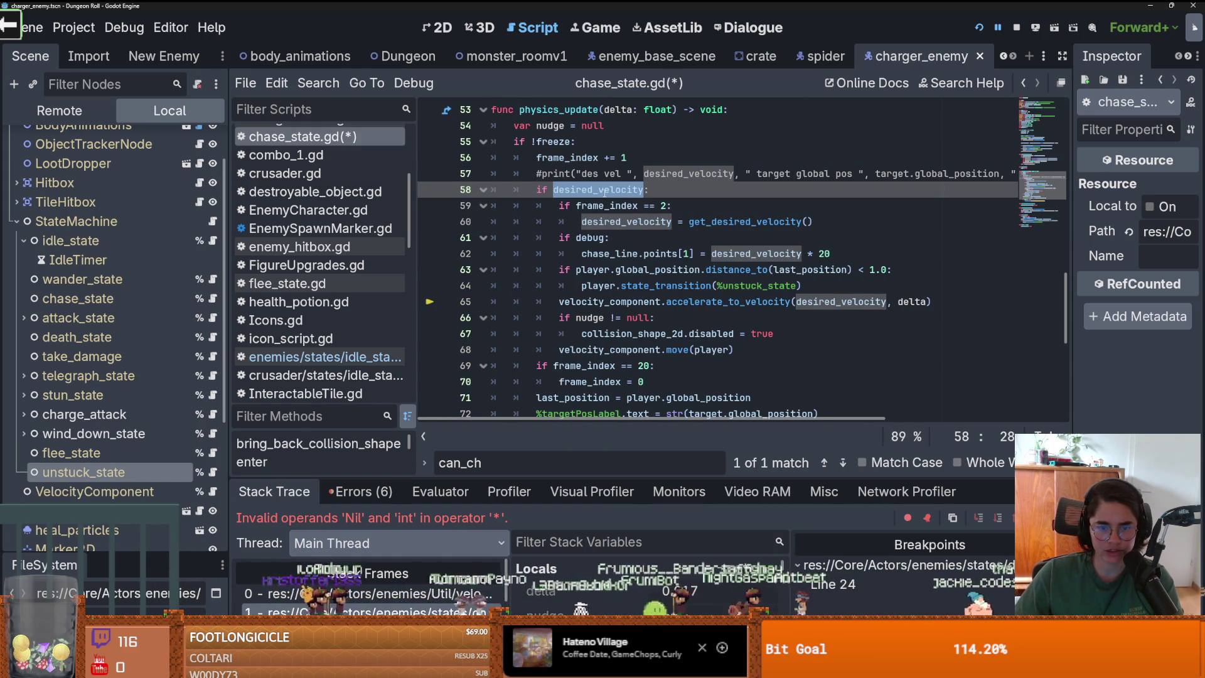
left_click(588, 191)
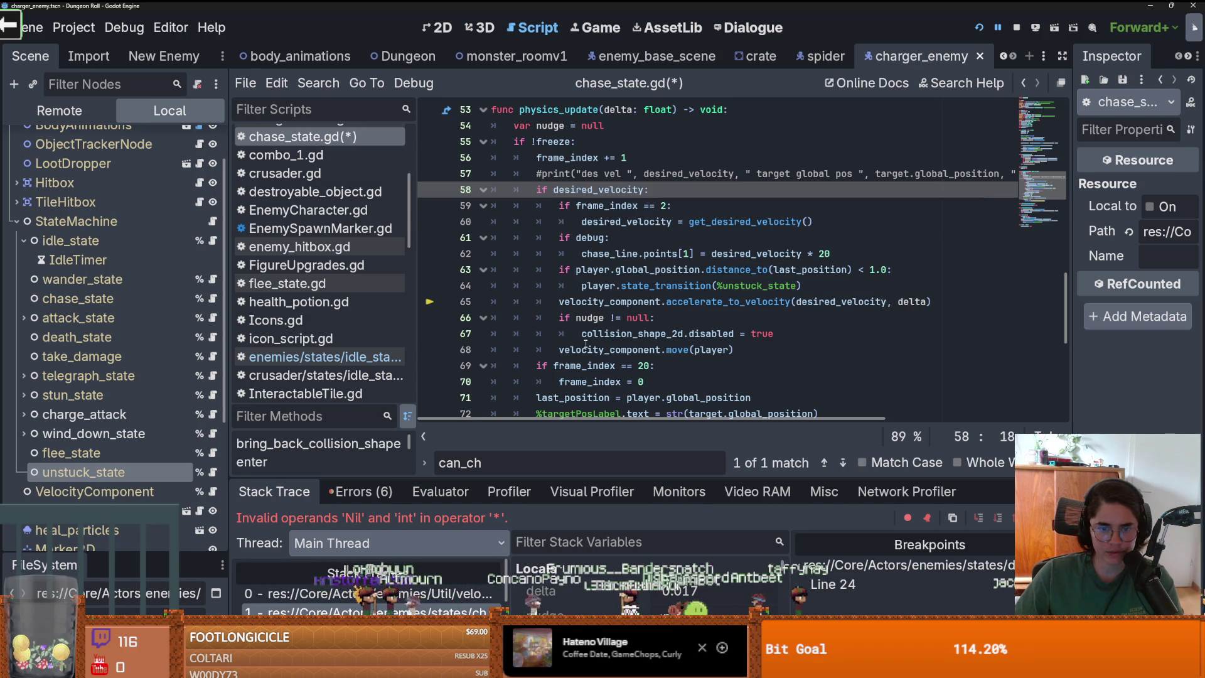
double_click(612, 349)
left_click(669, 308)
double_click(830, 302)
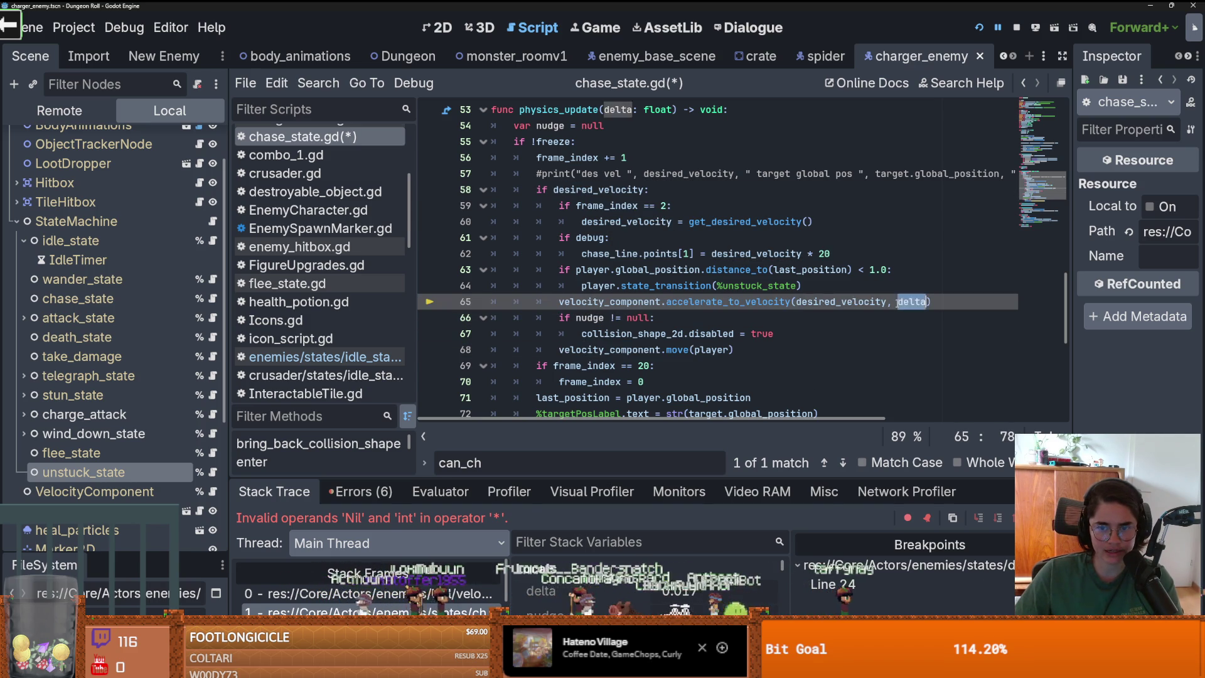
Step the paused game to line 68 with F10, enlarge the debugger, and rerun the game
key("F10")
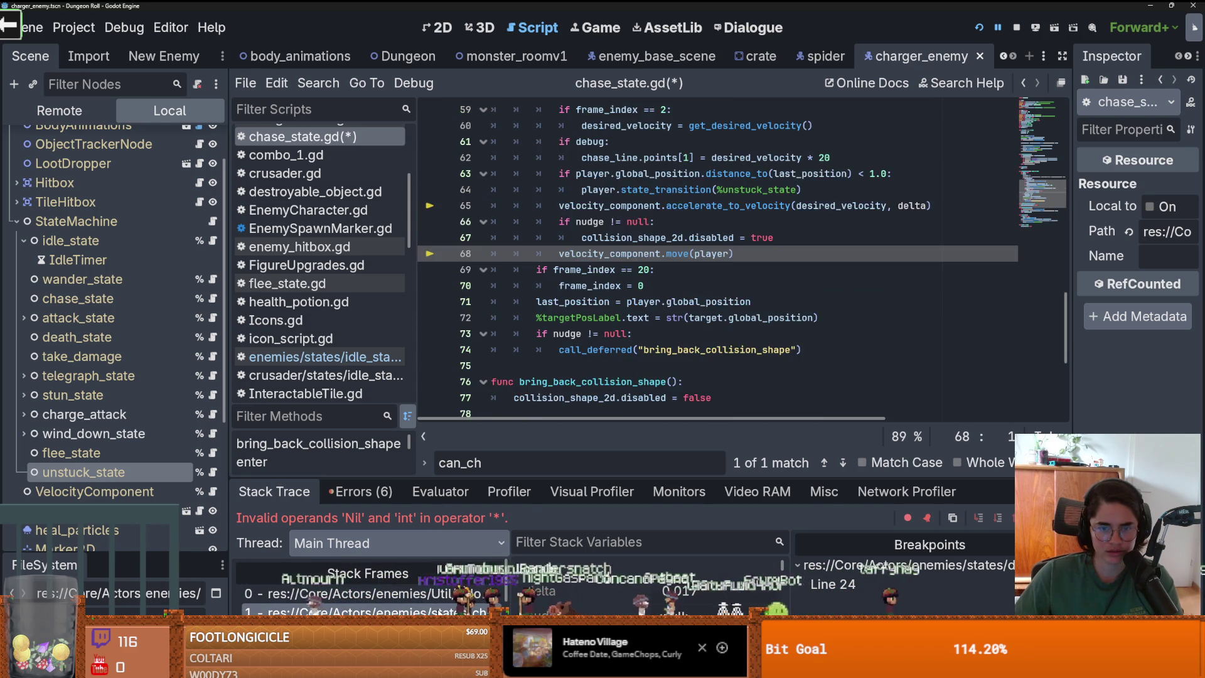
scroll(638, 285, "up", 2)
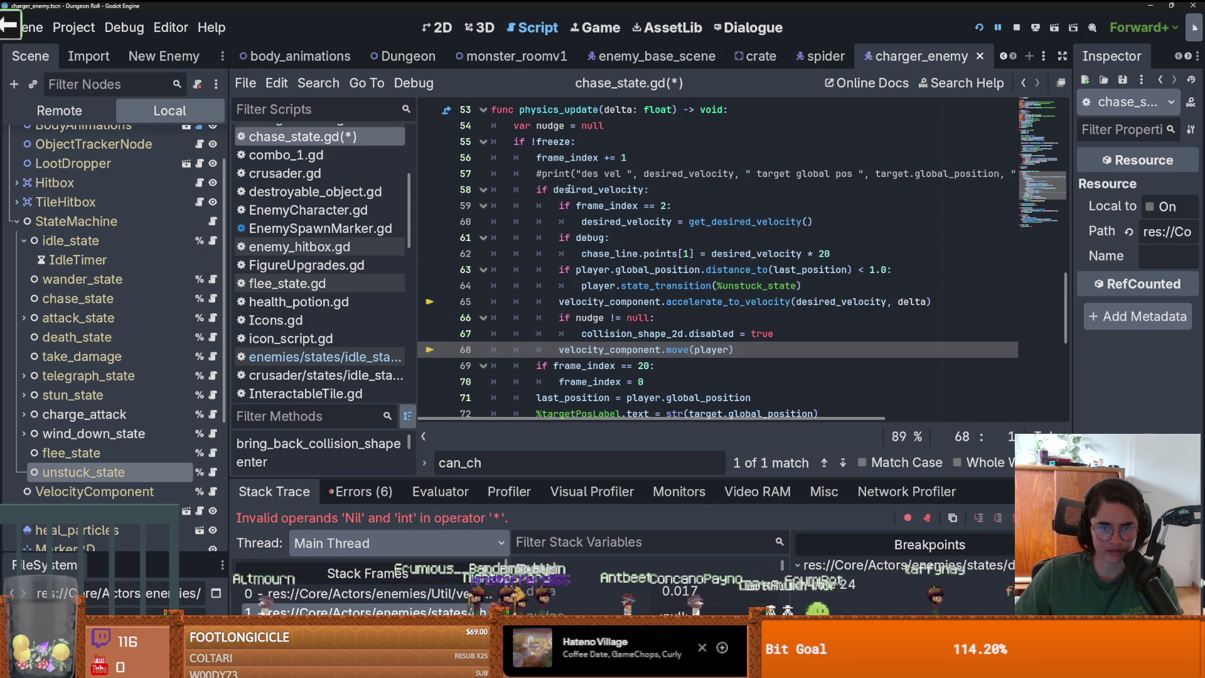
mouse_move(664, 478)
left_mouse_down()
mouse_move(663, 275)
mouse_move(664, 329)
mouse_move(628, 255)
mouse_move(584, 232)
mouse_move(584, 478)
left_mouse_up()
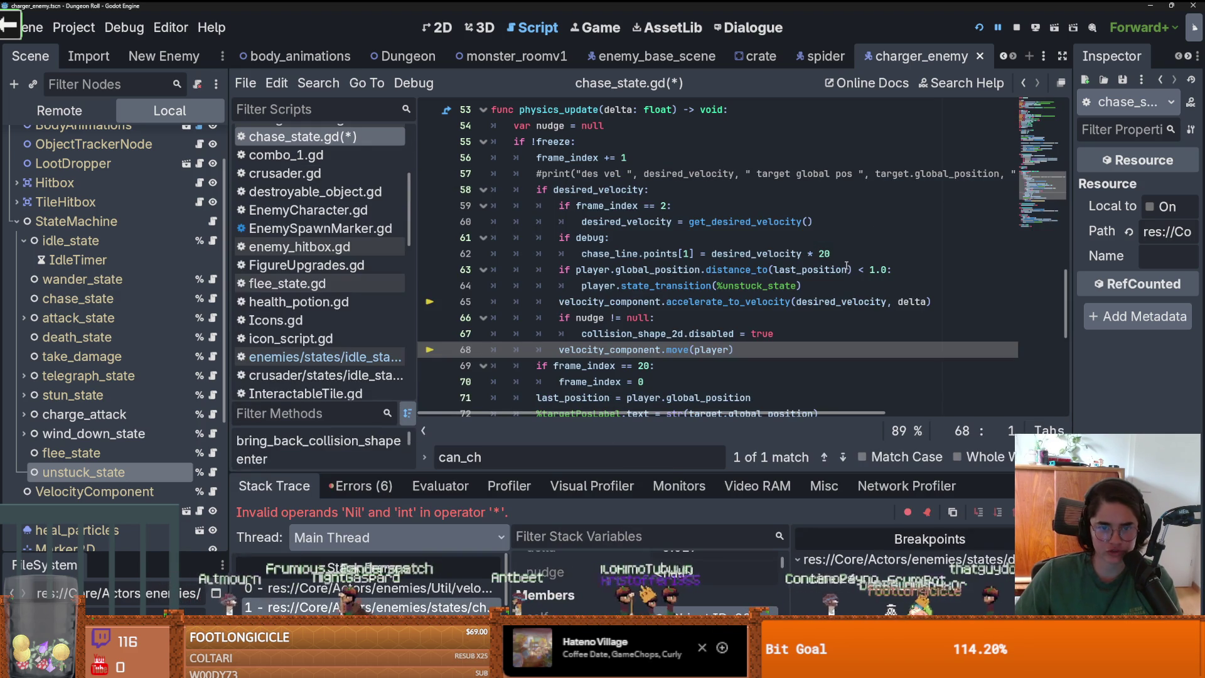
left_click(983, 30)
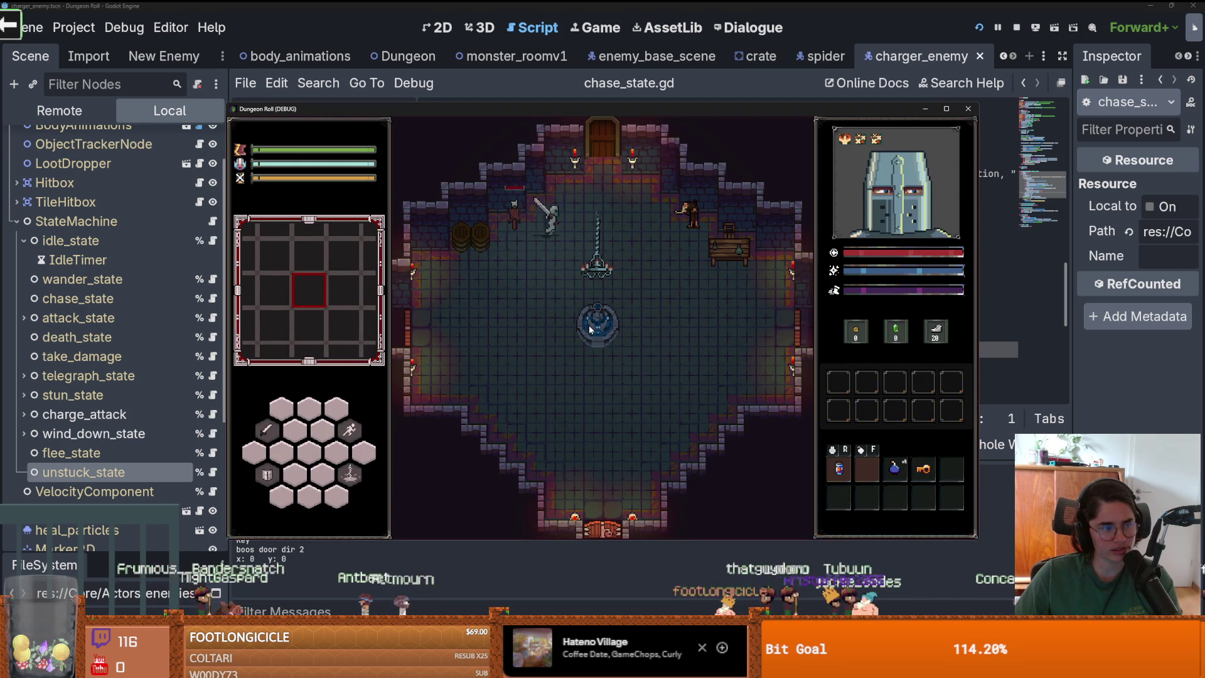
Walk the knight to the top door, open room selection with E, and choose the first room card
key("w")
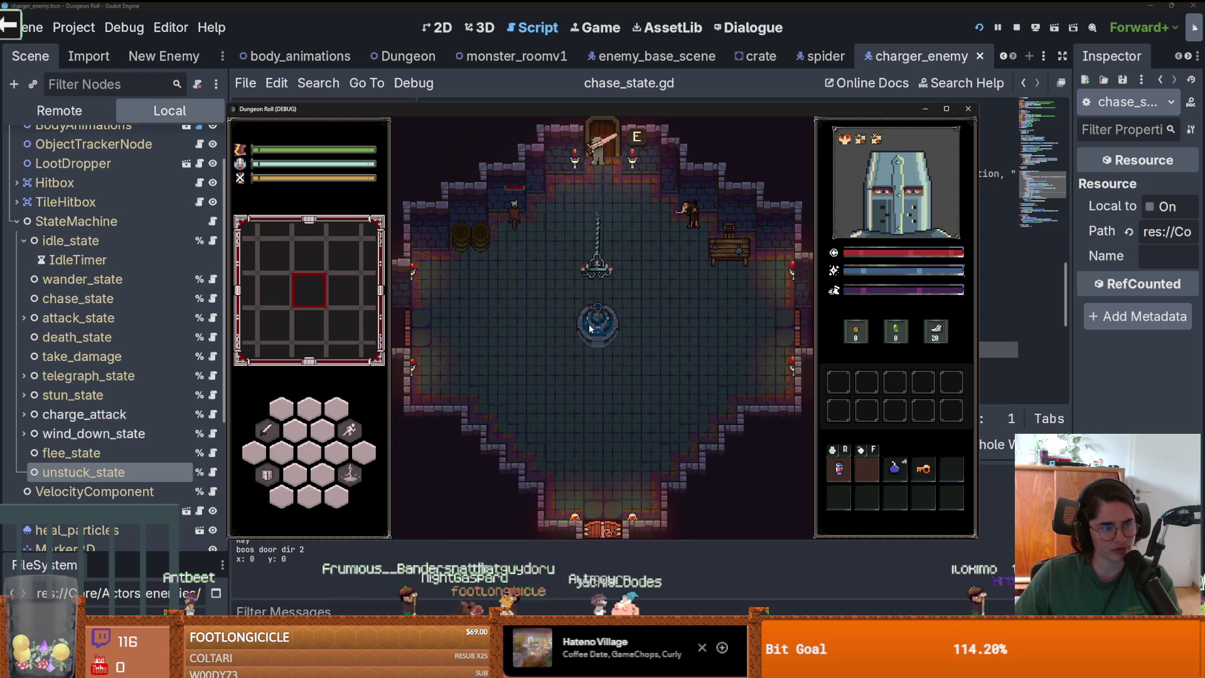
key("e")
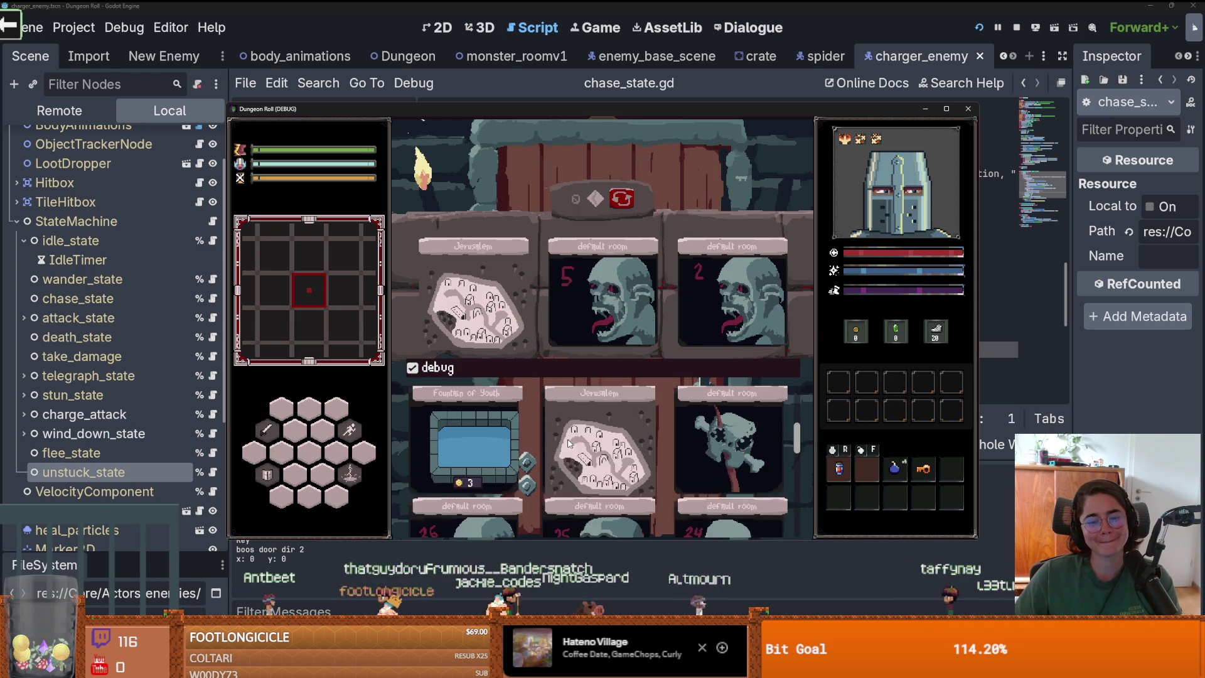
scroll(566, 438, "down", 1)
left_click(473, 479)
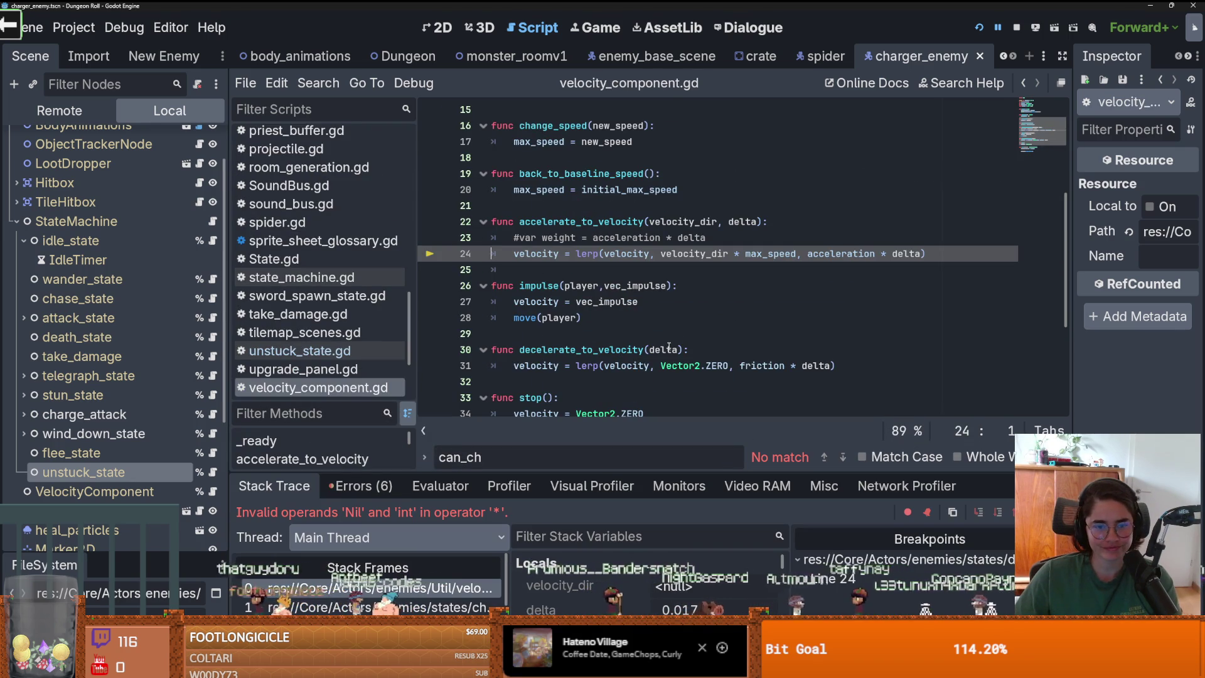
From stack frame 1, add "!= null" to line 58's desired_velocity check and rerun the game
left_click(380, 601)
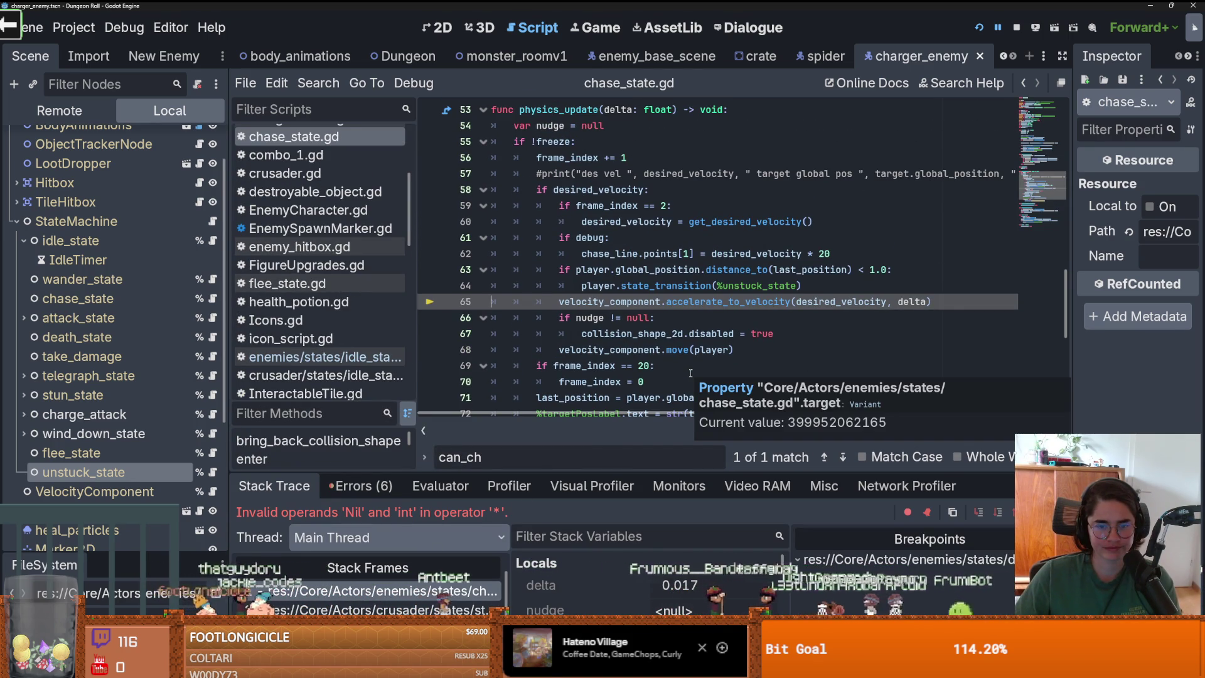
scroll(611, 600, "down", 5)
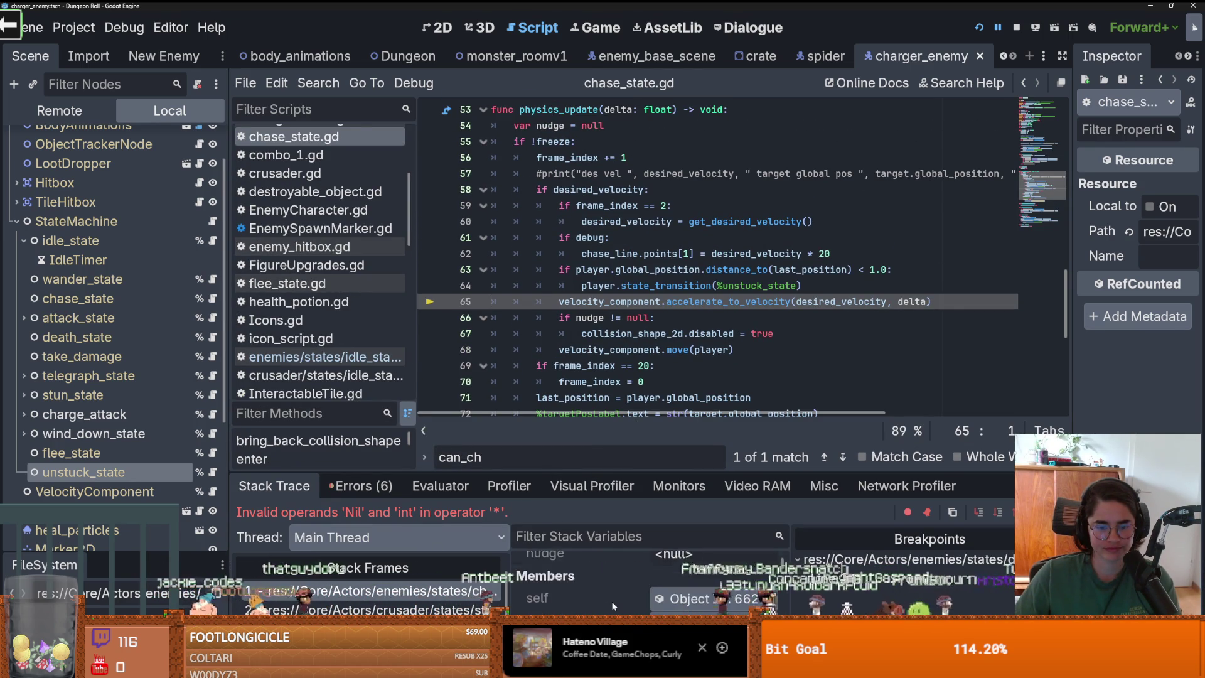
scroll(612, 600, "down", 5)
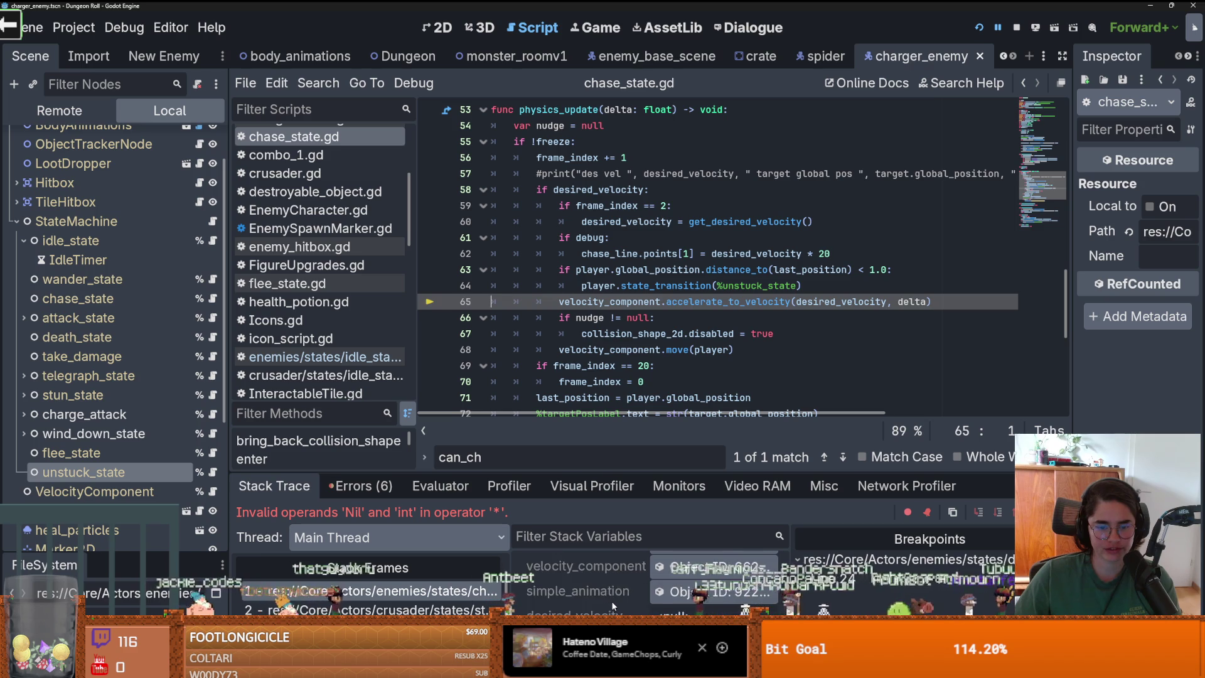
left_click(648, 189)
type("!= nu")
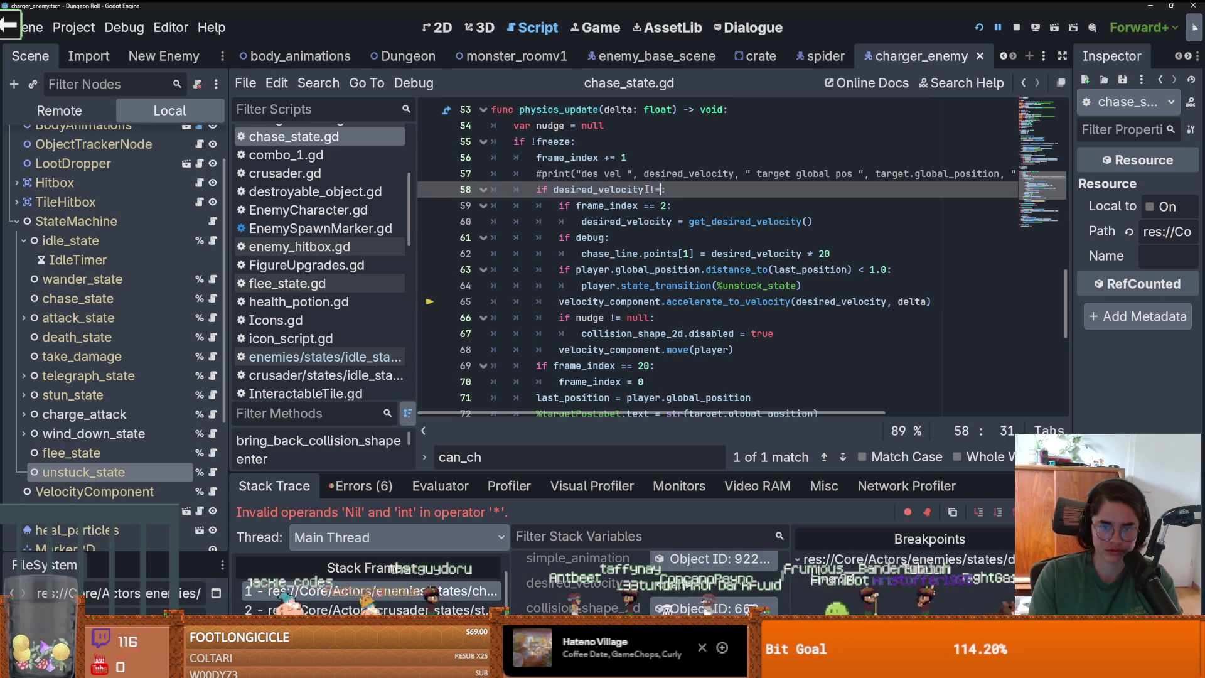
type("ll")
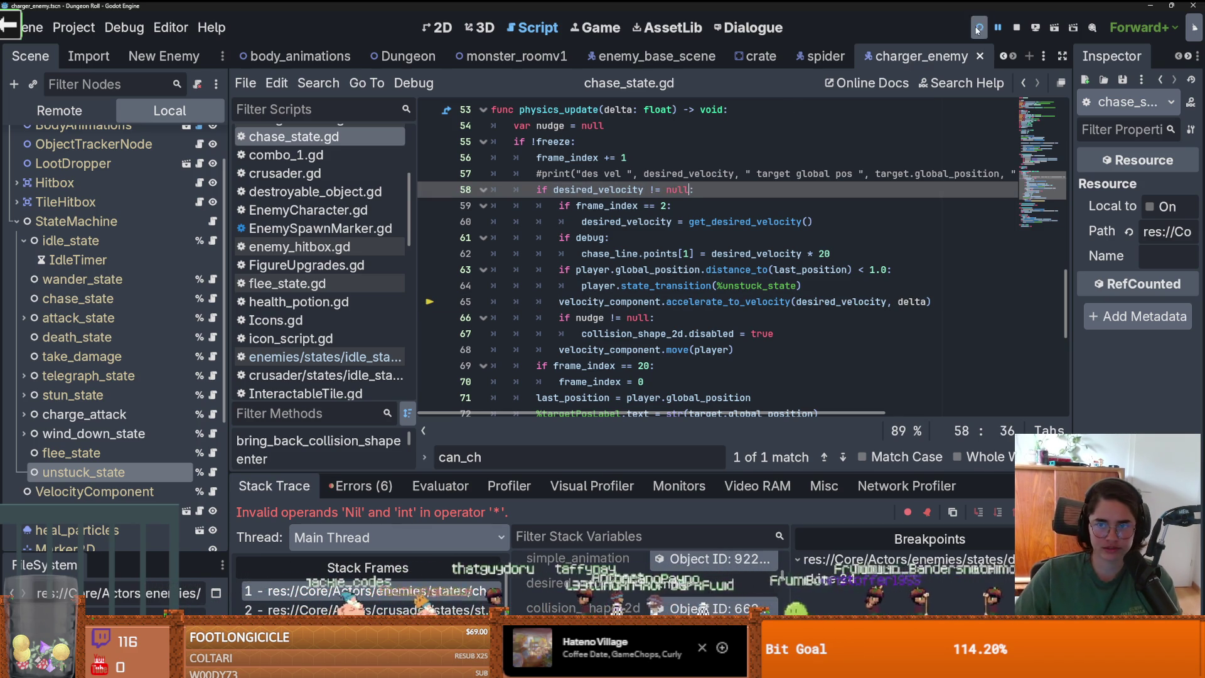
left_click(979, 27)
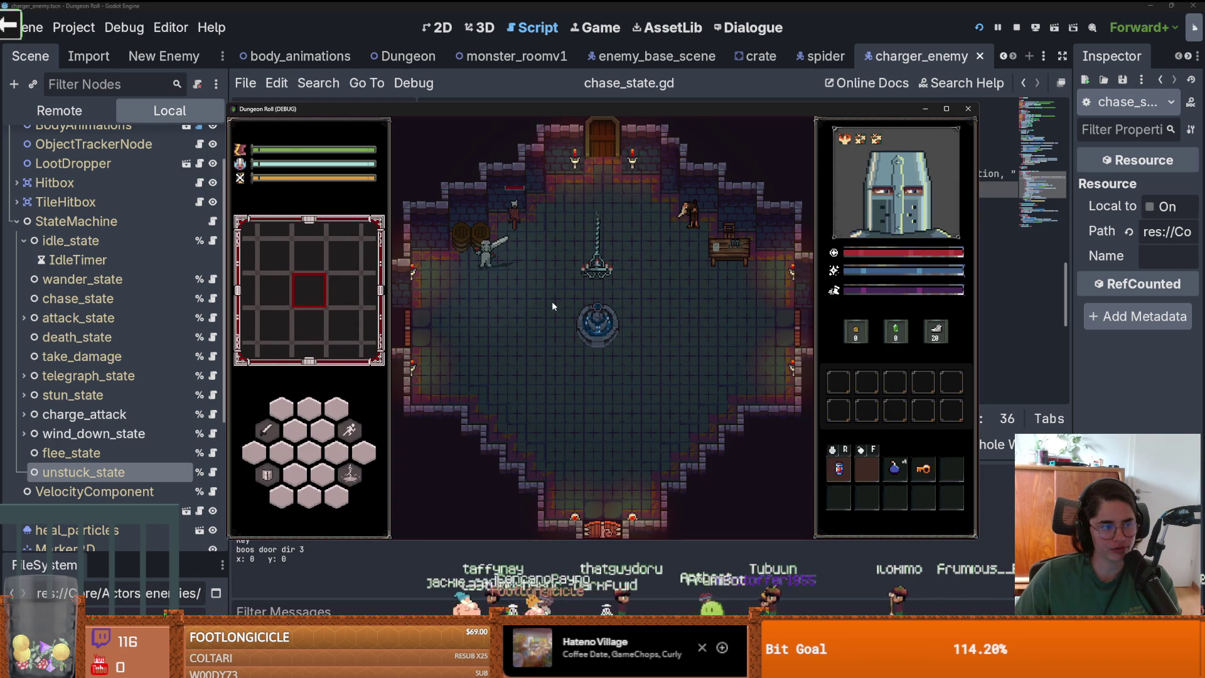
Walk the knight to the top door, open the debug room cards, and enter a room
key("d")
key("w")
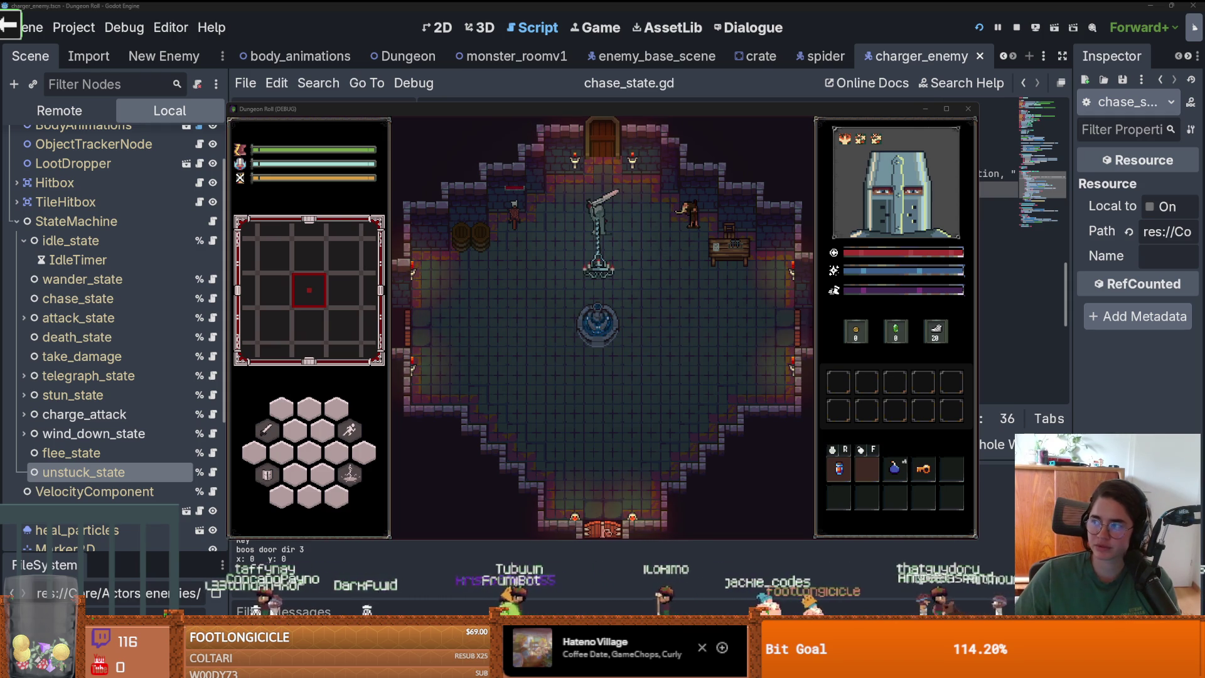
key("w")
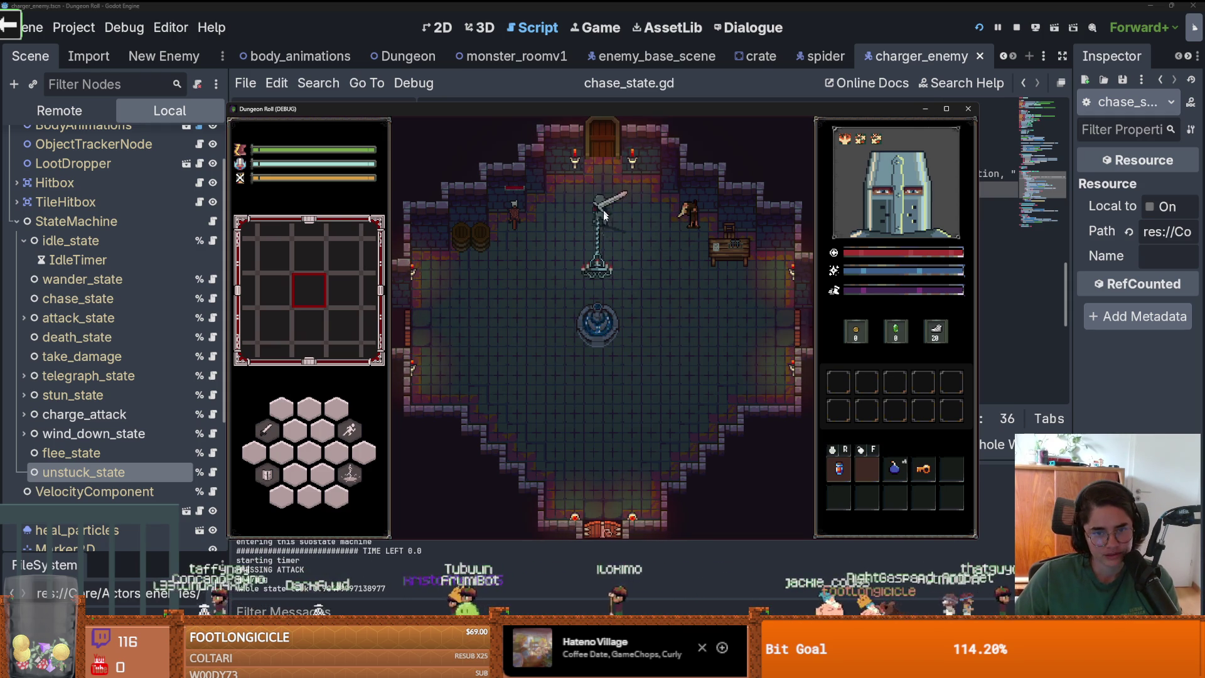
key("e")
left_click(598, 371)
scroll(532, 474, "down", 2)
left_click(600, 496)
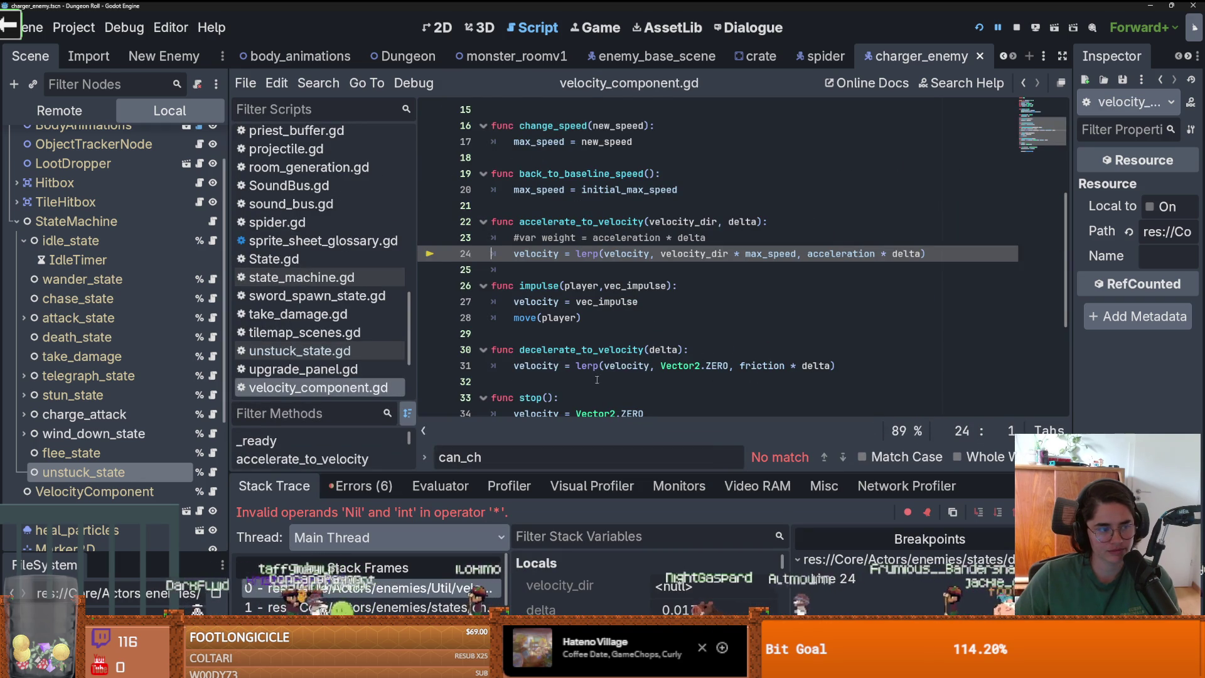
left_click(656, 348)
left_click(370, 607)
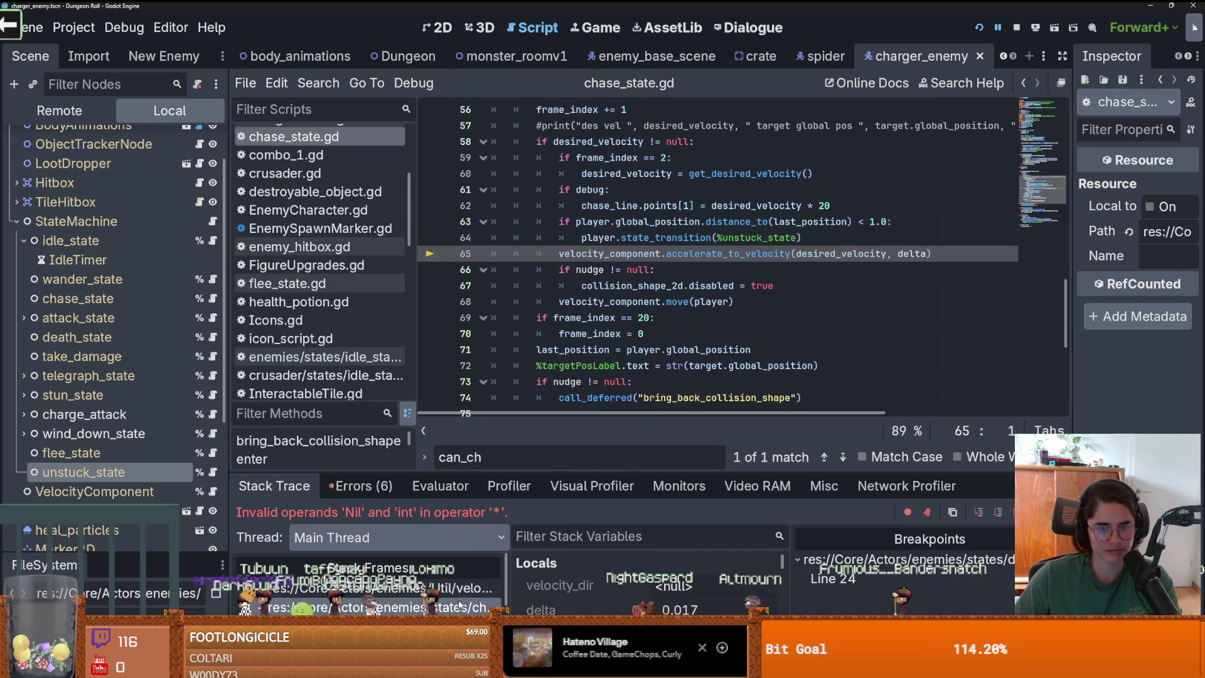
scroll(670, 312, "down", 1)
double_click(606, 213)
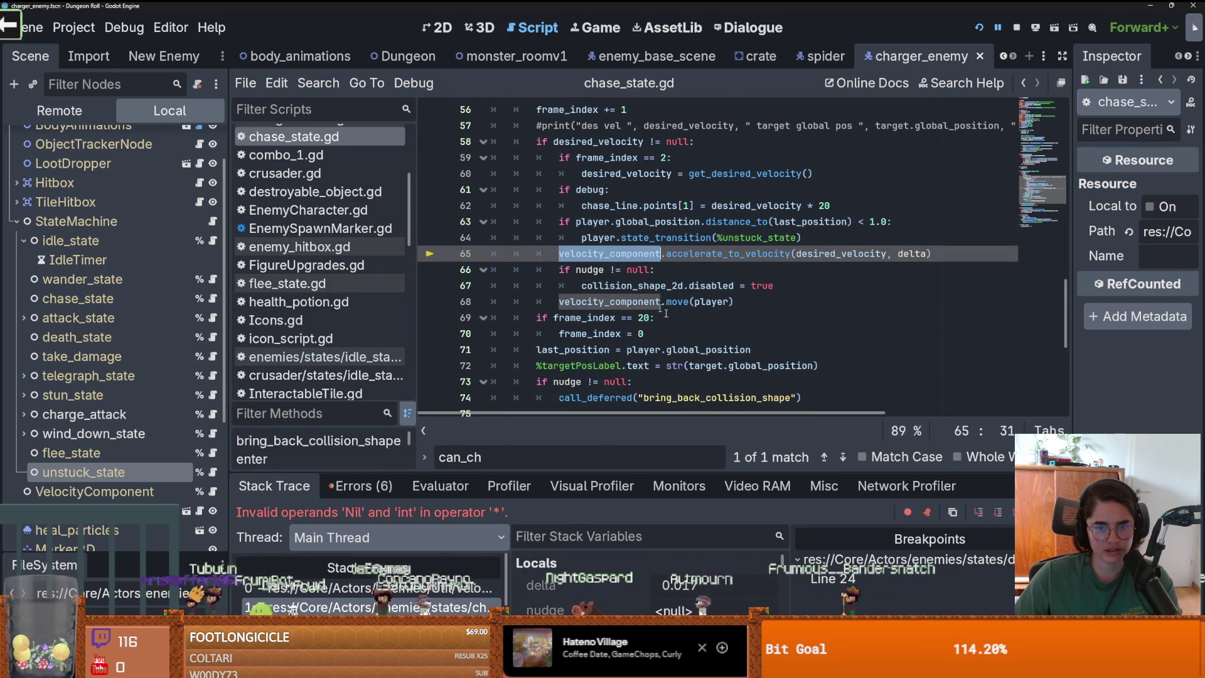
scroll(708, 343, "up", 2)
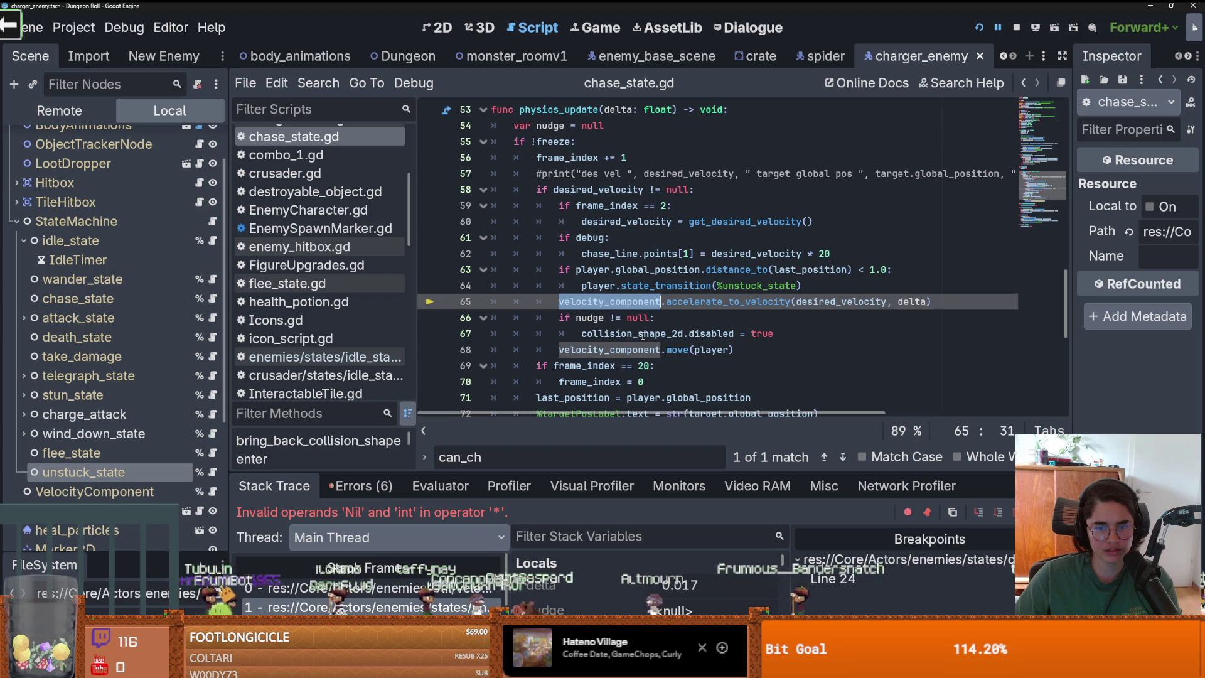
mouse_move(643, 335)
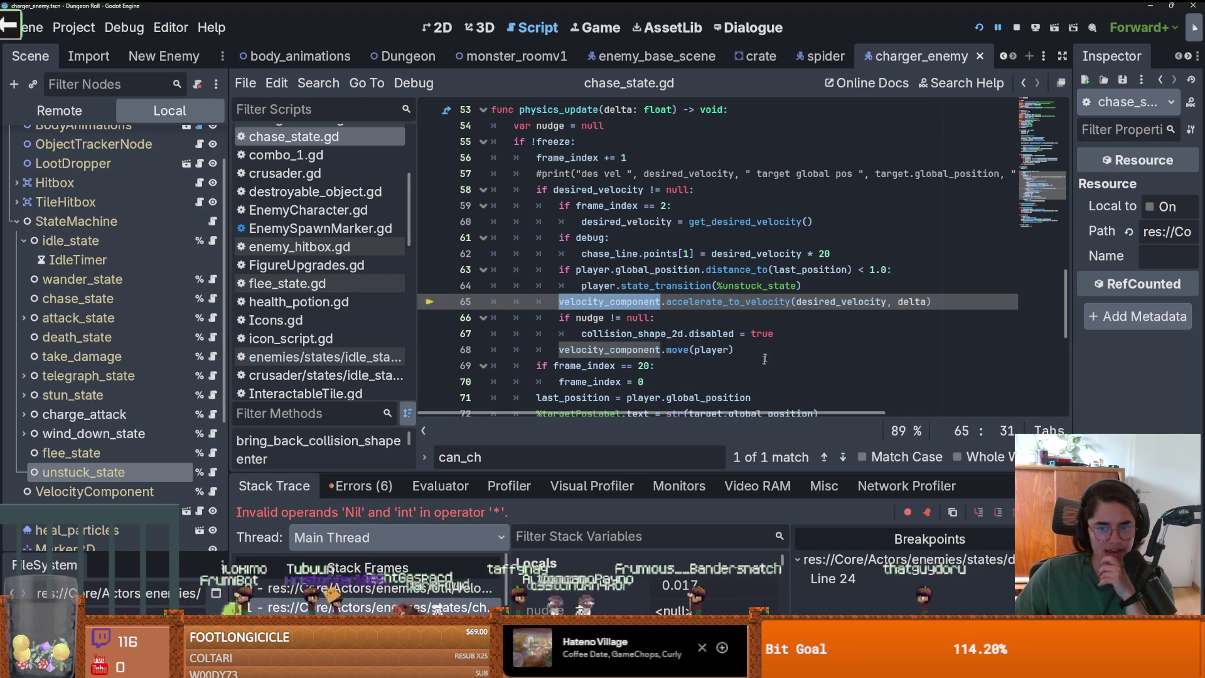
left_click_drag(708, 472, 678, 225)
scroll(644, 482, "down", 2)
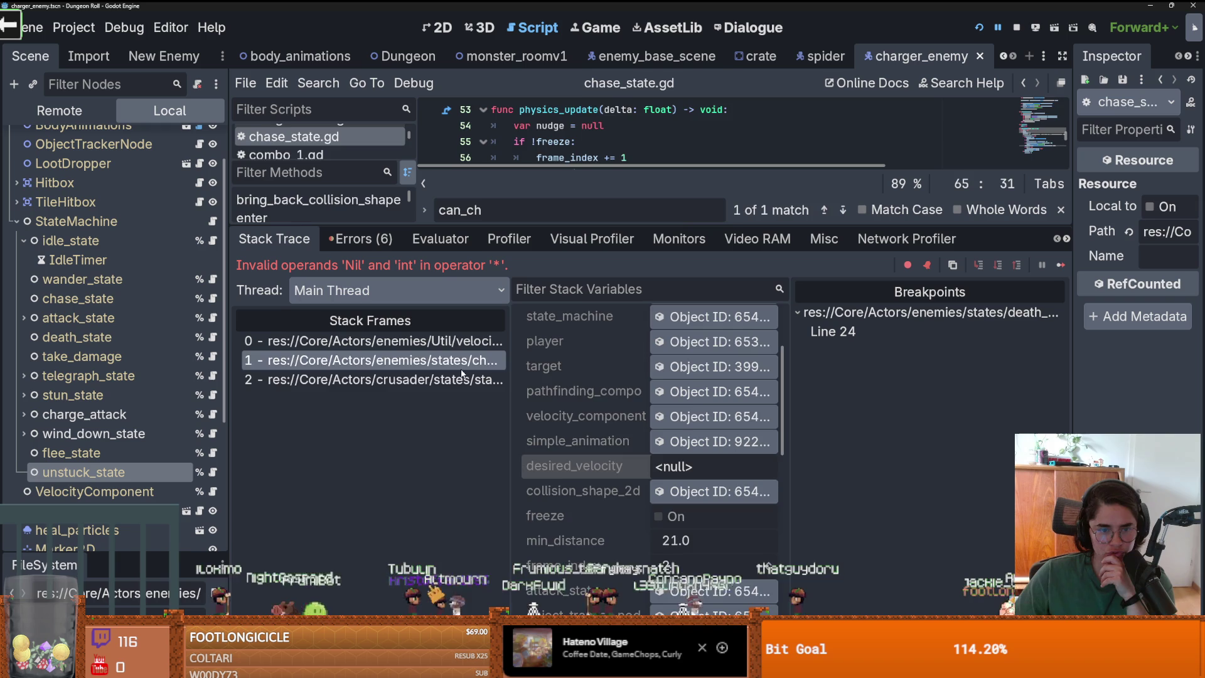
left_click(499, 379)
left_click_drag(628, 226, 627, 478)
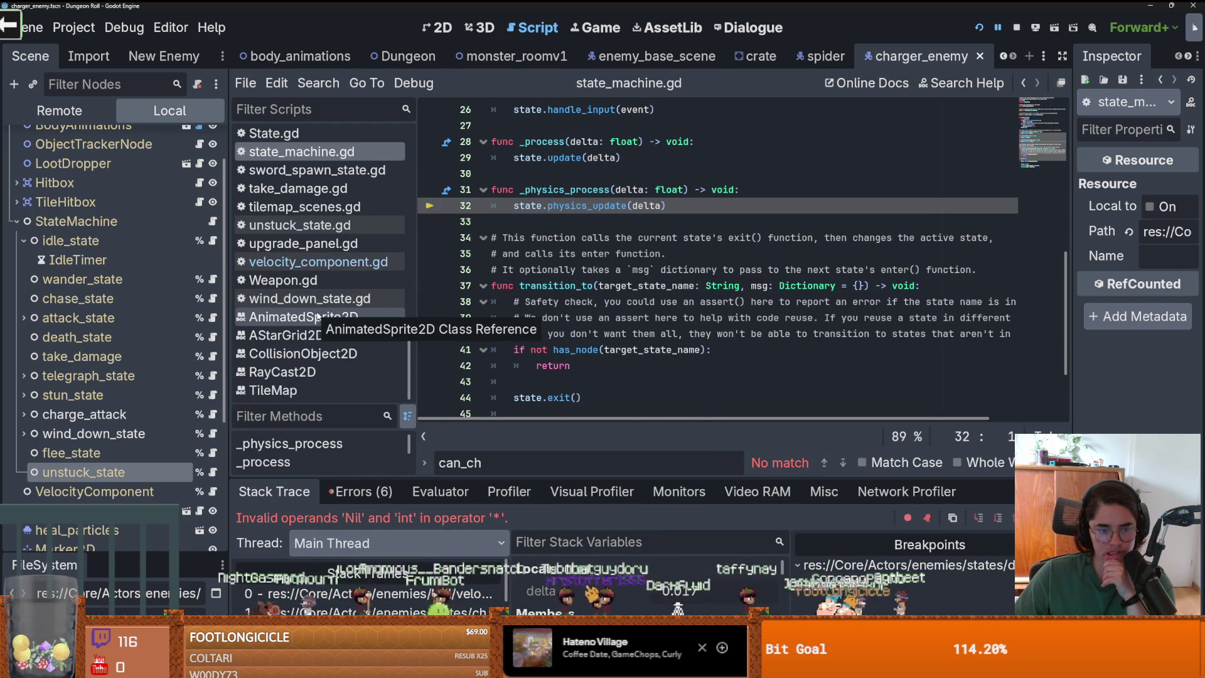
left_click(342, 493)
mouse_move(574, 477)
left_mouse_down()
mouse_move(574, 216)
mouse_move(536, 452)
left_mouse_up()
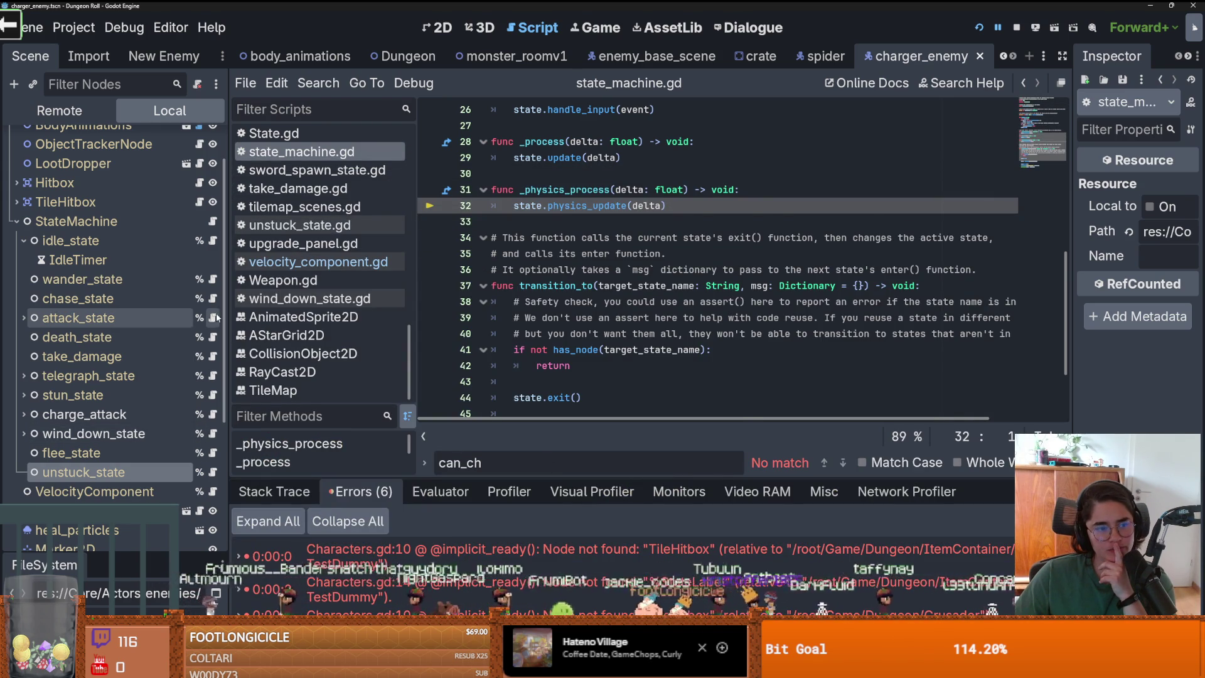
left_click(212, 300)
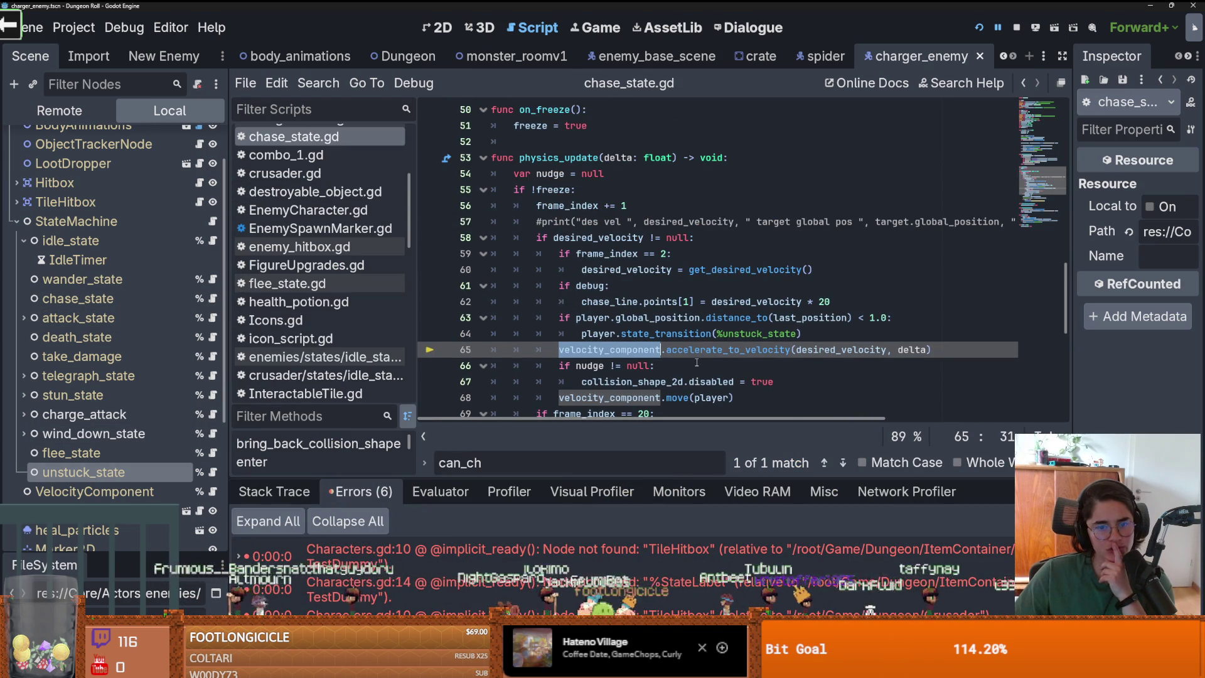
scroll(697, 363, "down", 1)
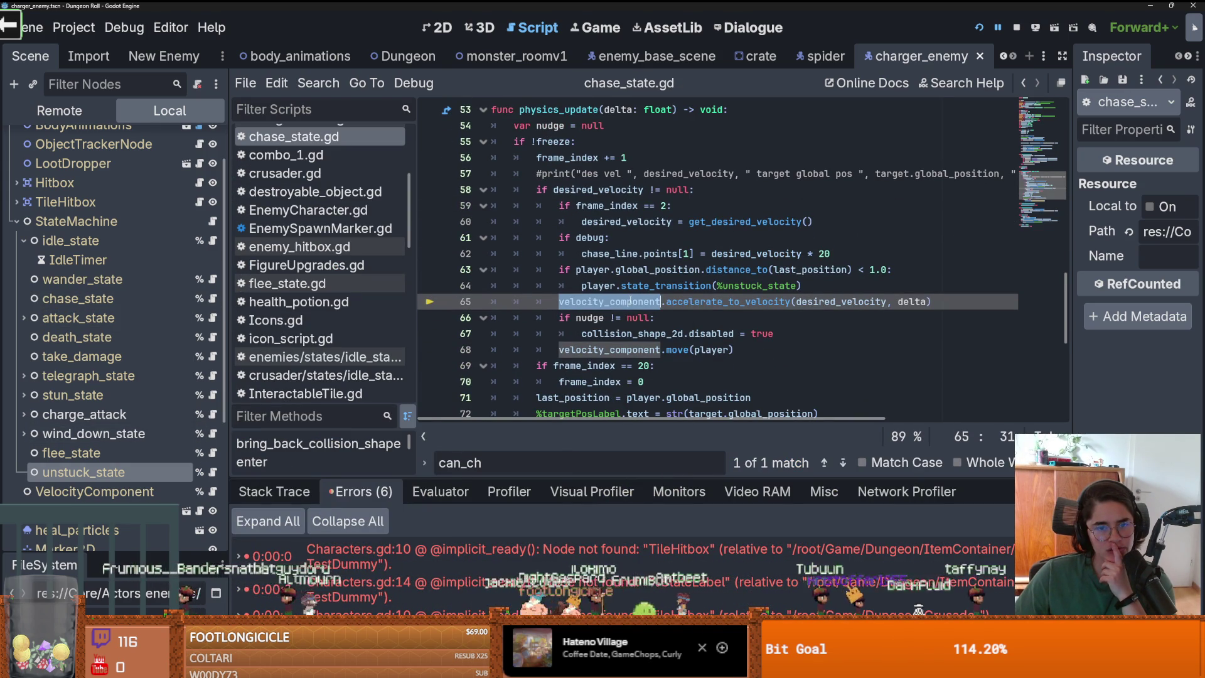
mouse_move(630, 302)
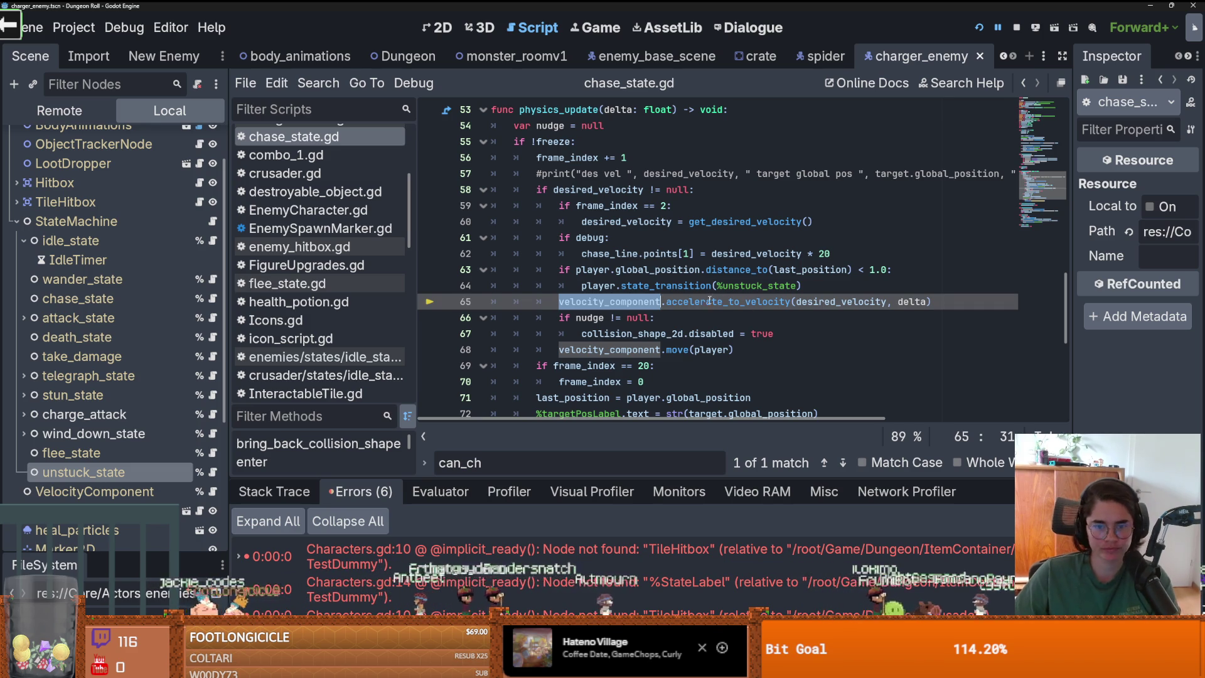
left_click(705, 302)
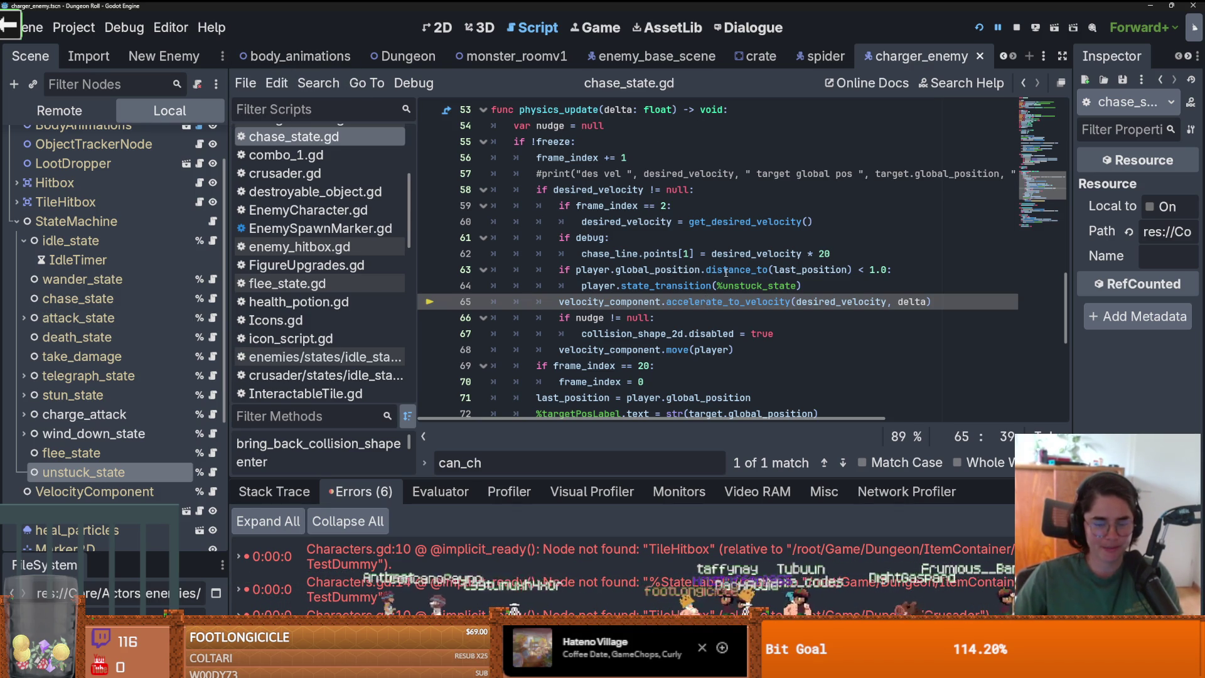
scroll(740, 270, "down", 1)
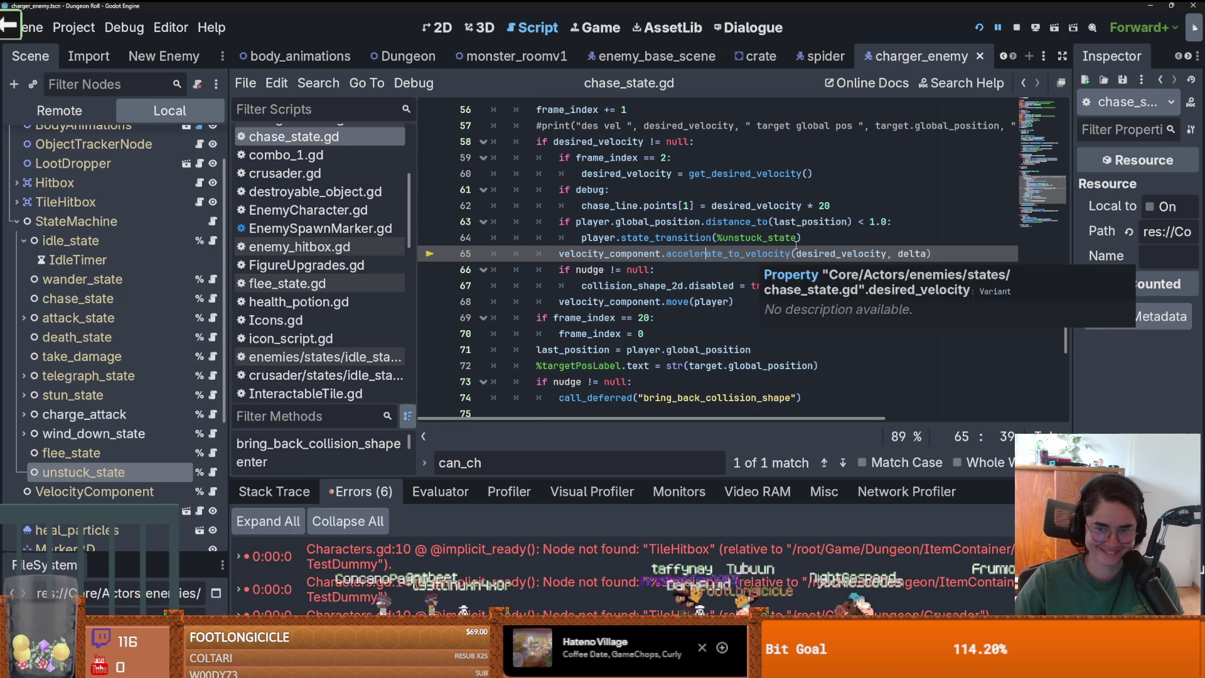
scroll(794, 246, "up", 1)
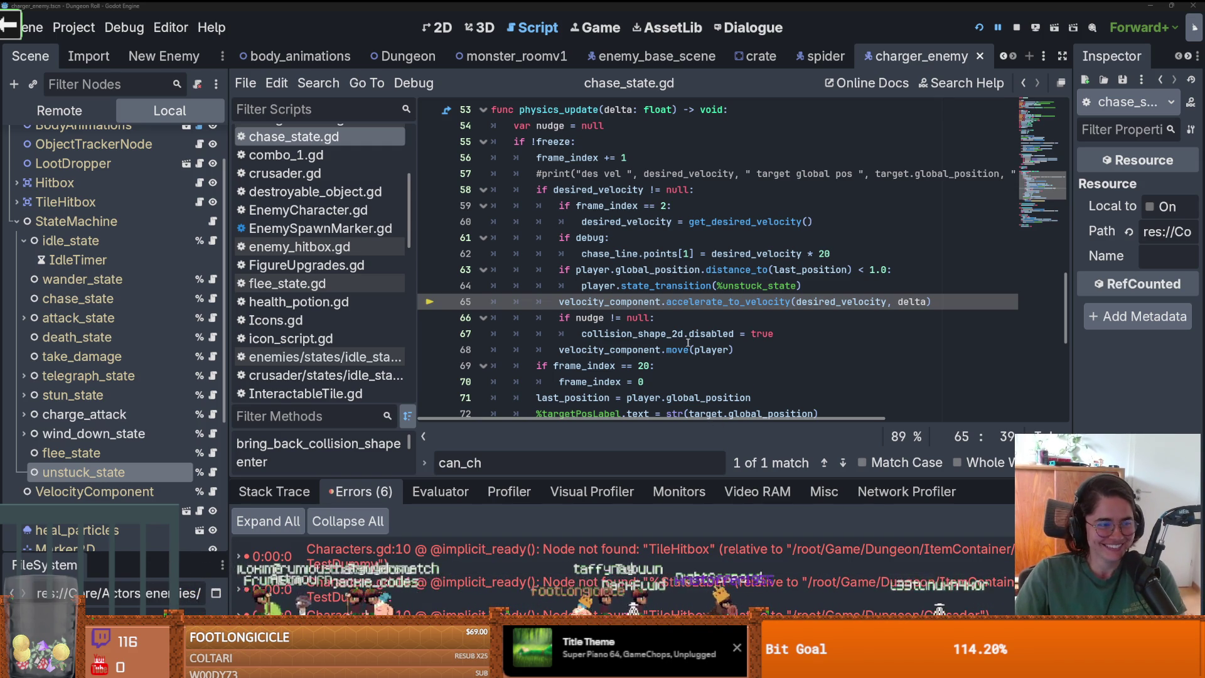
key("Down")
key("Down")
key("Down")
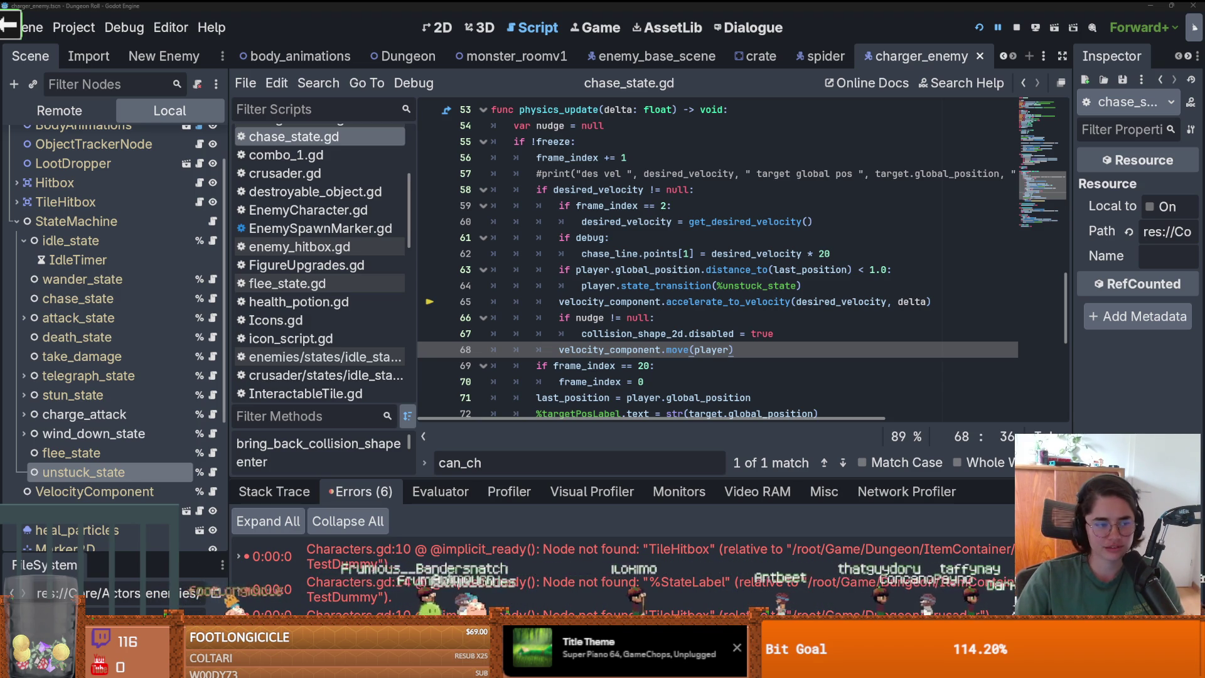
left_click(693, 318)
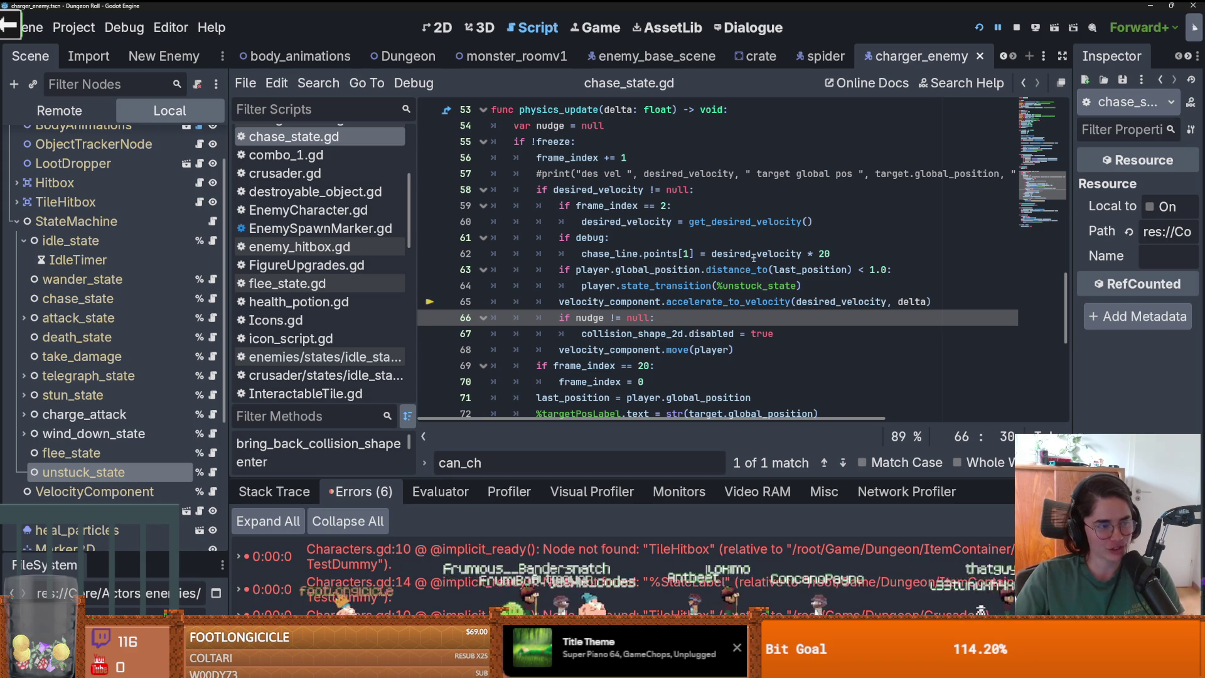
mouse_move(754, 257)
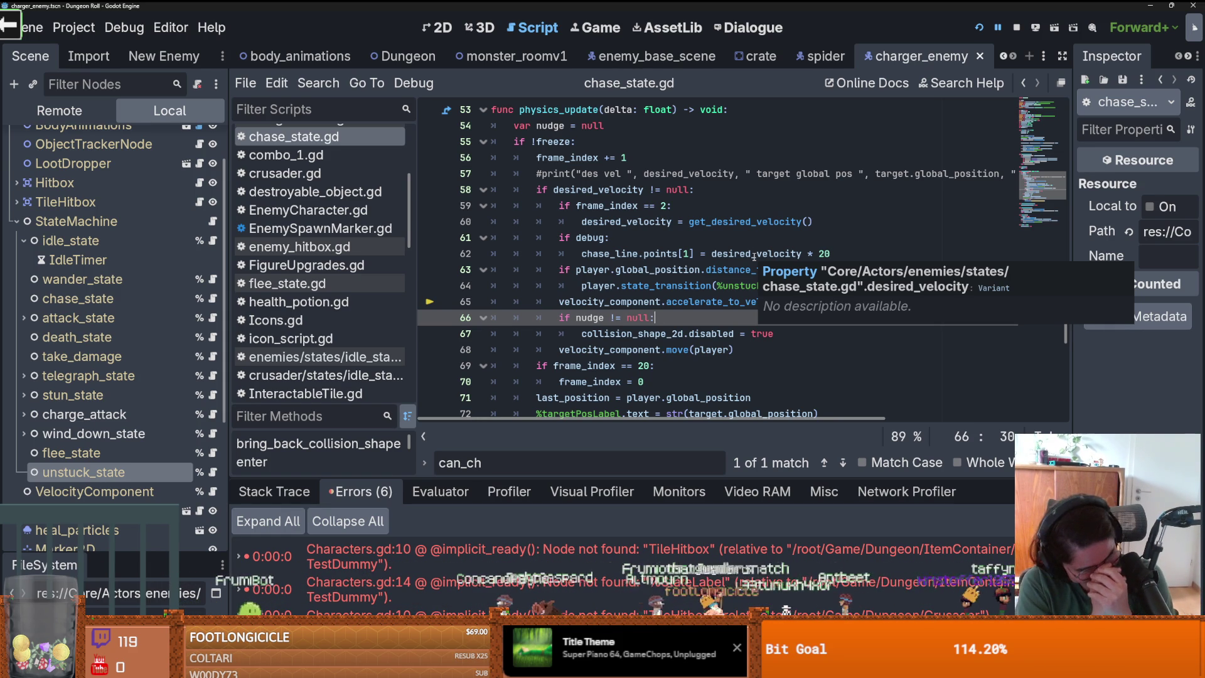
left_click(714, 285)
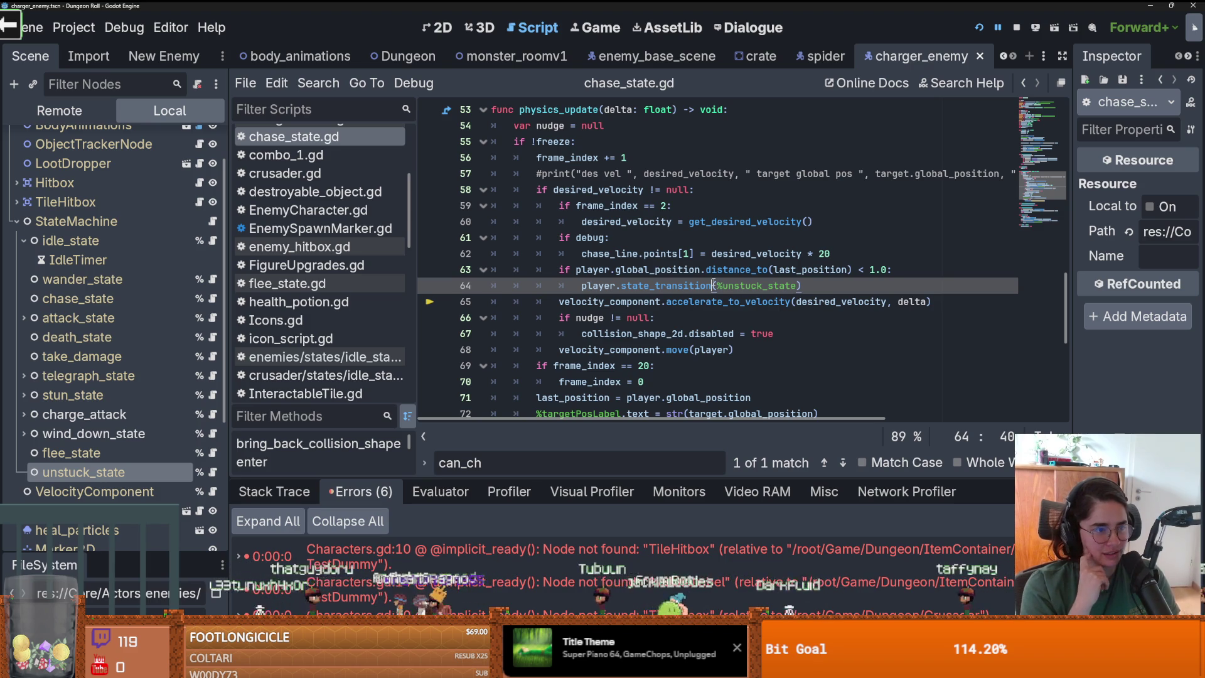
Save chase_state.gd repeatedly while placing the caret around lines 63 to 70 and the frame_index reset
left_click(673, 269)
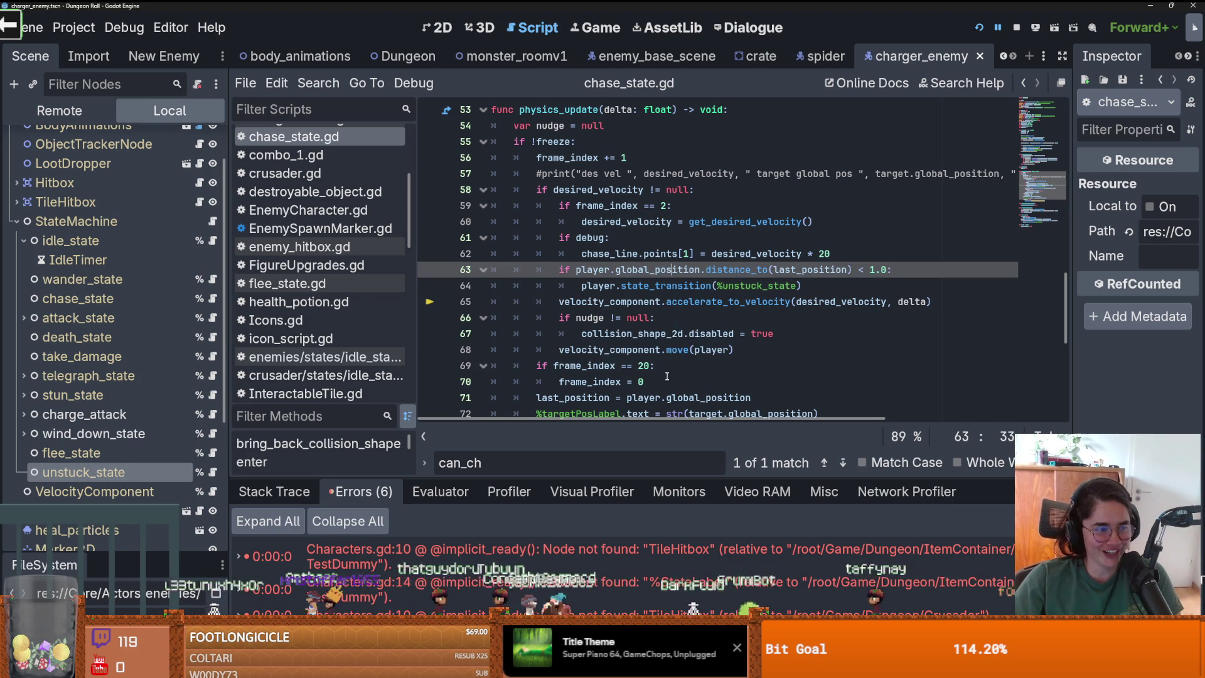
scroll(697, 333, "down", 1)
left_click(727, 331)
key("ctrl+s")
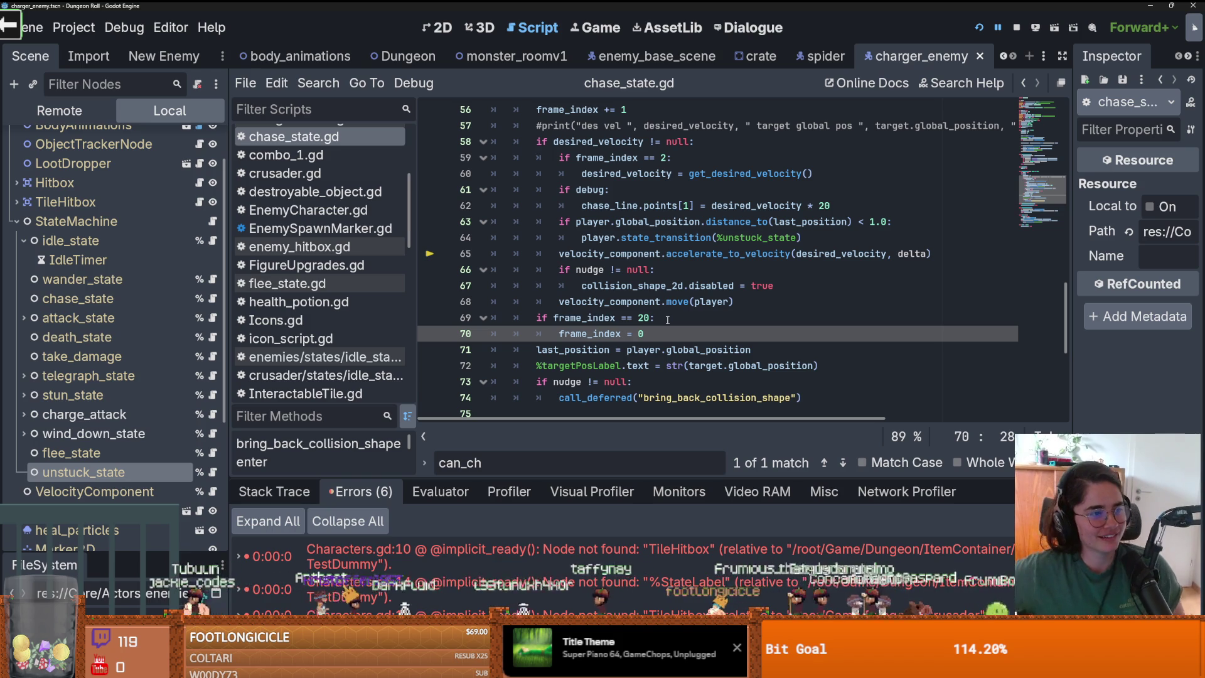
left_click(693, 305)
key("ctrl+s")
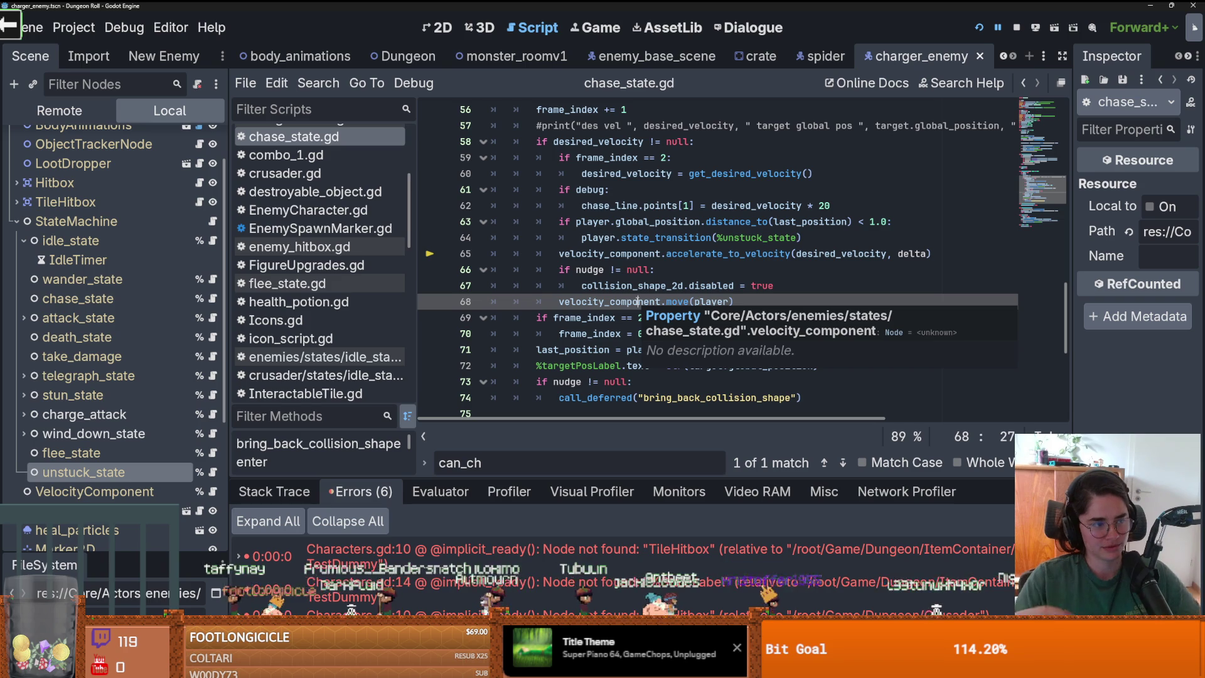
left_click(628, 336)
key("ctrl+s")
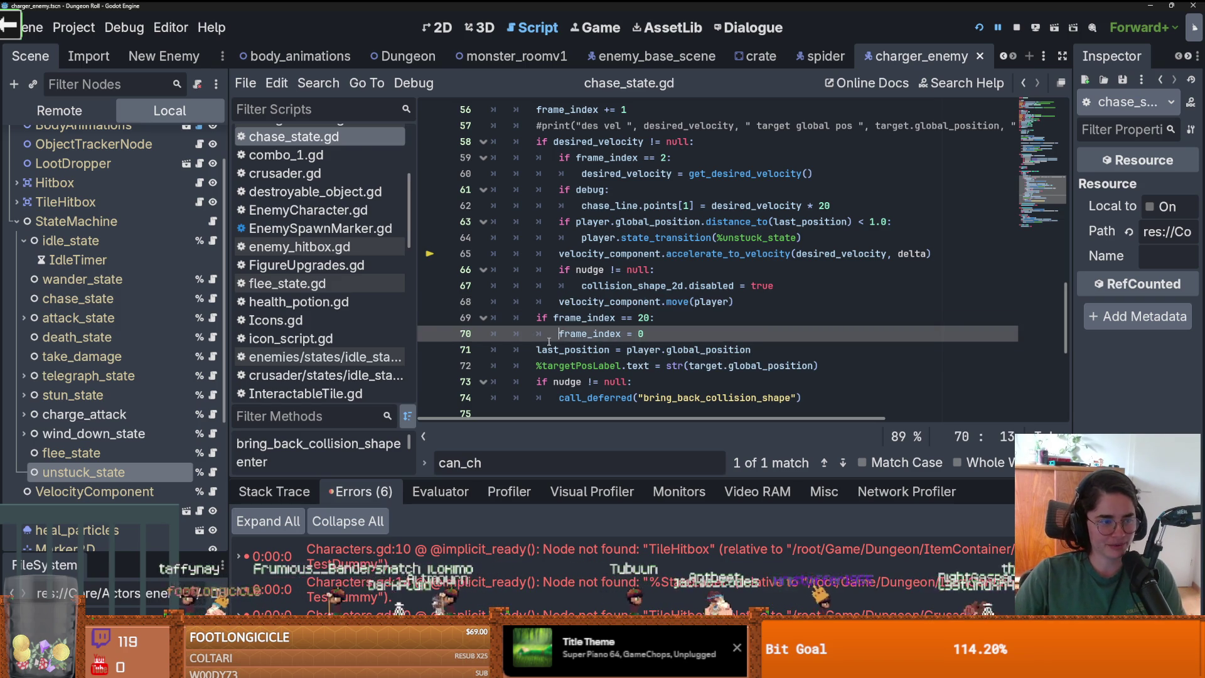
scroll(634, 342, "down", 3)
scroll(668, 345, "down", 1)
scroll(668, 345, "up", 1)
key("ctrl+s")
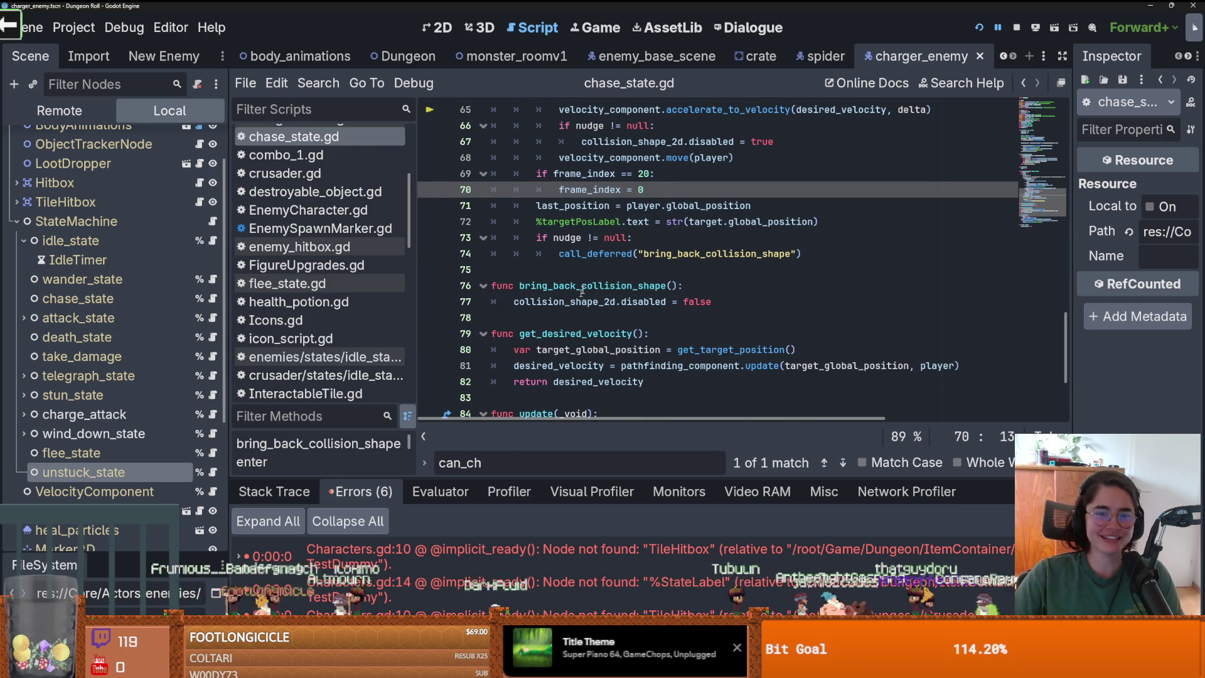
Enlarge the errors list to read the Nil-operand error in accelerate_to_velocity, then restore the code view
left_click(592, 286)
left_click(609, 270)
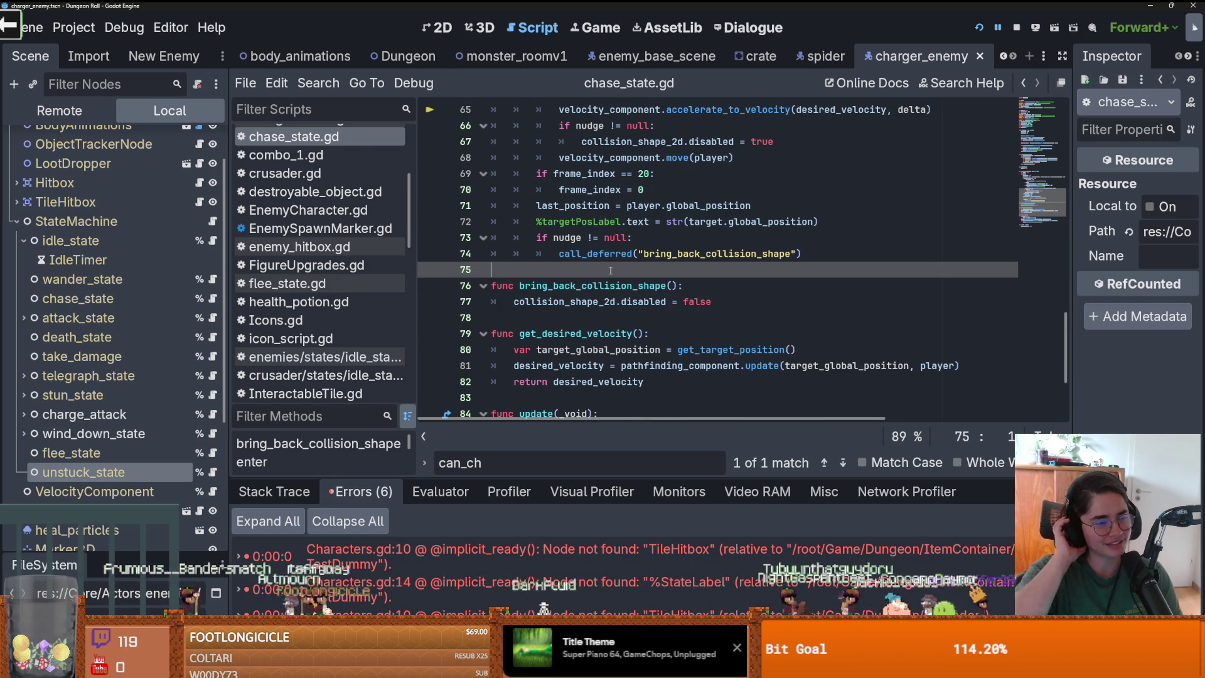
scroll(671, 335, "up", 5)
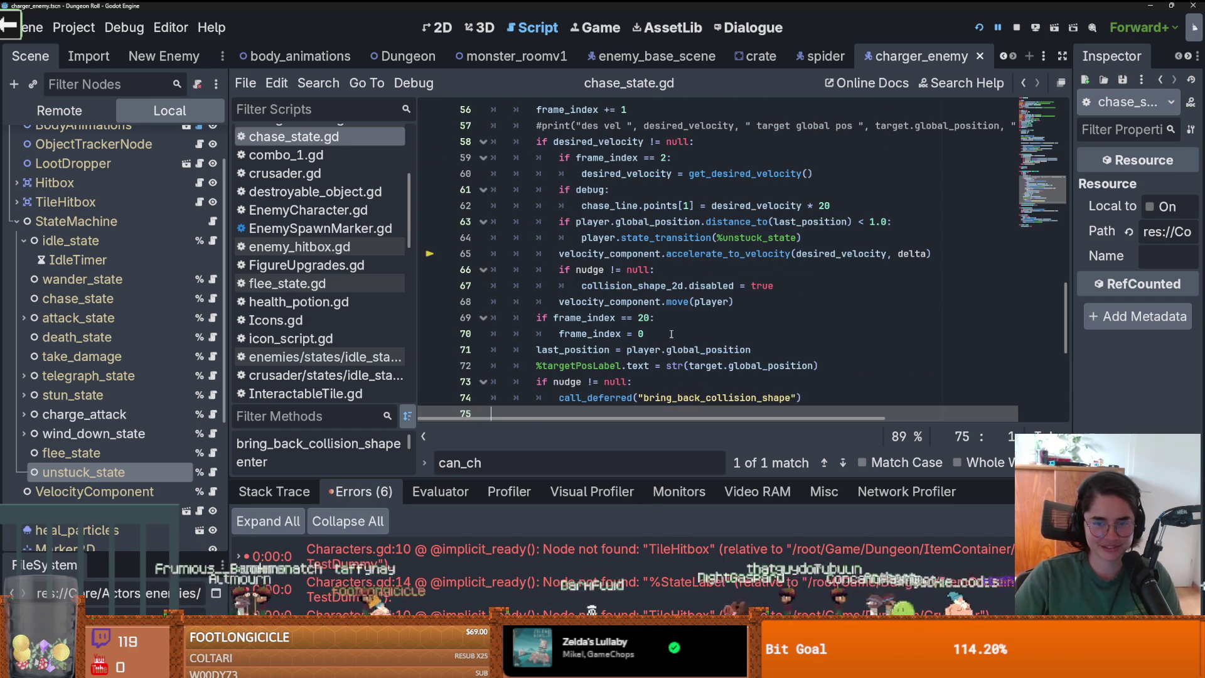
scroll(671, 333, "down", 1)
double_click(658, 269)
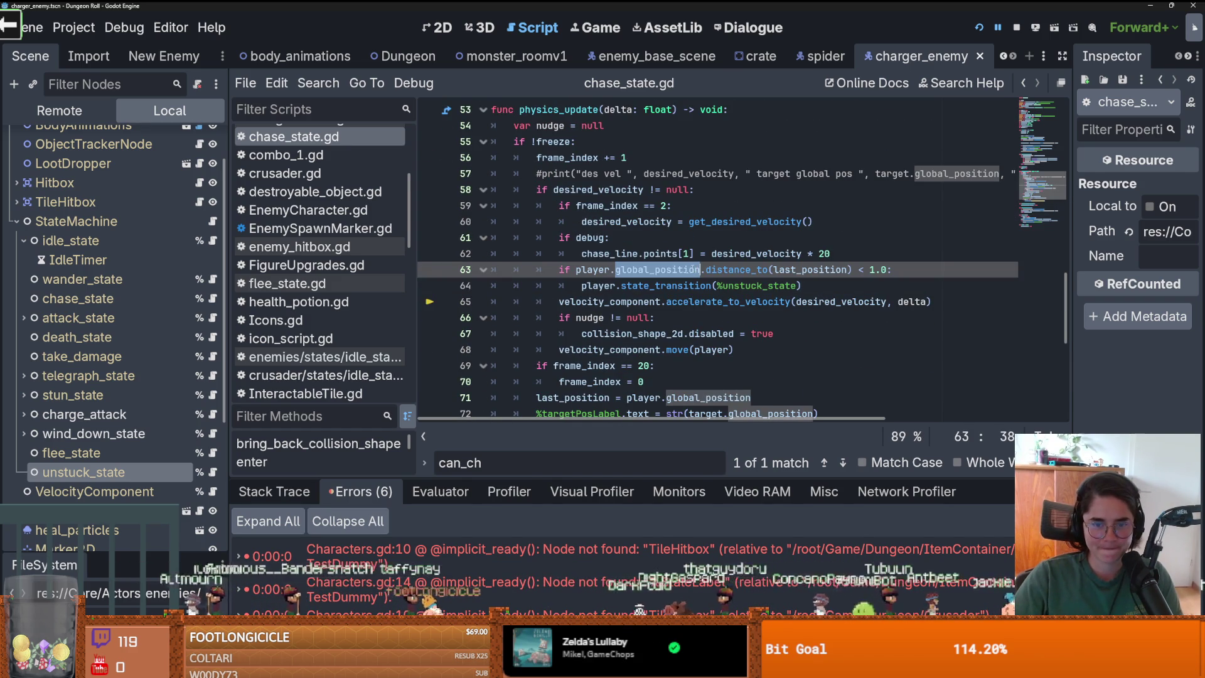
mouse_move(671, 481)
left_mouse_down()
mouse_move(673, 286)
mouse_move(673, 478)
left_mouse_up()
left_click(644, 334)
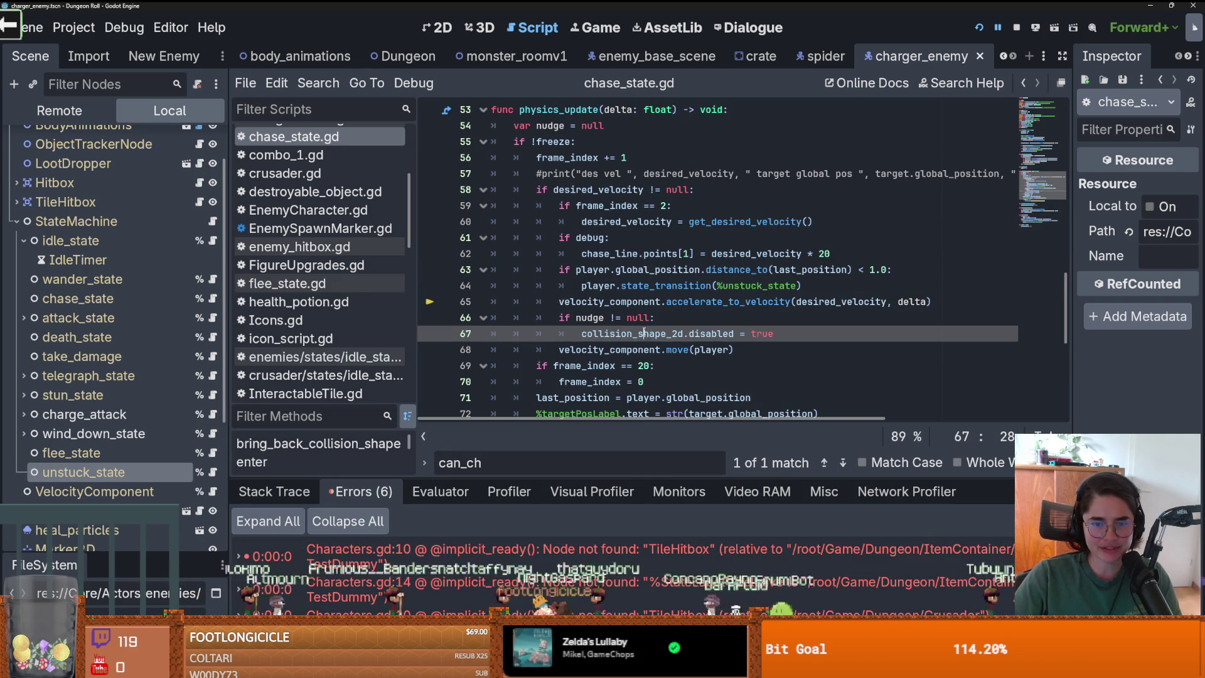
scroll(620, 419, "down", 1)
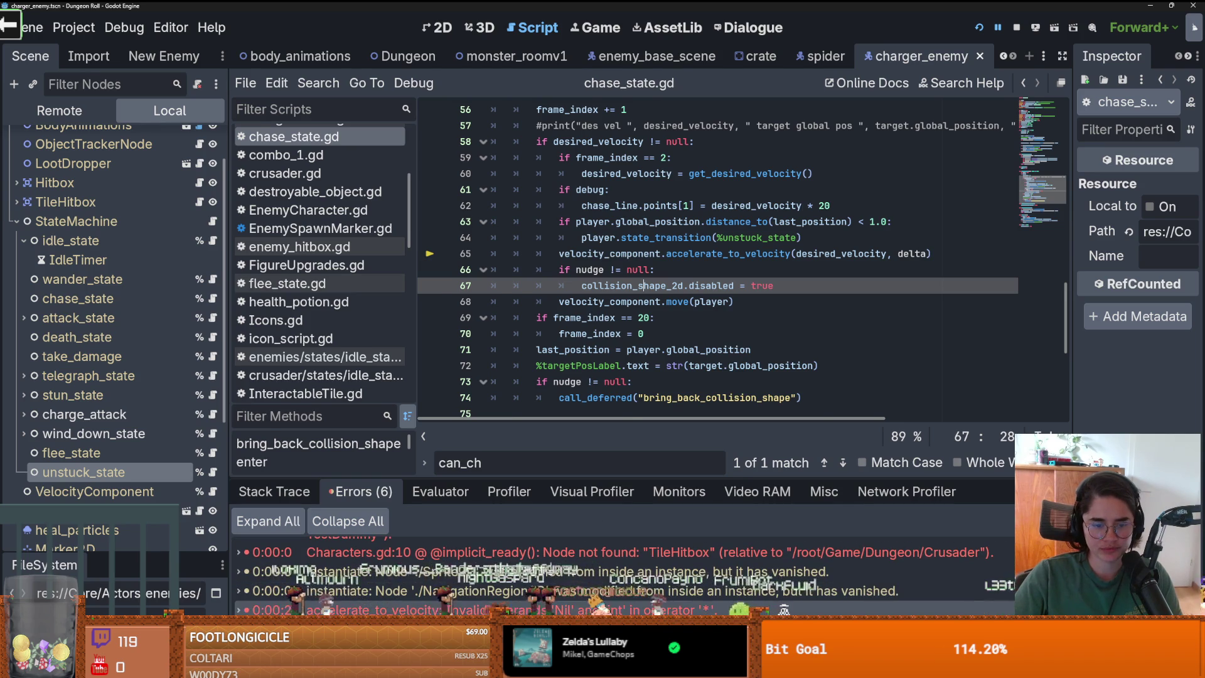
Step into velocity_component.gd line 24 and review its acceleration 9.0, friction 20.0 and velocity functions
key("F11")
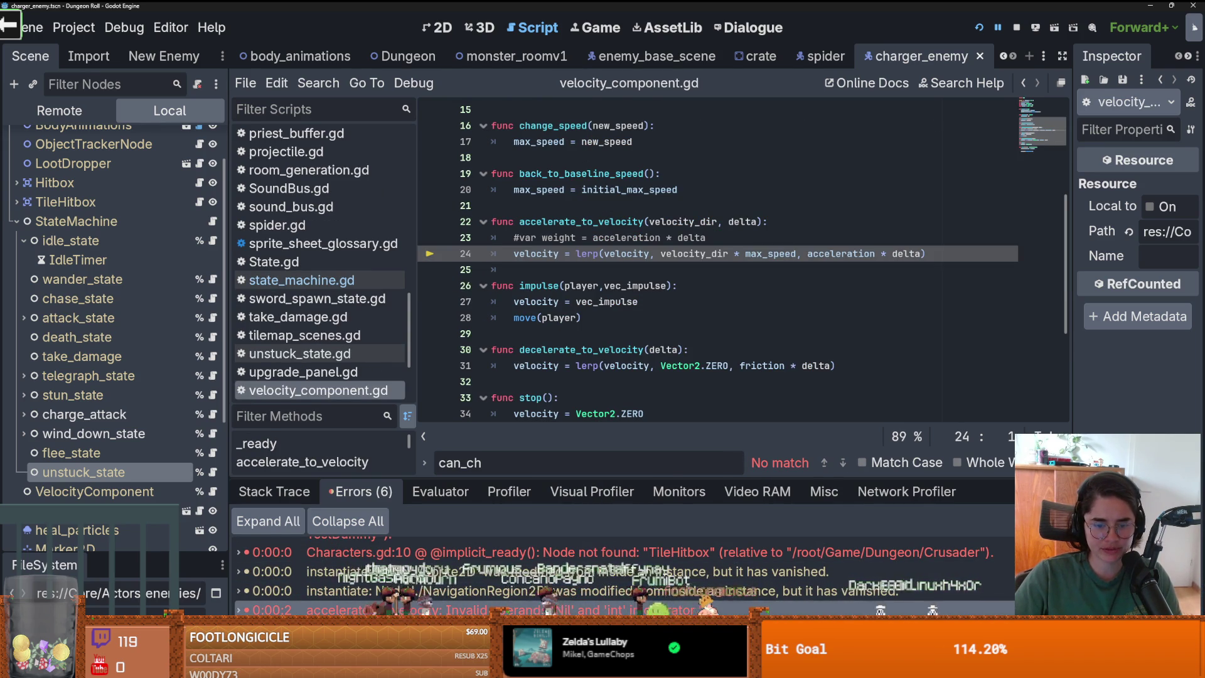
mouse_move(638, 610)
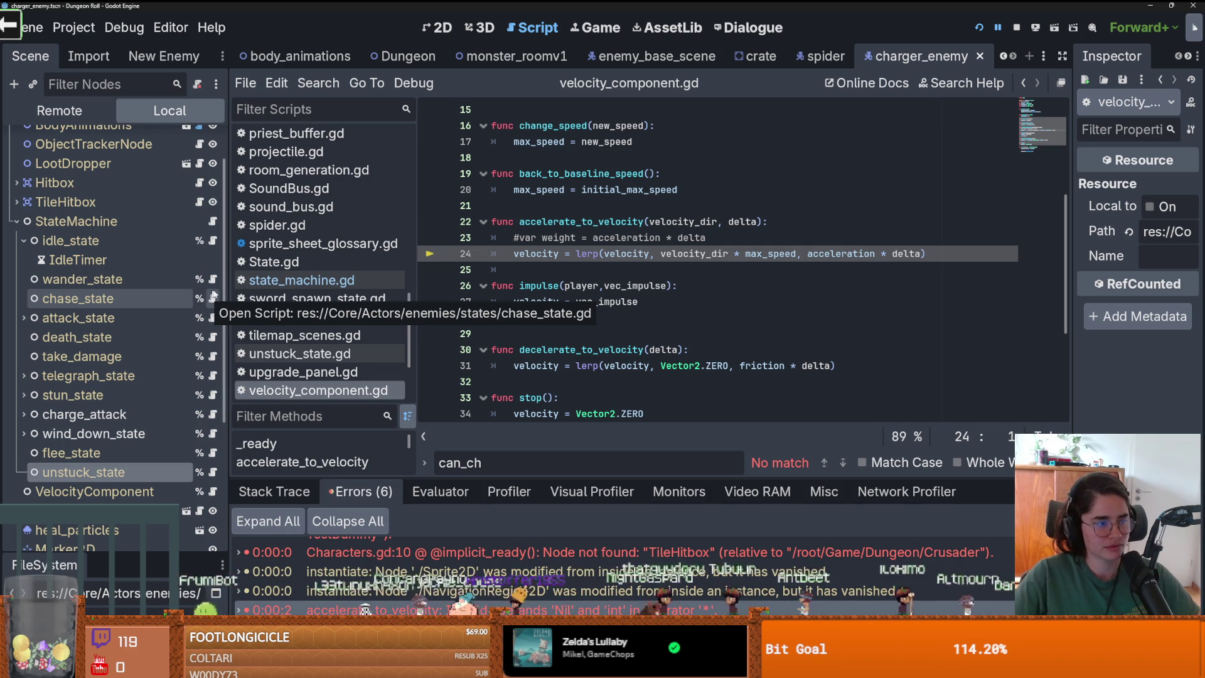
scroll(618, 386, "down", 2)
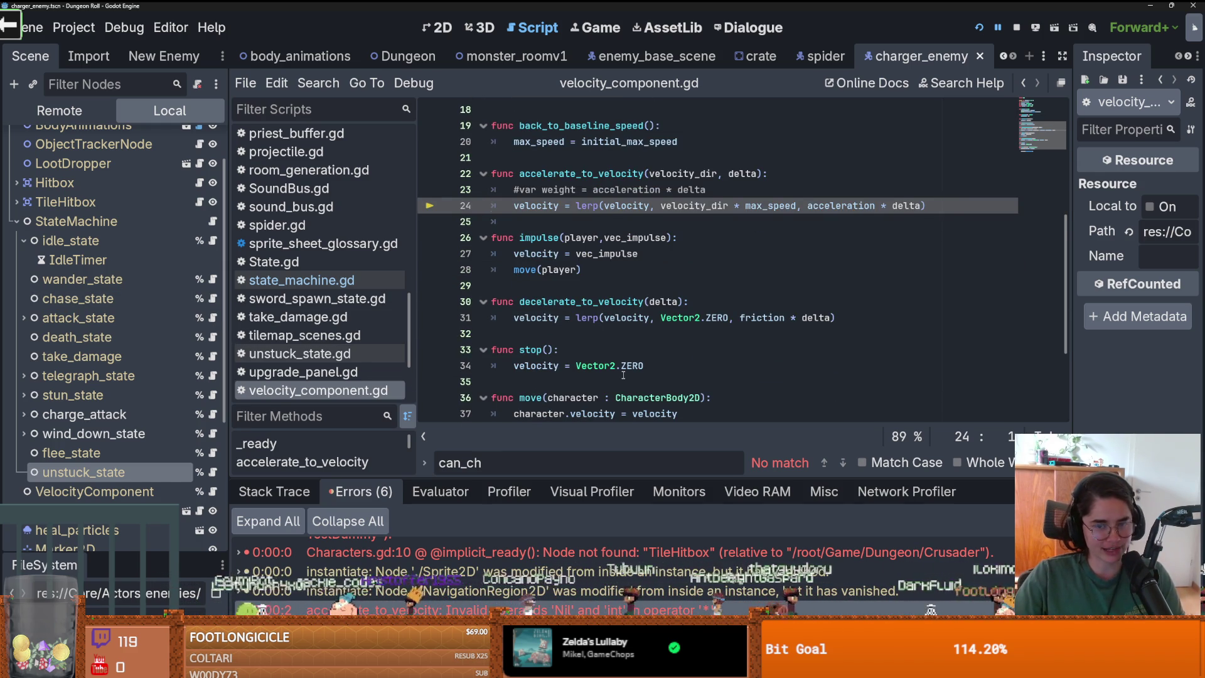
scroll(624, 375, "down", 3)
key("ctrl+s")
scroll(623, 374, "up", 6)
left_click(624, 381)
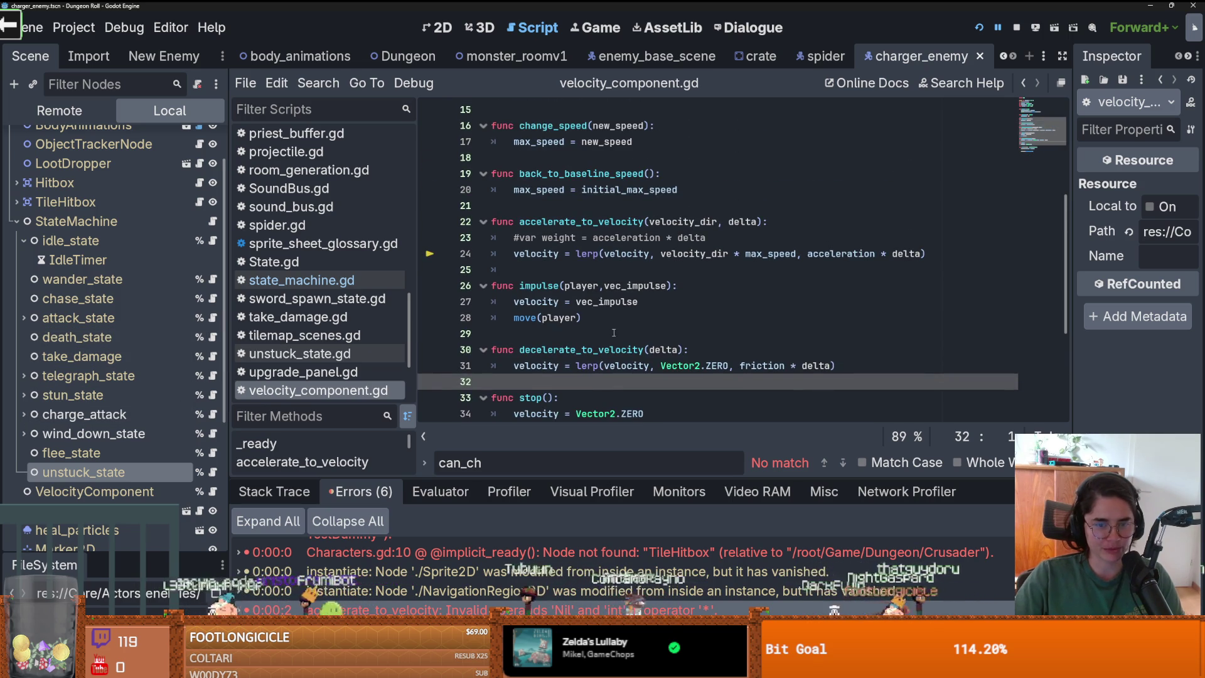
scroll(614, 332, "up", 5)
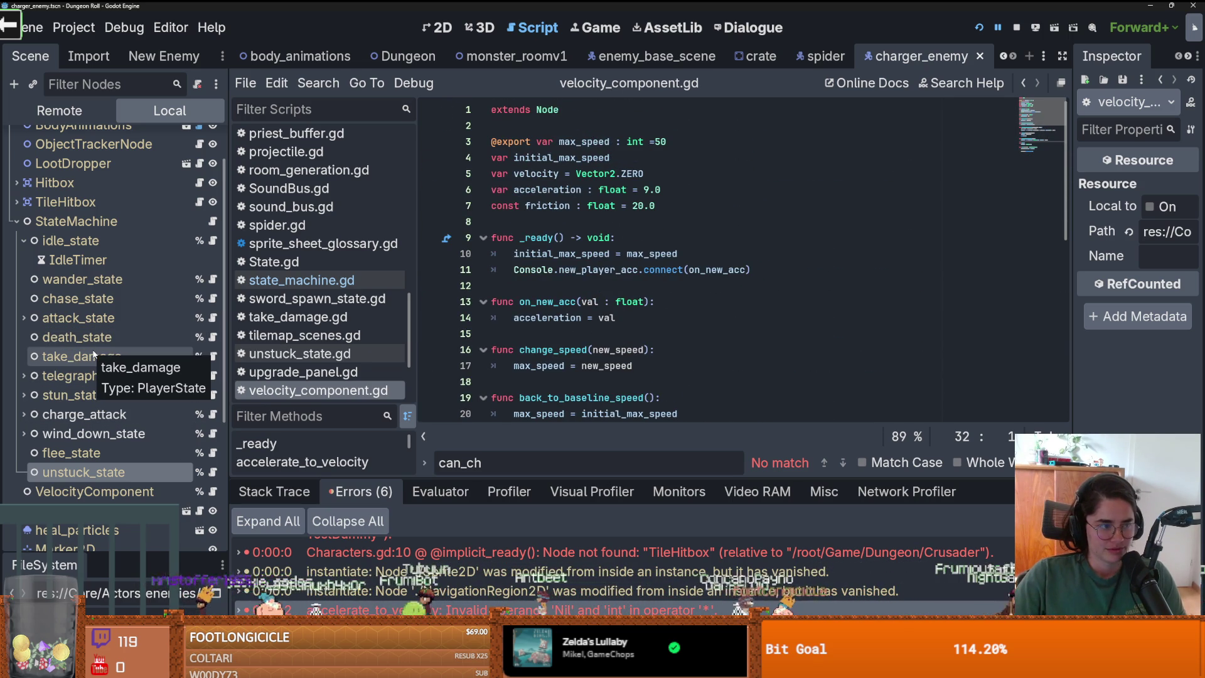
scroll(490, 389, "down", 2)
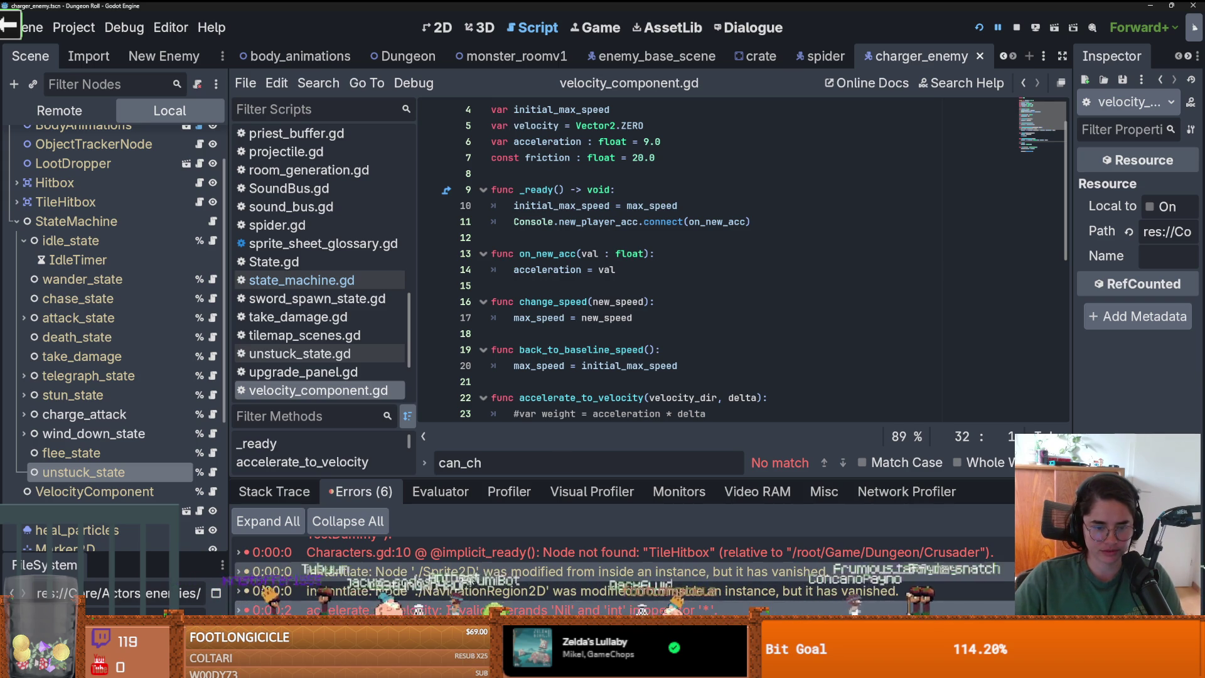
left_click(642, 367)
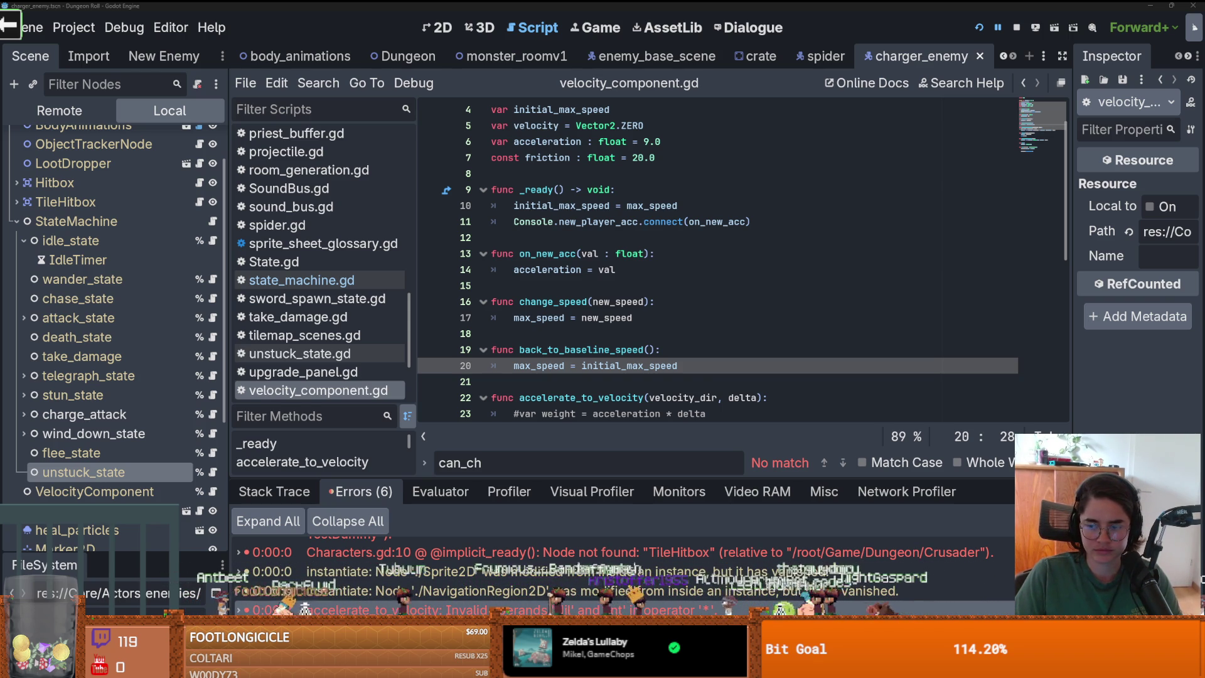
left_click(213, 299)
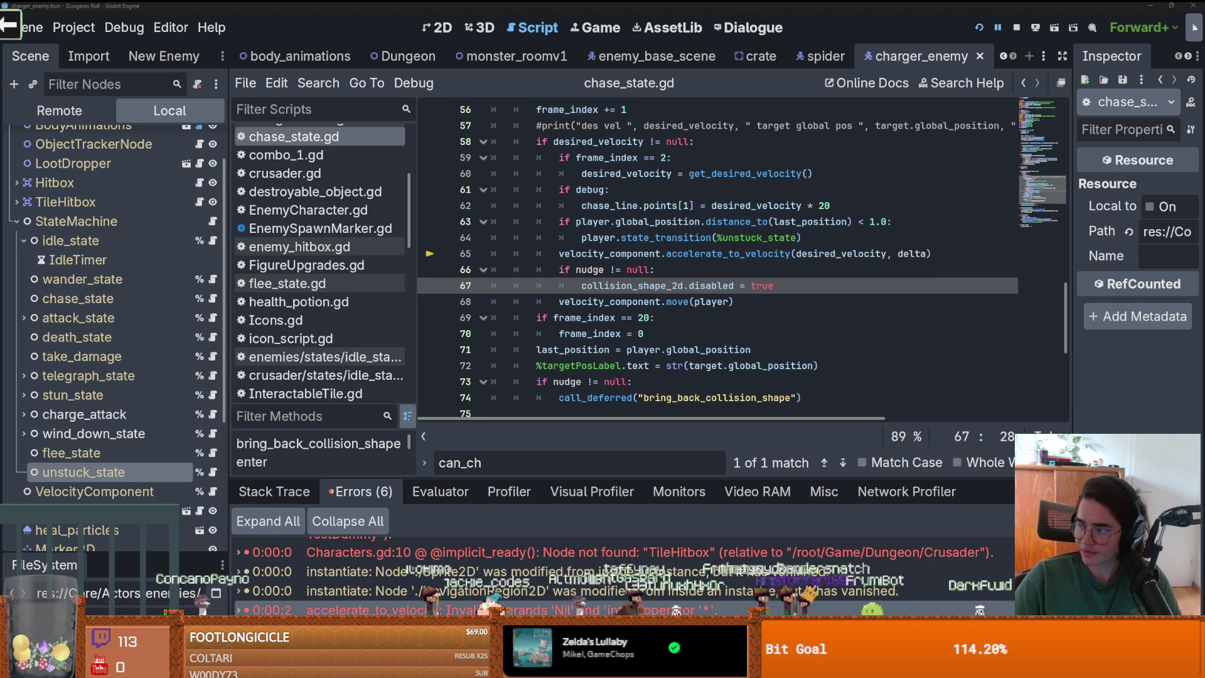
left_click(634, 296)
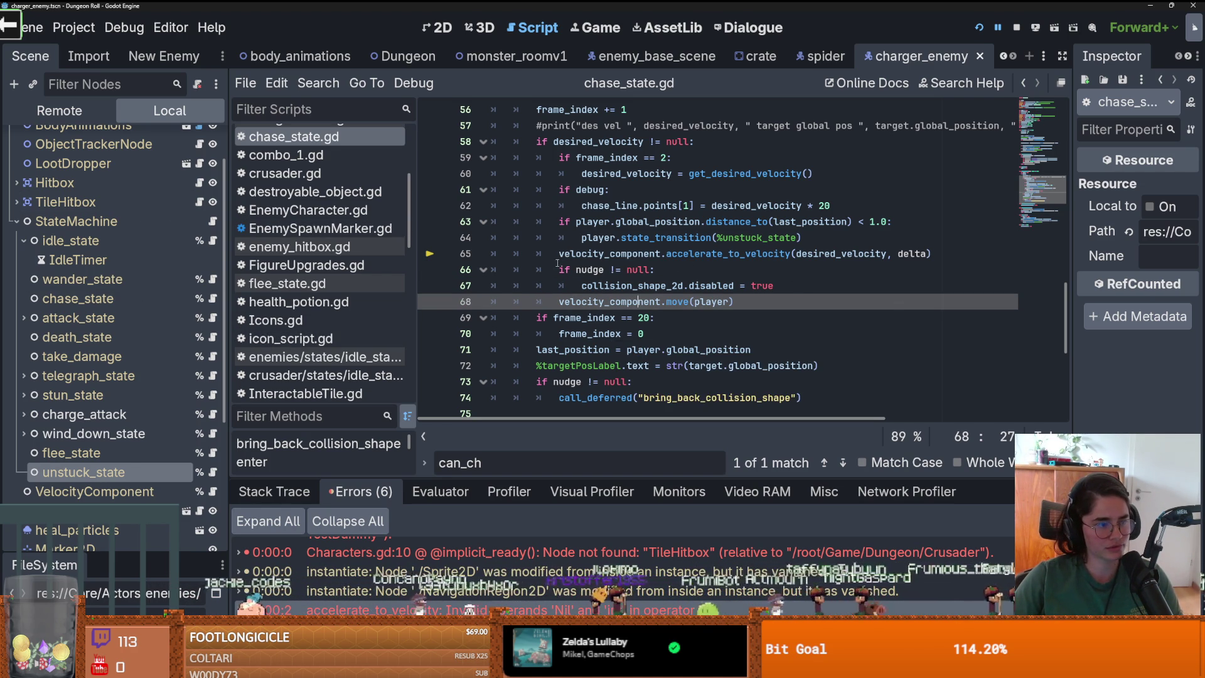
mouse_move(690, 285)
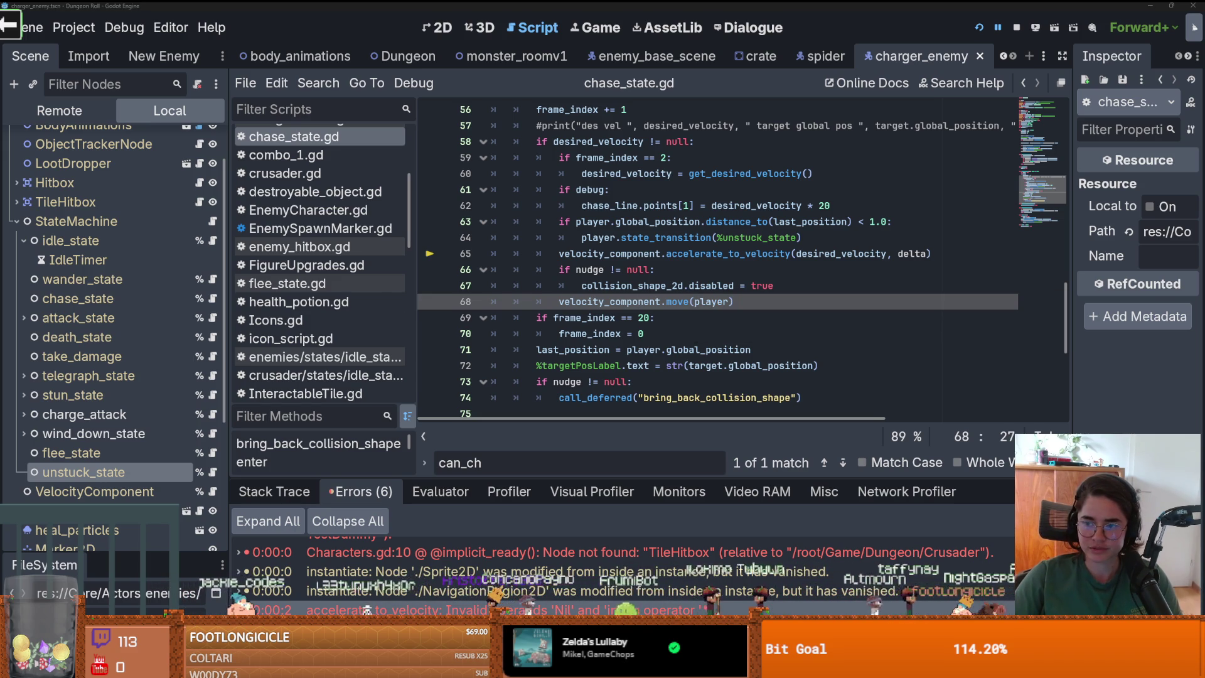
left_click(669, 302)
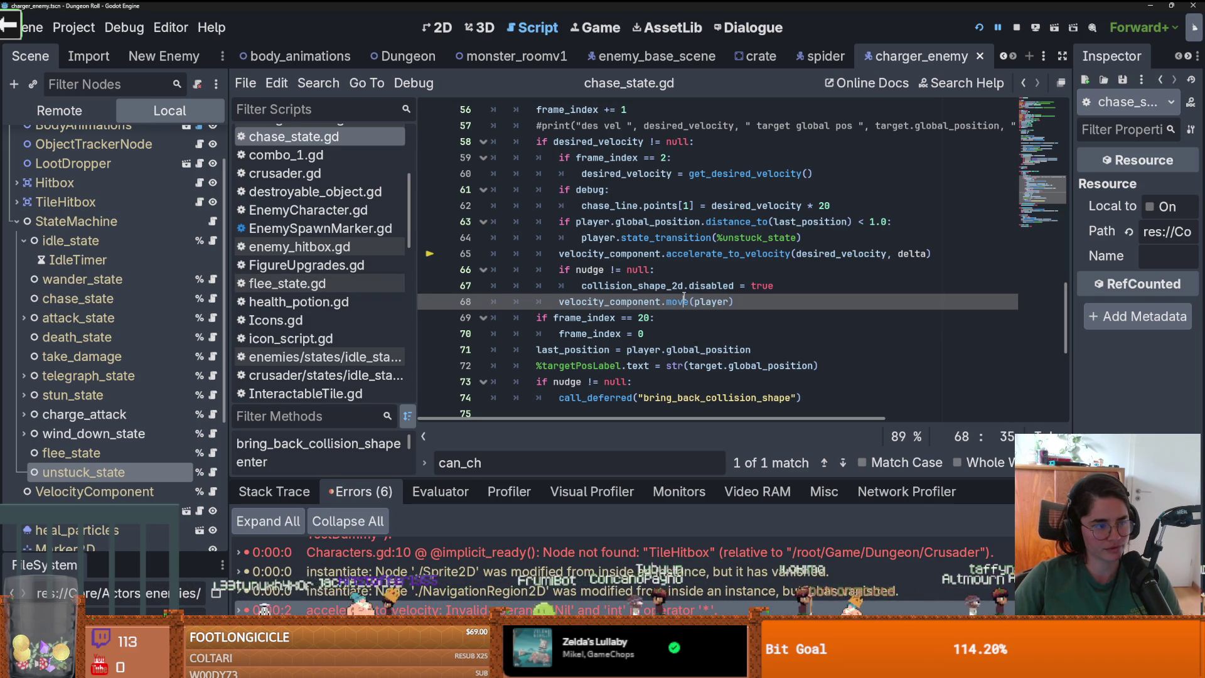
left_click(626, 317)
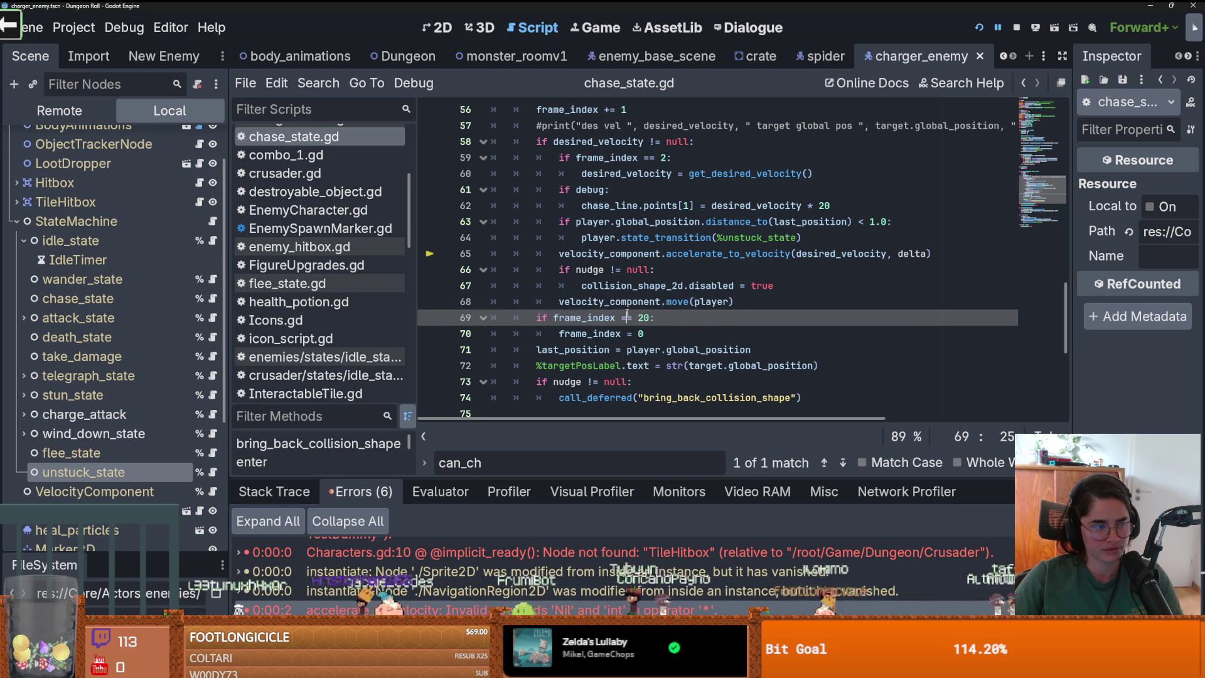
left_click(671, 287)
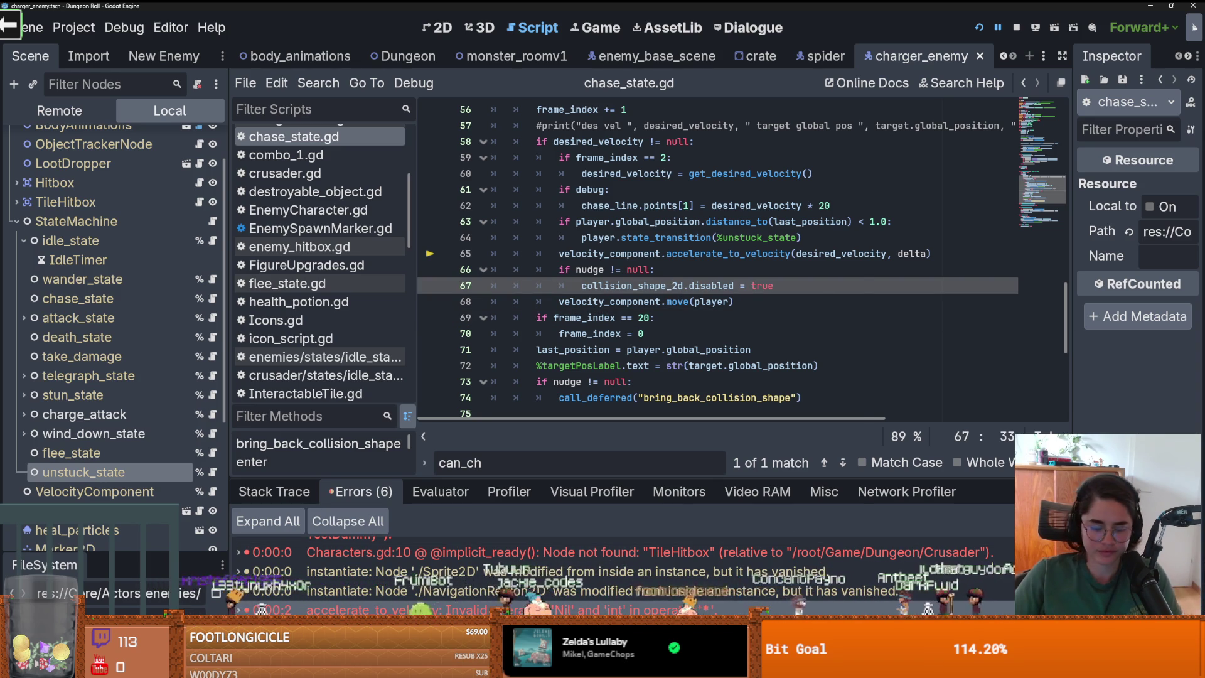
key("super")
type("calc")
key("Return")
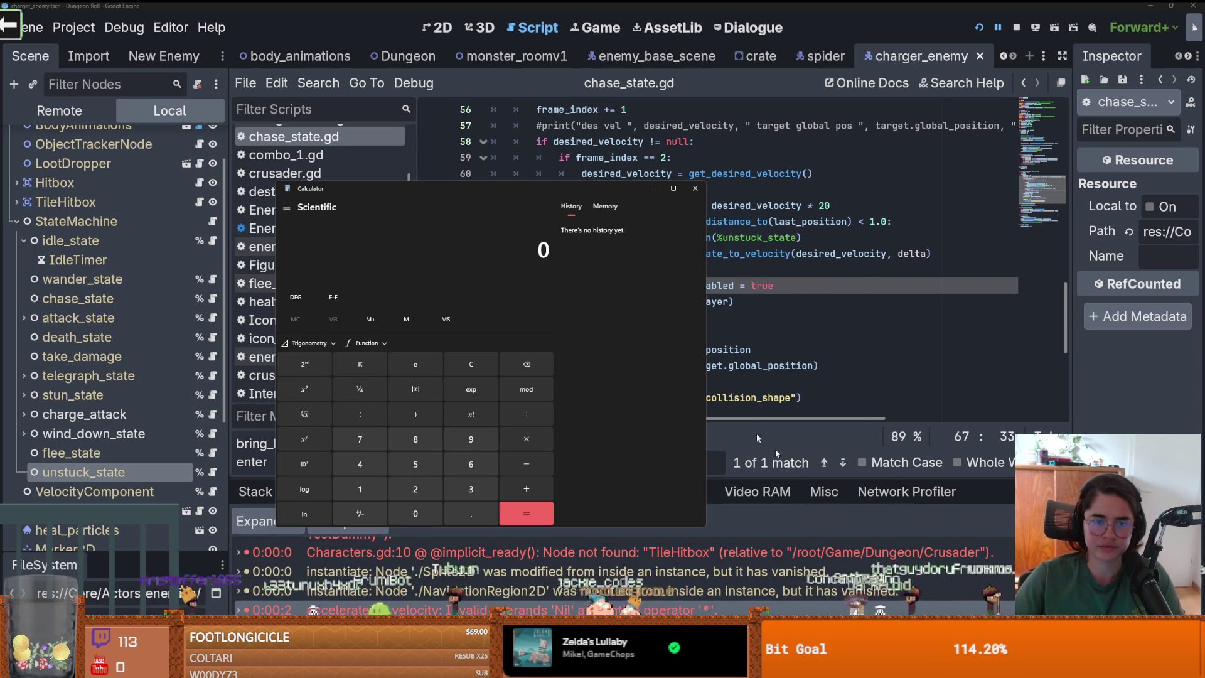
key("alt+F4")
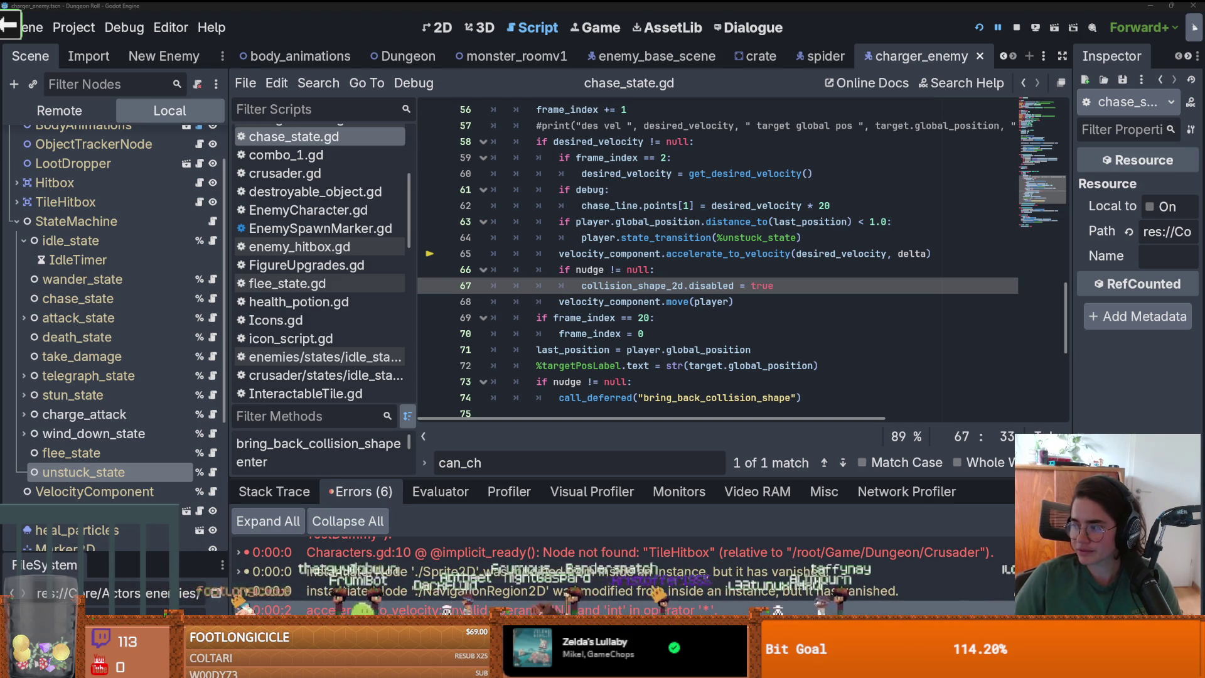
key("Up")
key("ctrl+s")
left_click(16, 221)
key("ctrl+s")
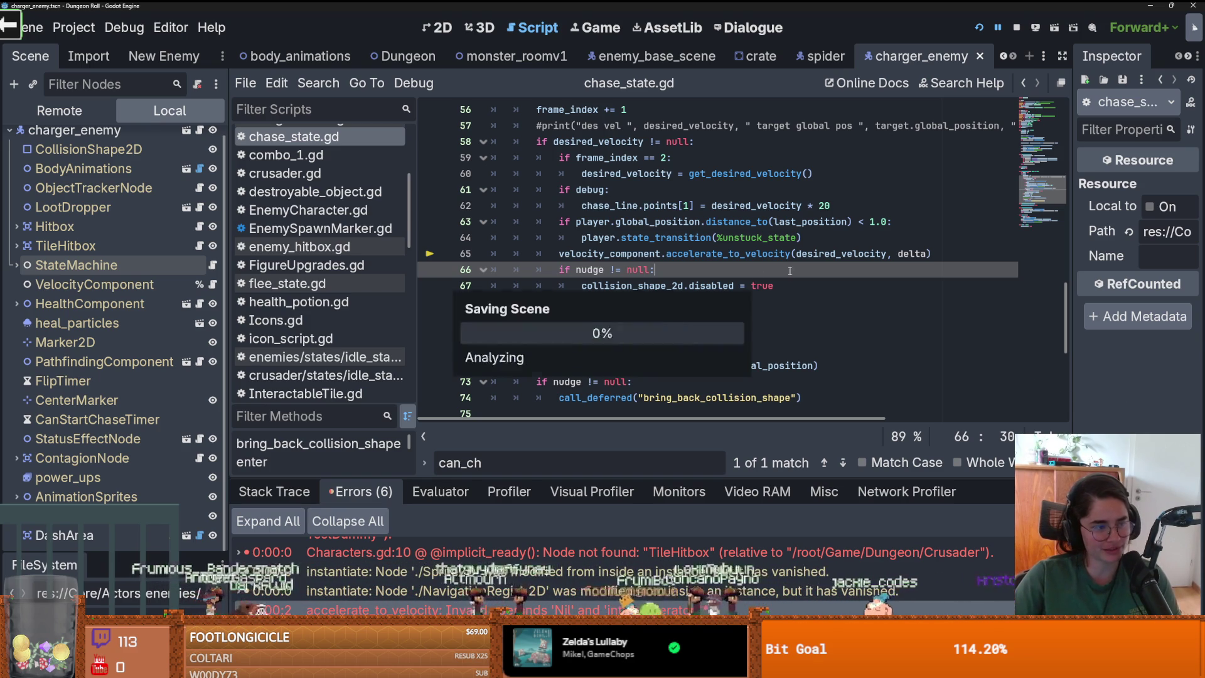
scroll(651, 320, "up", 4)
scroll(651, 321, "down", 5)
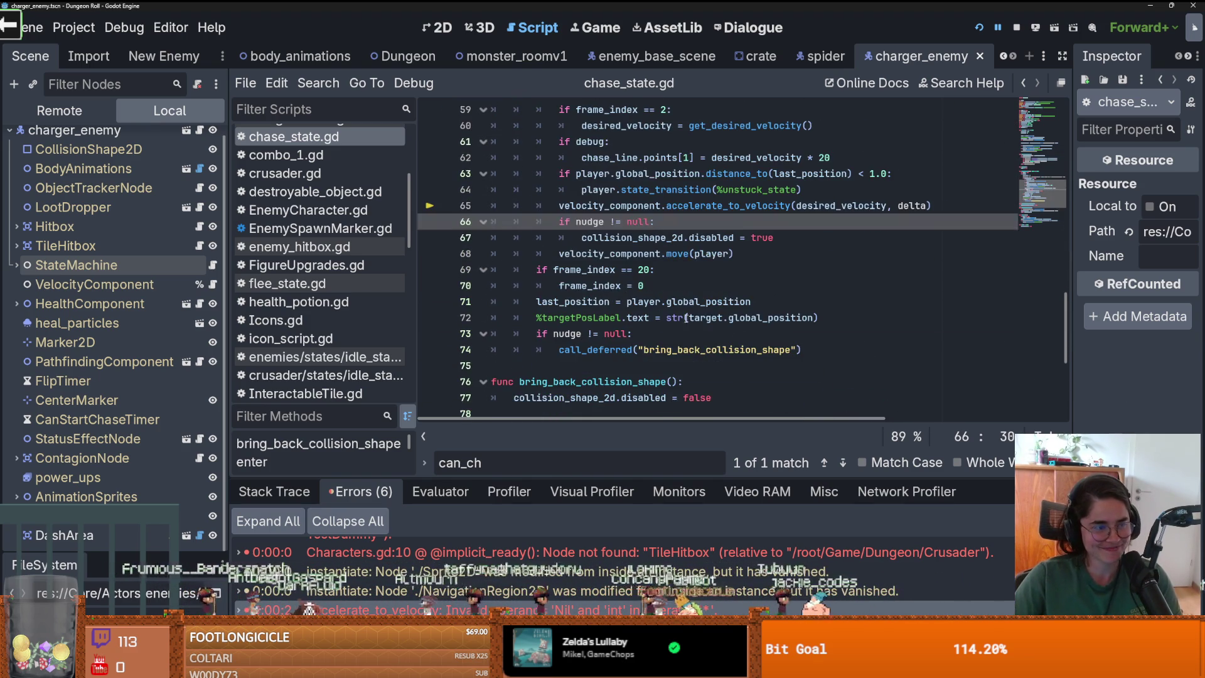
left_click(670, 290)
key("ctrl+s")
scroll(647, 295, "up", 3)
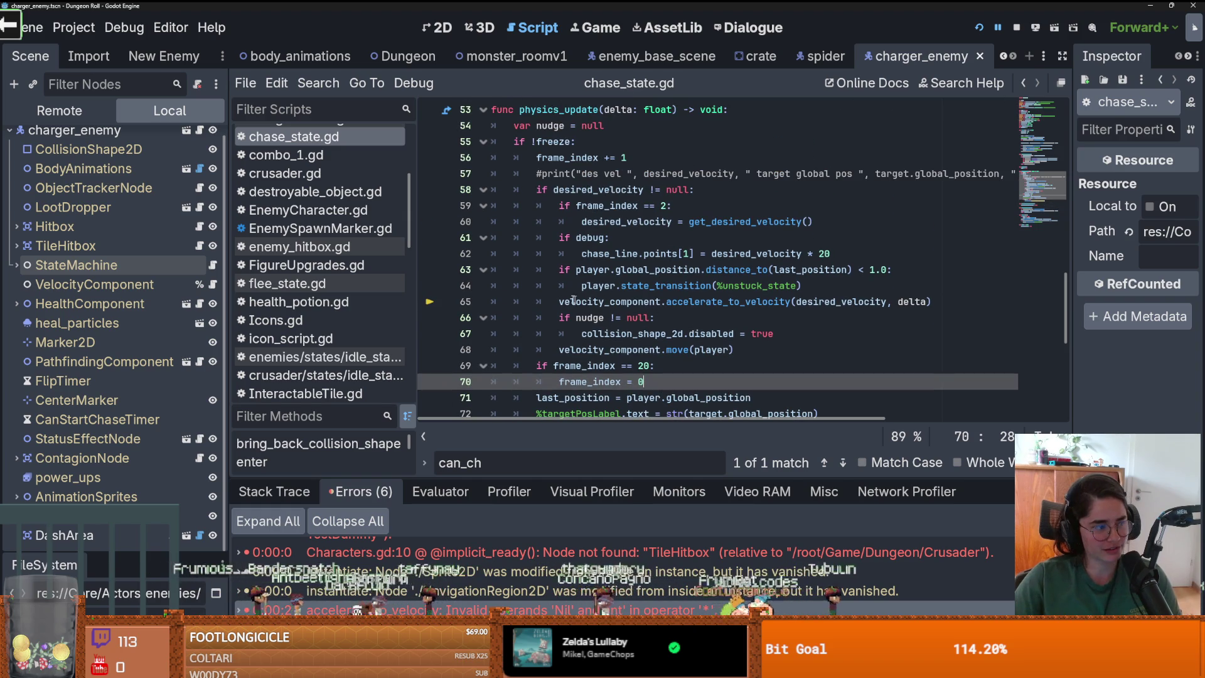
scroll(616, 301, "down", 2)
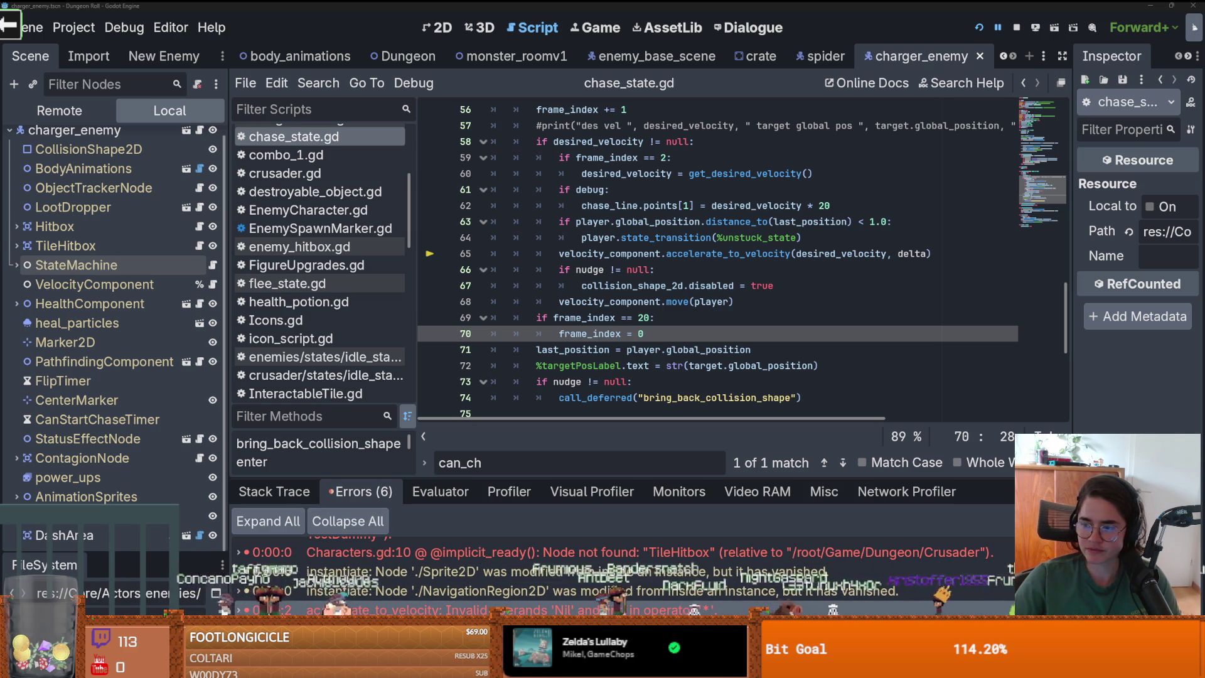
Undo and redo edits to bring back the stuck_timer > STUCK_THRESHOLD block
left_click(645, 349)
scroll(691, 342, "up", 1)
left_click(722, 333)
key("ctrl+z")
key("ctrl+z")
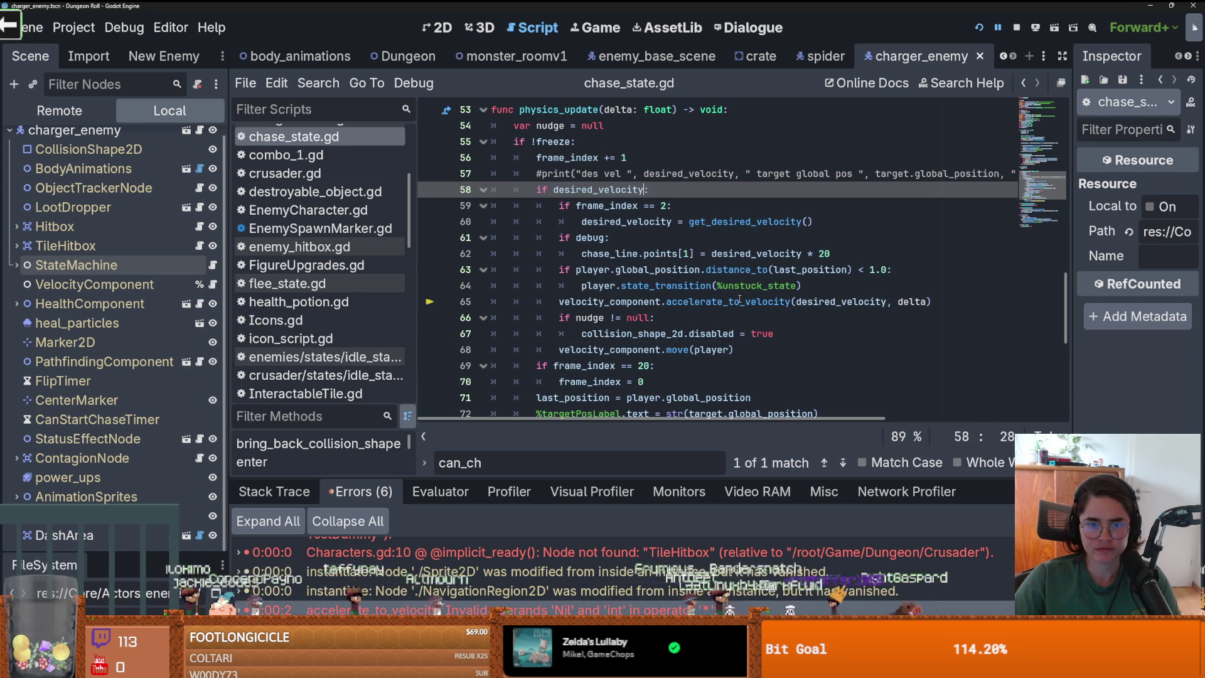
key("ctrl+z")
key("ctrl+z")
key("ctrl+z")
key("ctrl+z")
key("ctrl+shift+z")
key("ctrl+shift+z")
key("ctrl+shift+z")
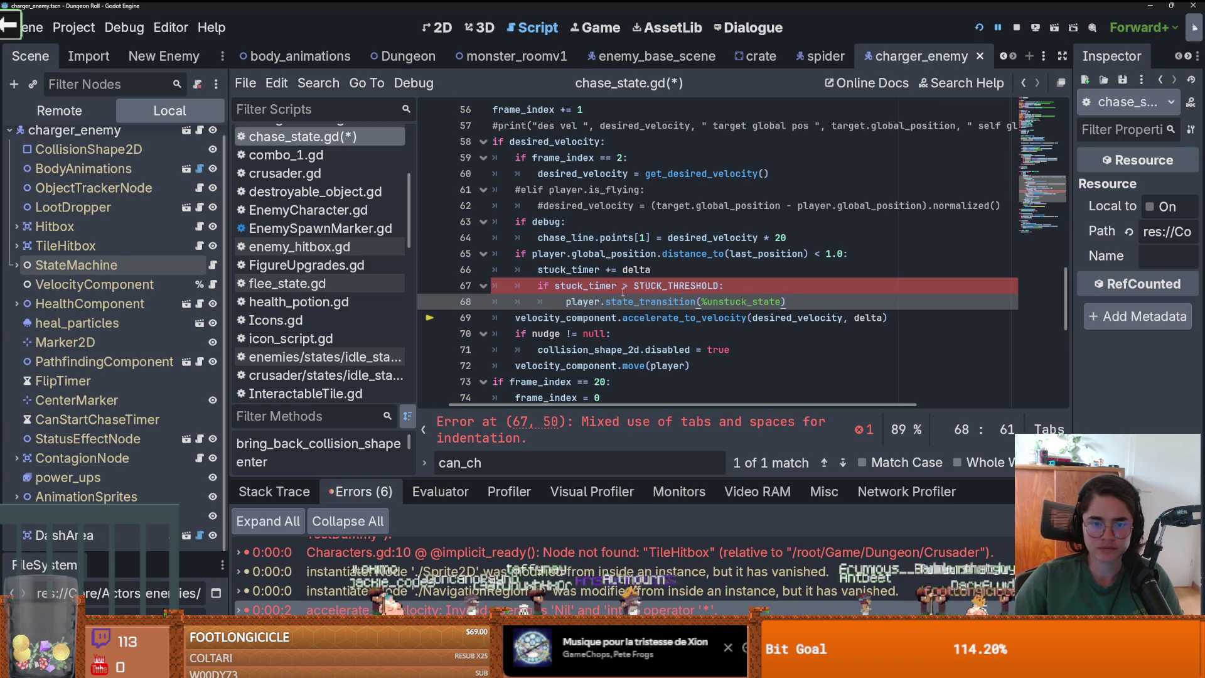
Re-indent line 68 with tabs to clear the mixed-indentation error and rerun the game
left_click(566, 302)
scroll(652, 335, "up", 1)
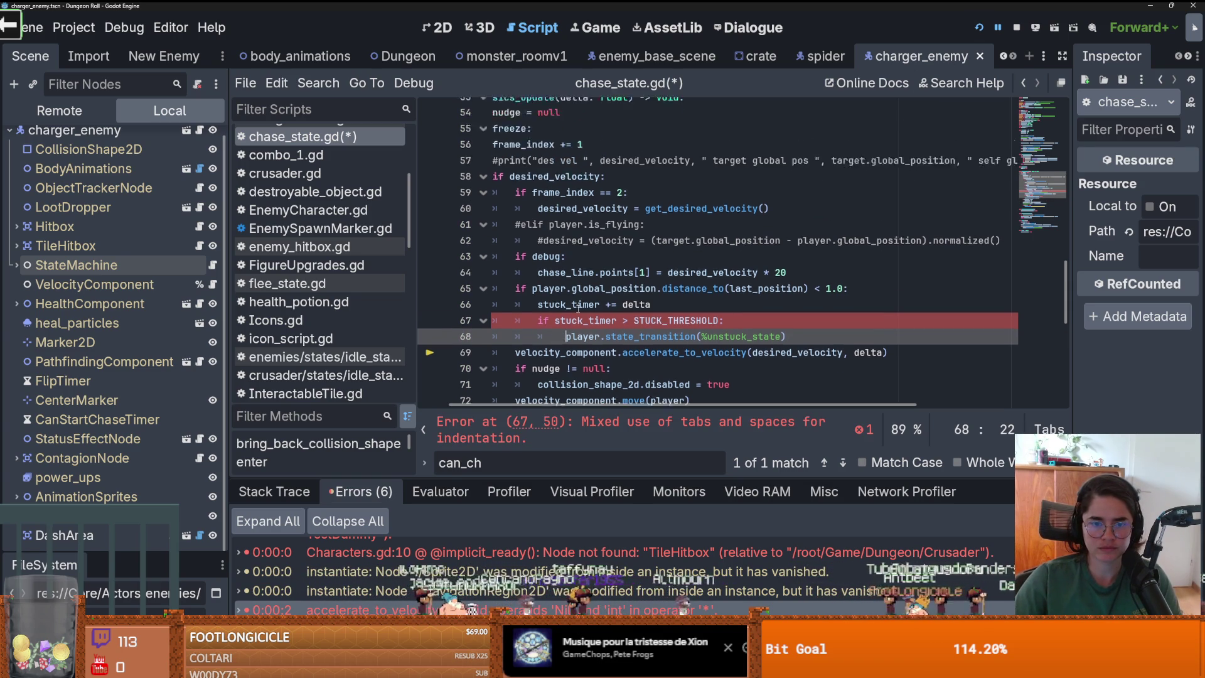
scroll(652, 335, "down", 2)
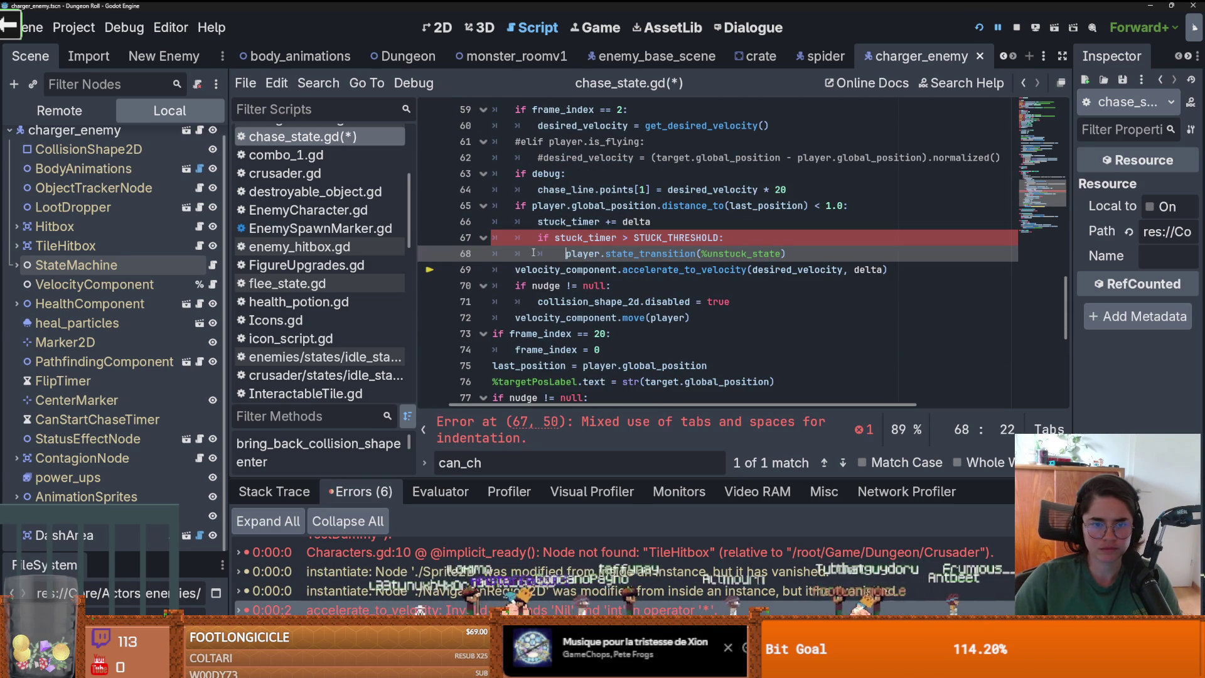
left_click_drag(625, 405, 596, 405)
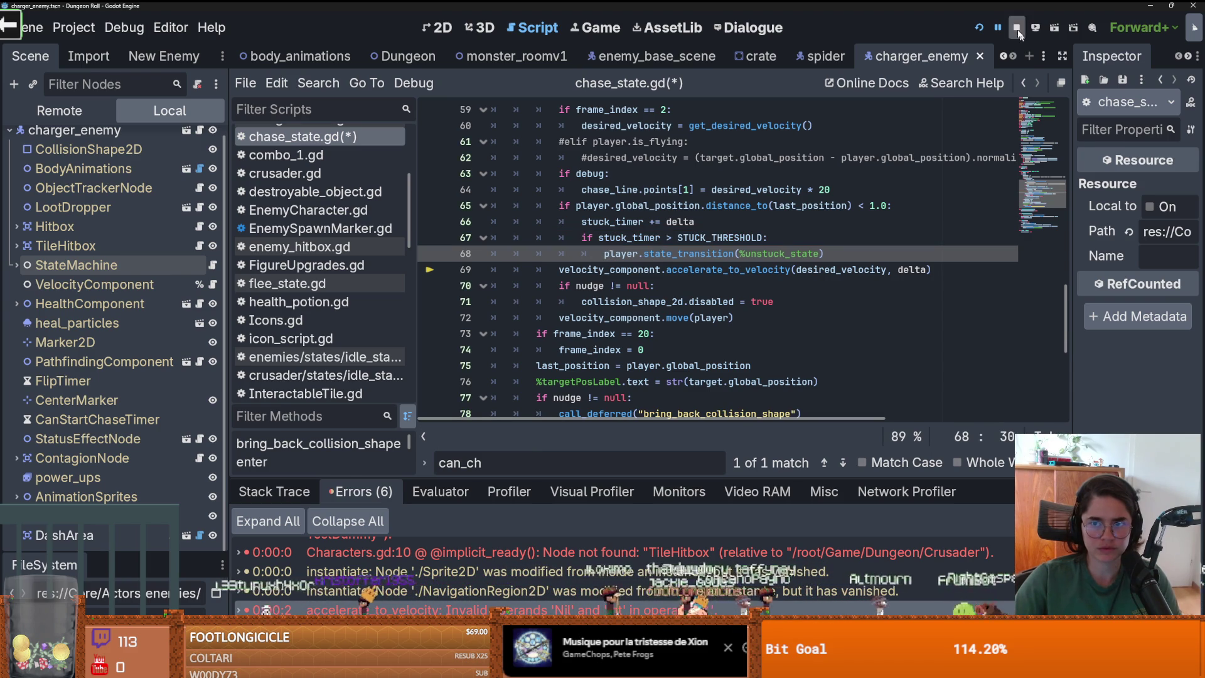
left_click(978, 28)
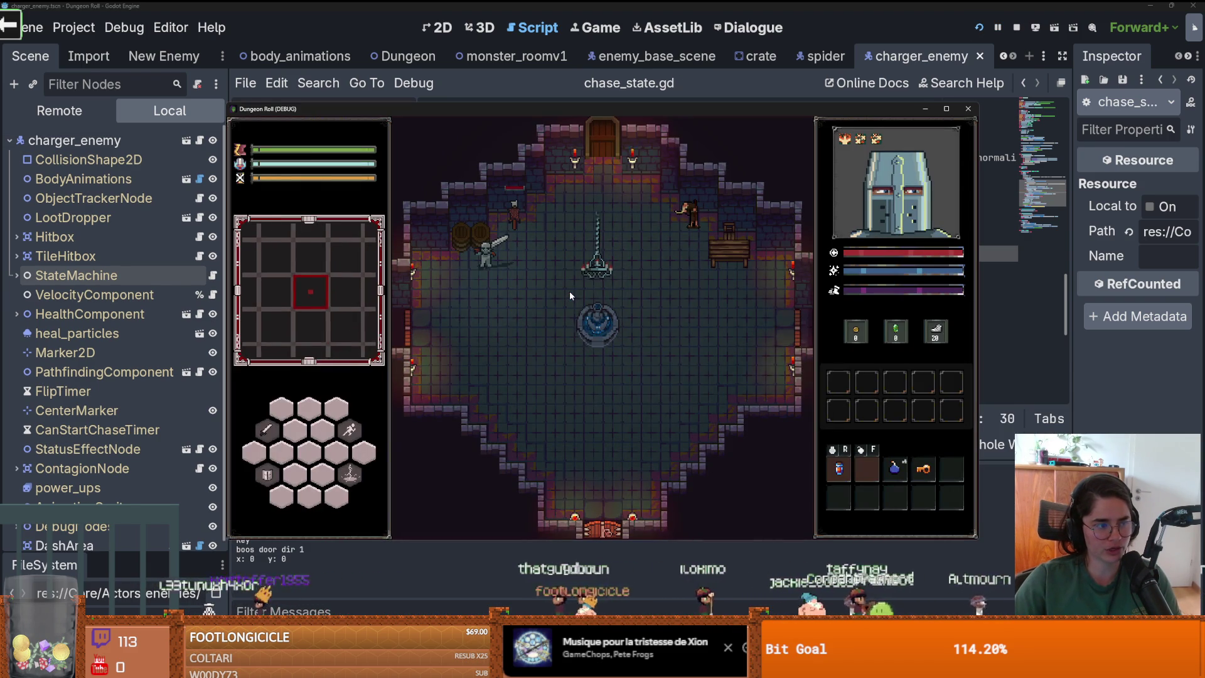
Walk through the top door, enable debug rooms, enter a zombie room and move until the debugger breaks
key("w+d")
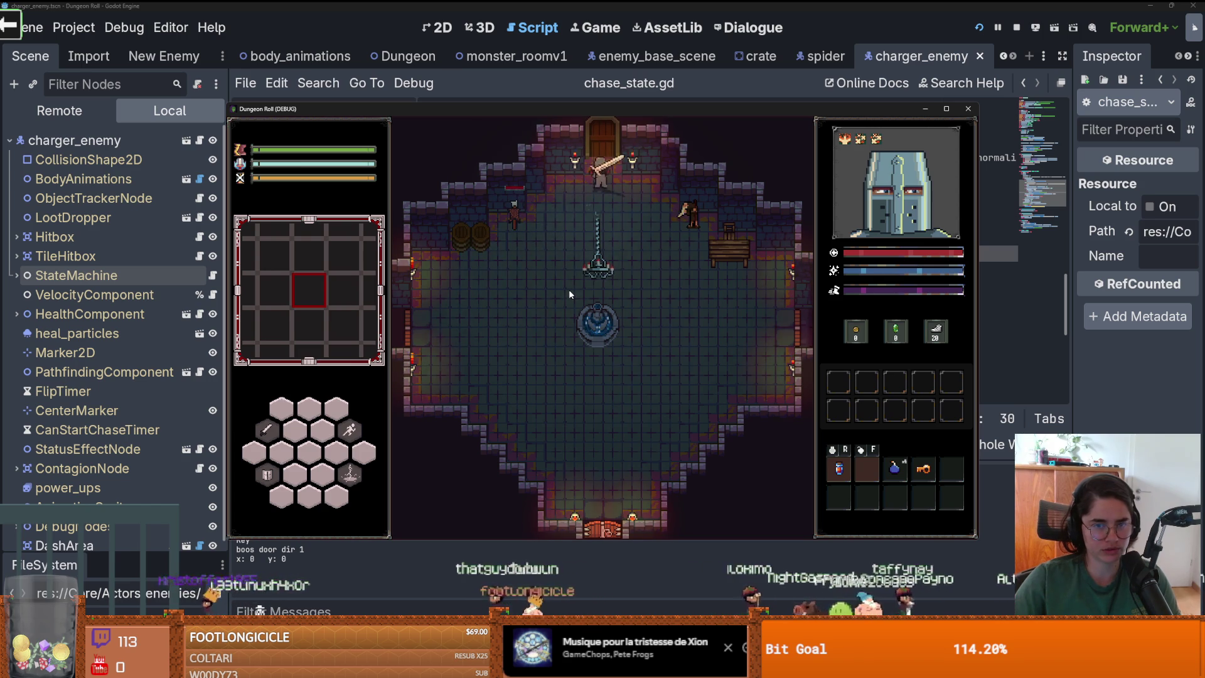
left_click(545, 369)
scroll(560, 502, "down", 5)
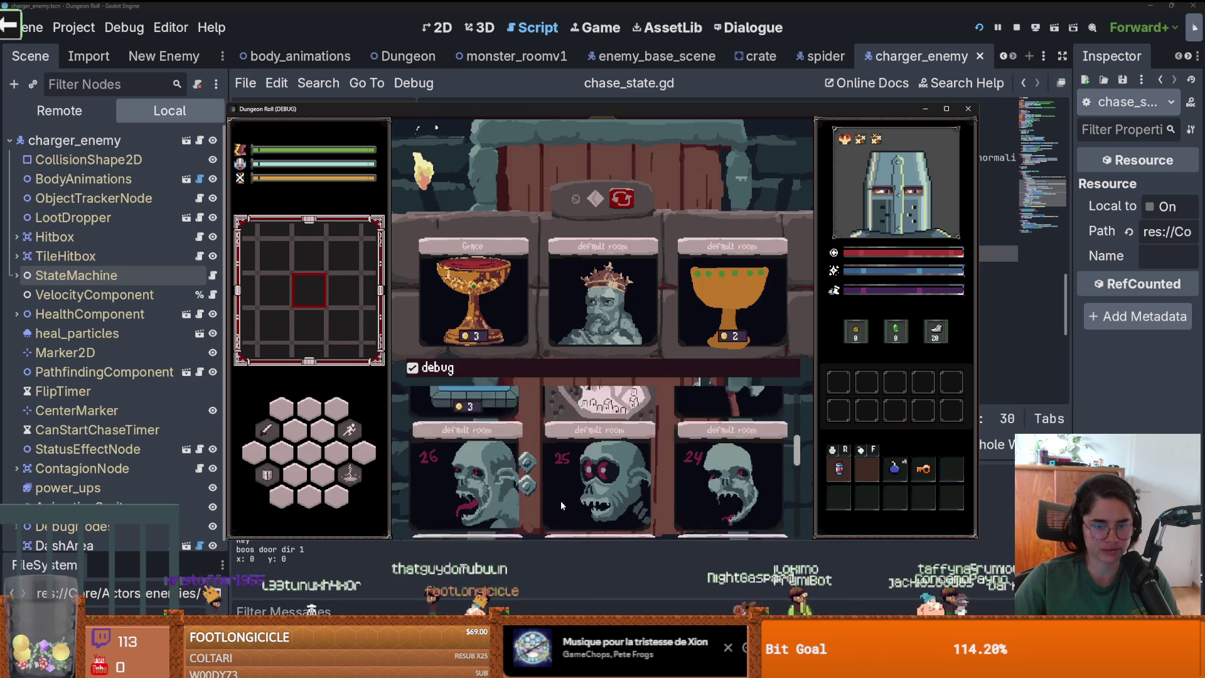
left_click(503, 485)
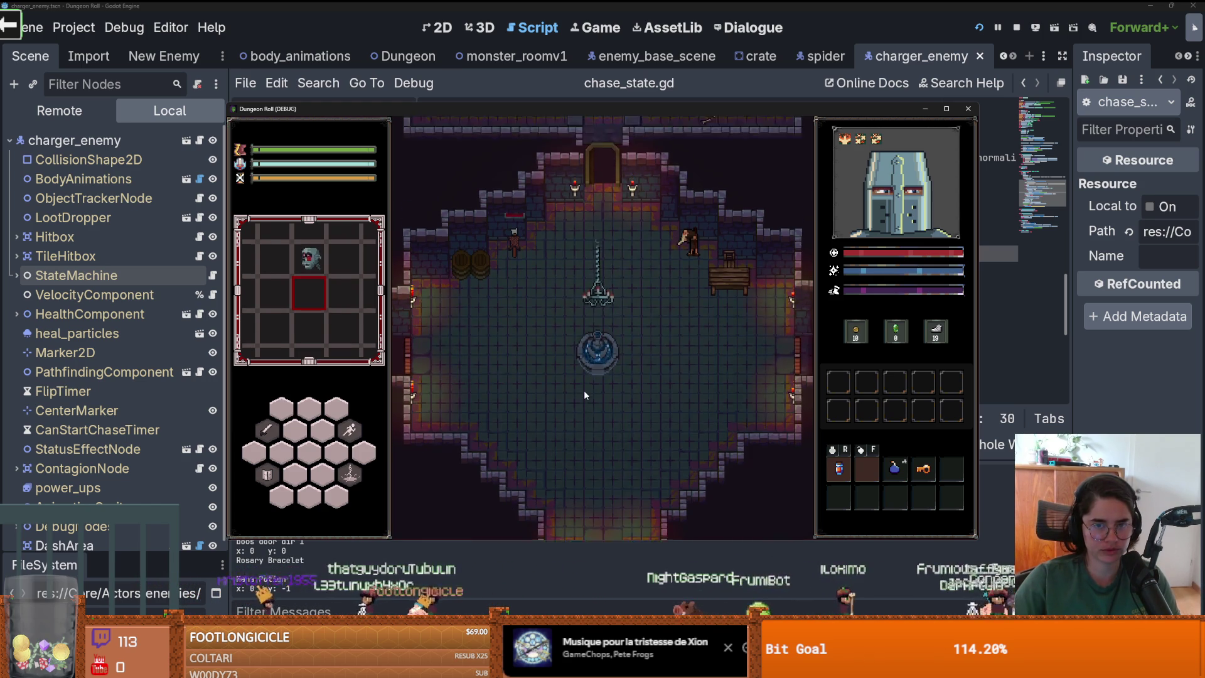
key("w+a")
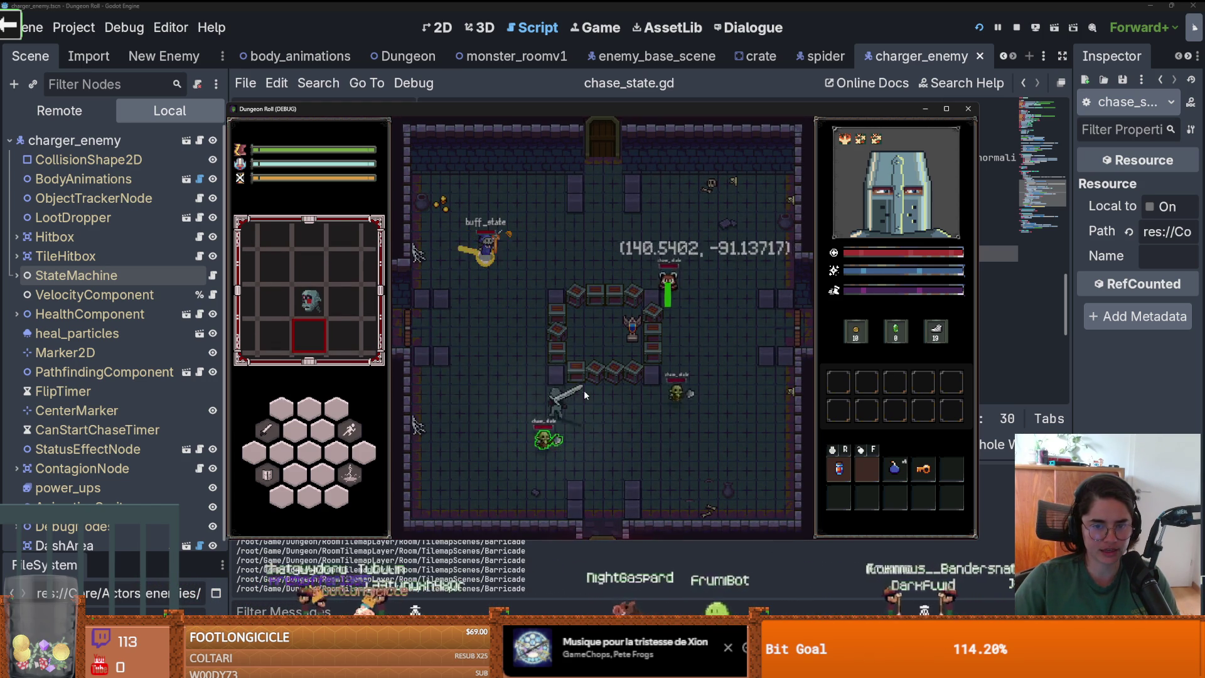
key("w+d")
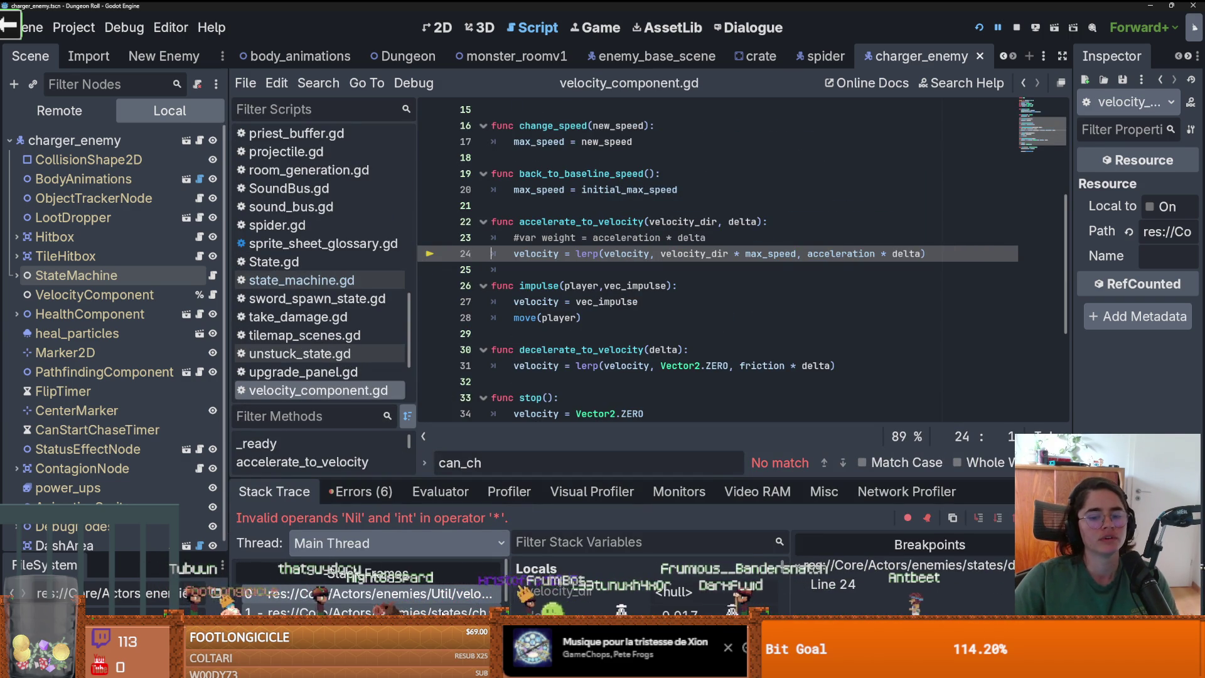
Enlarge the debugger, select the chase_state stack frame, and trace desired_velocity back to get_desired_velocity
mouse_move(667, 489)
left_mouse_down()
mouse_move(663, 385)
mouse_move(663, 395)
left_mouse_up()
left_click(370, 518)
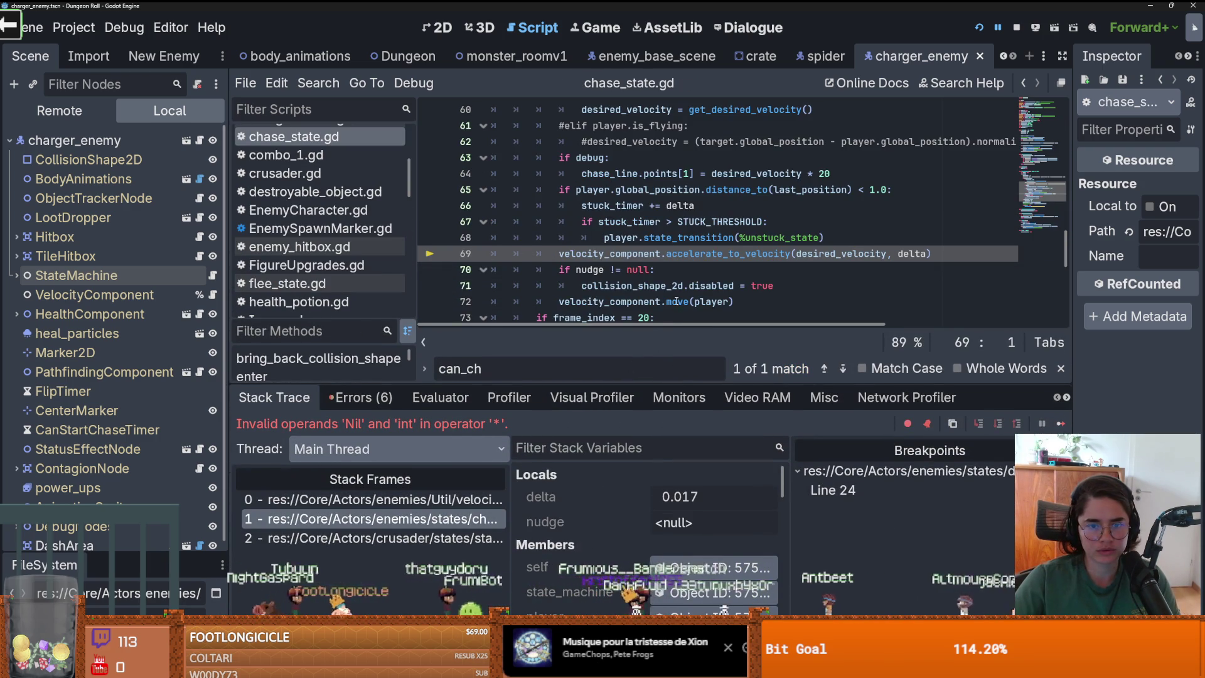
scroll(676, 302, "up", 3)
scroll(674, 259, "down", 3)
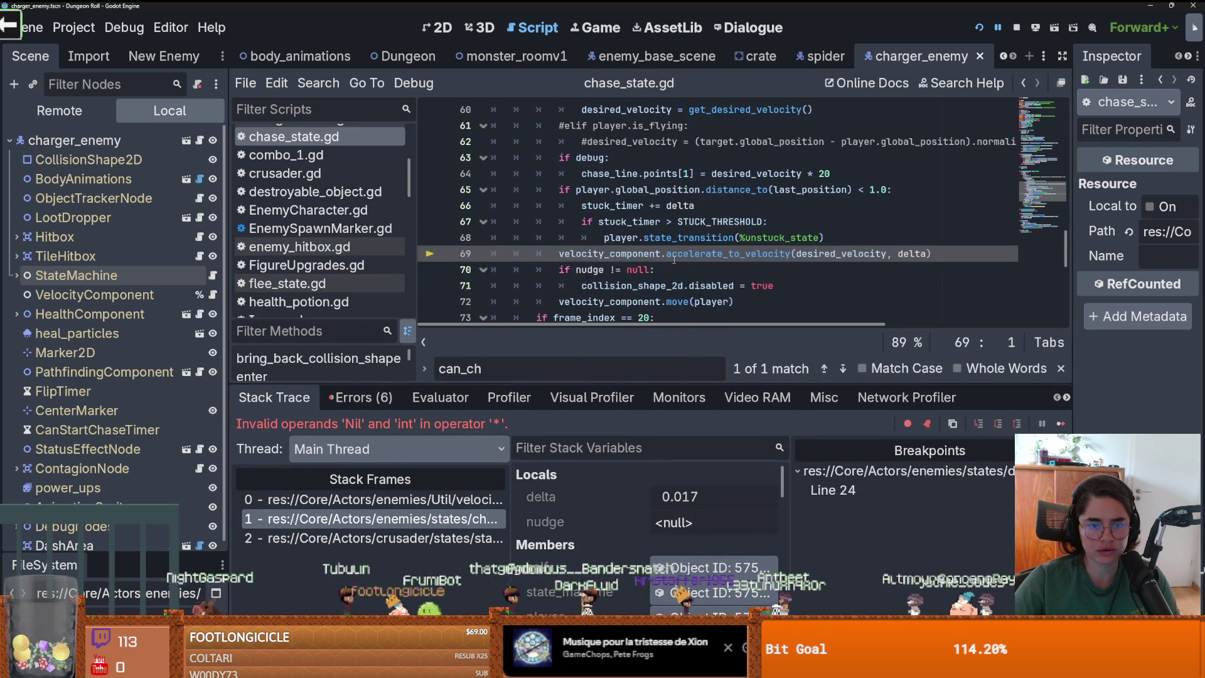
scroll(674, 259, "up", 2)
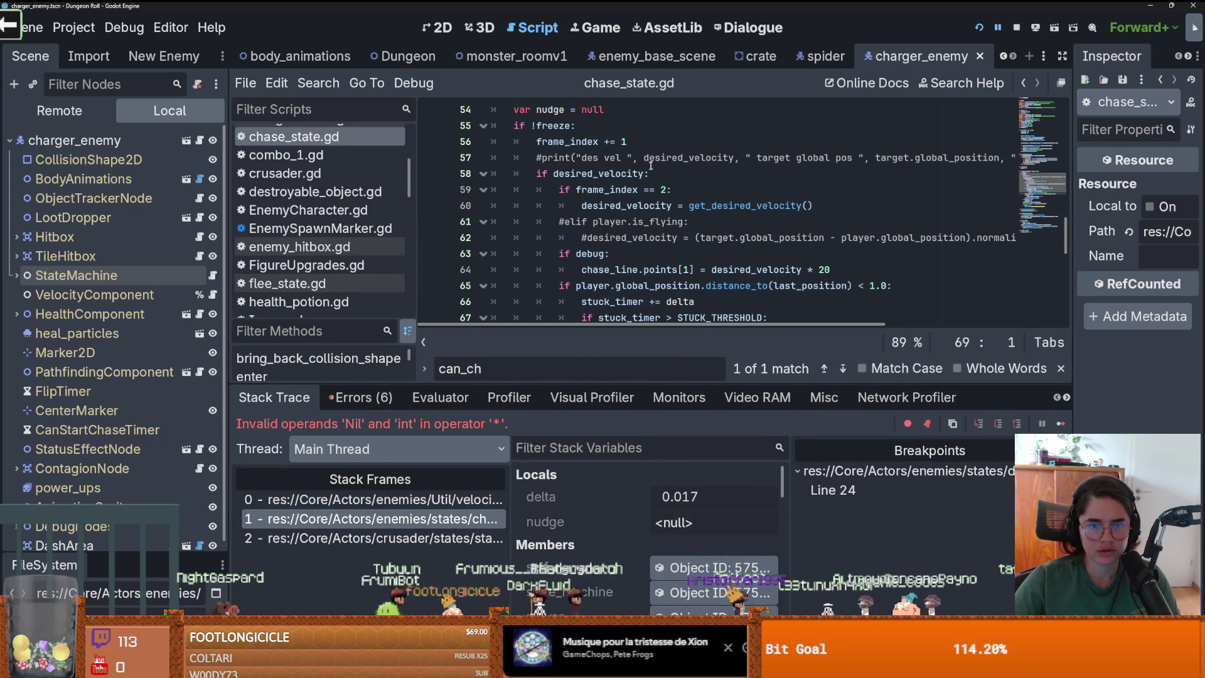
left_click(647, 175)
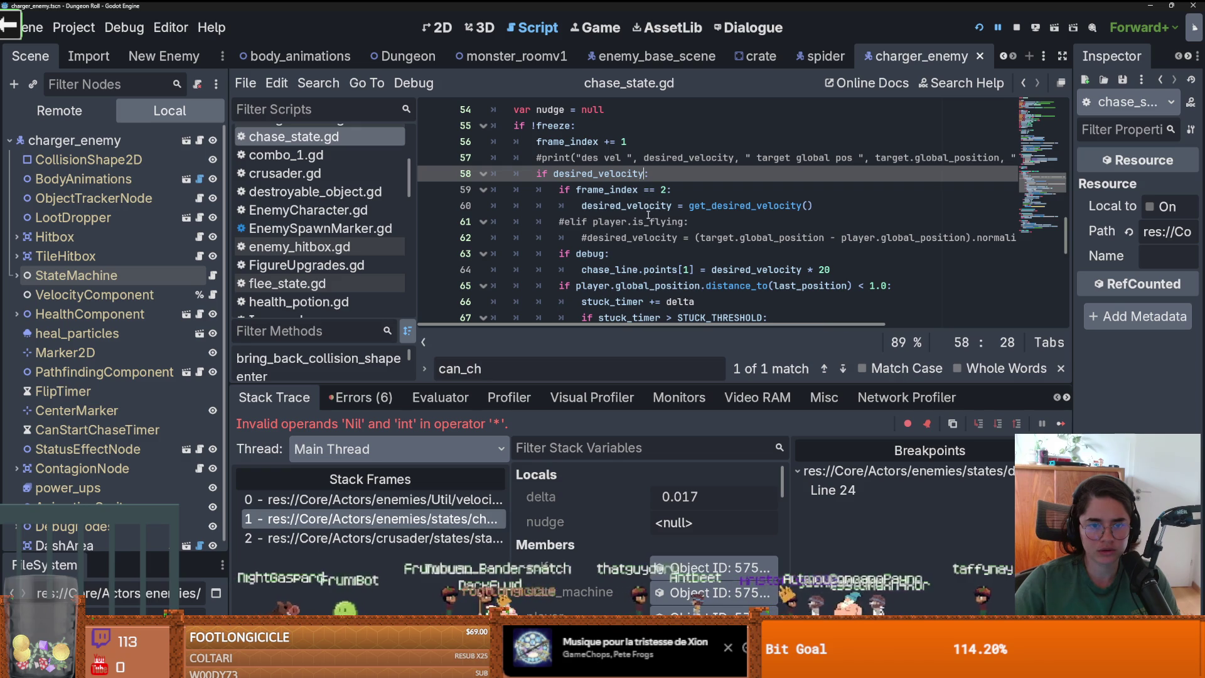
scroll(649, 222, "down", 2)
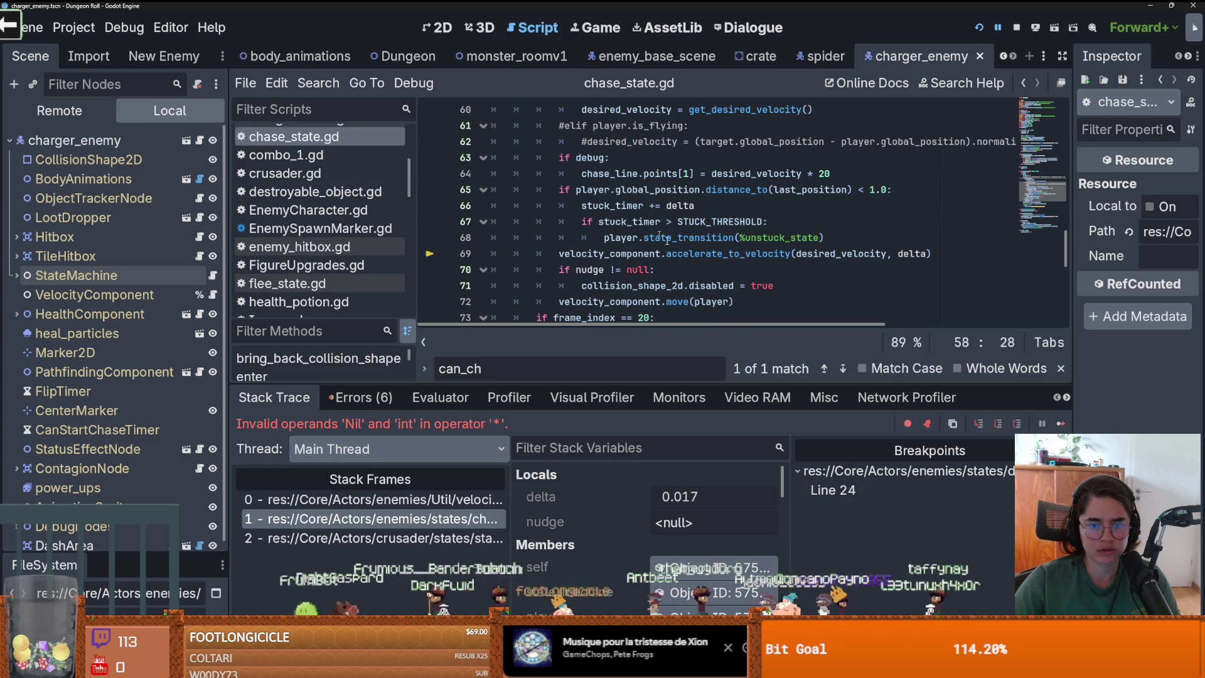
double_click(838, 254)
scroll(802, 267, "up", 1)
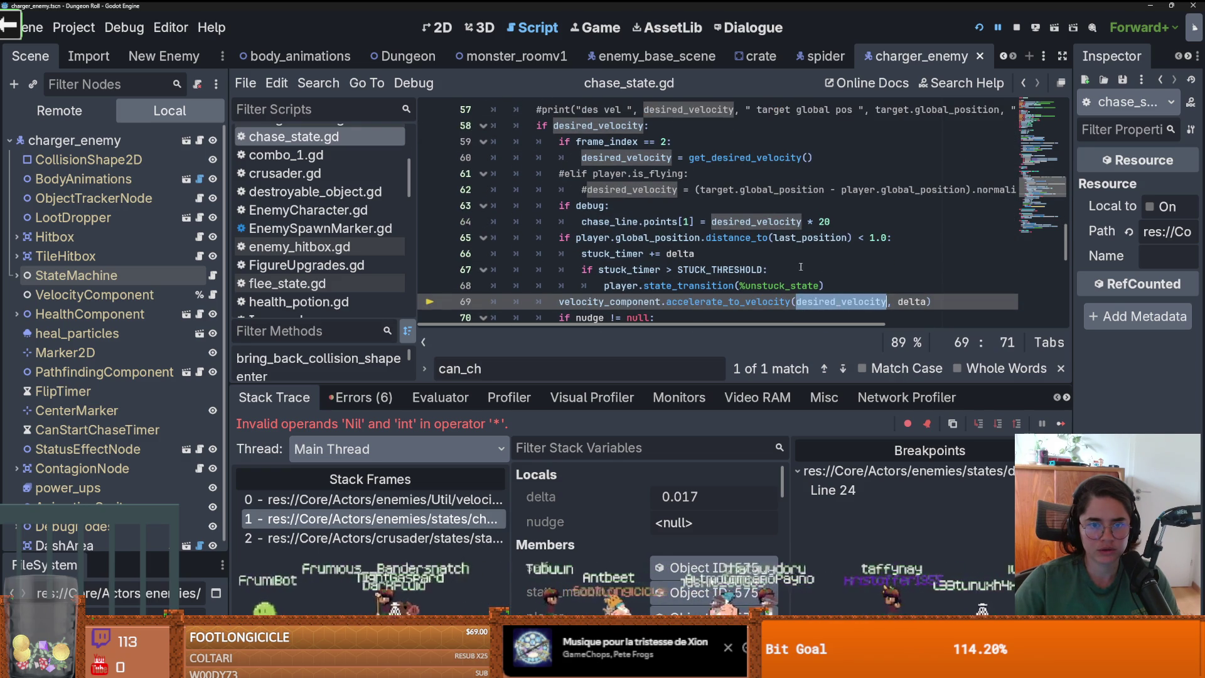
scroll(793, 263, "up", 1)
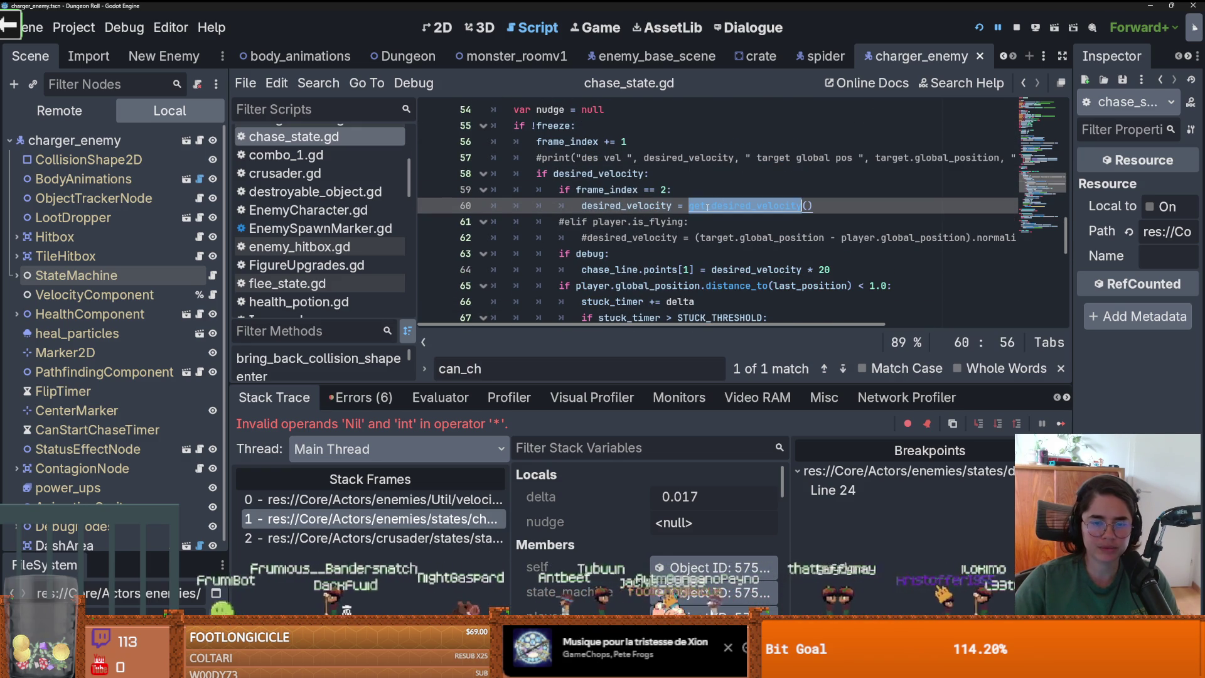
left_click(708, 206, "ctrl")
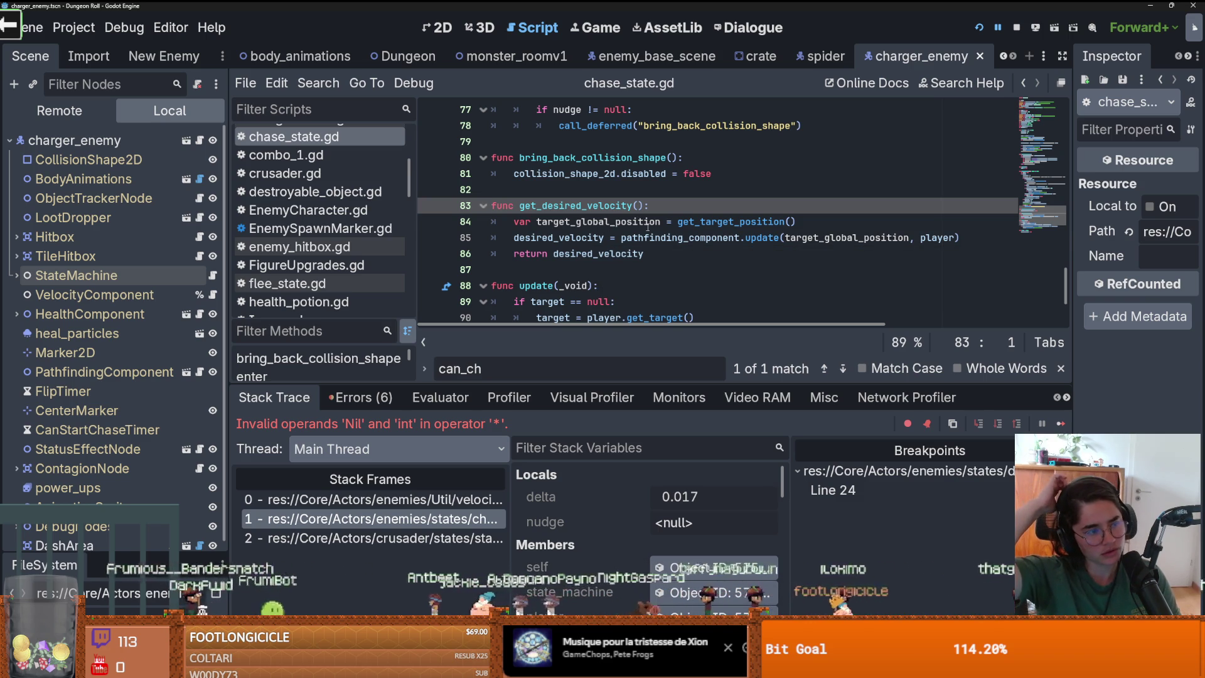
double_click(597, 212)
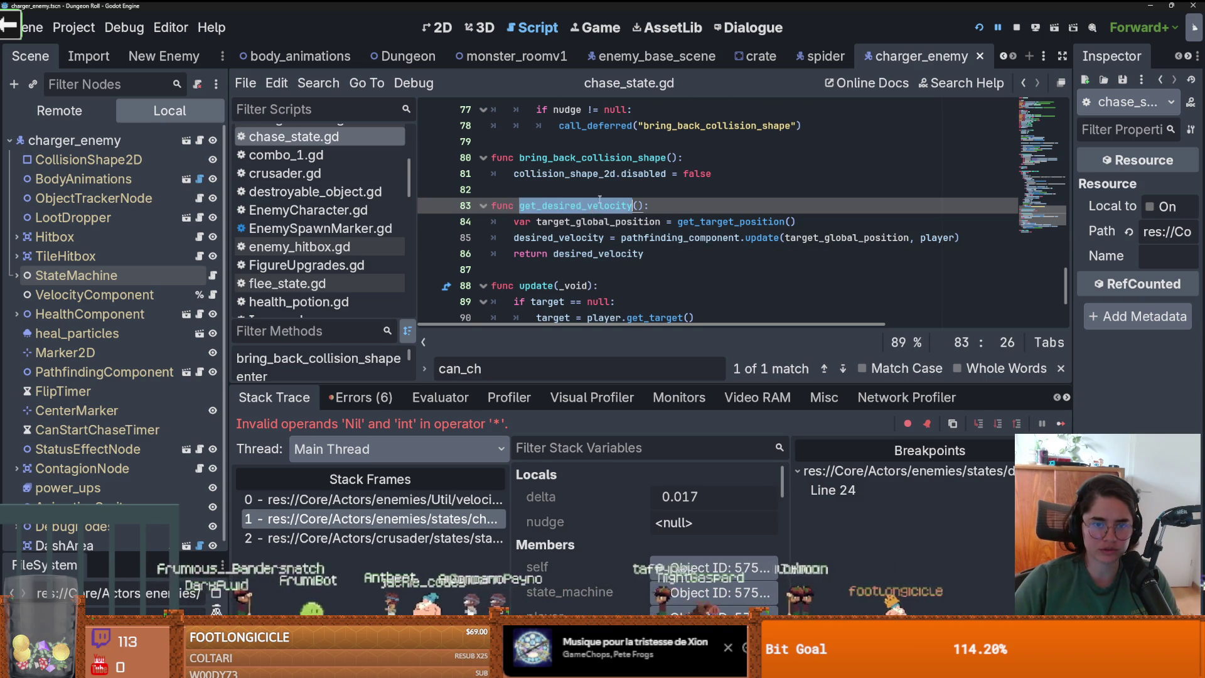
scroll(598, 207, "up", 8)
Insert an empty line after line 60's get_desired_velocity reassignment and bring the game window forward
left_click(828, 222)
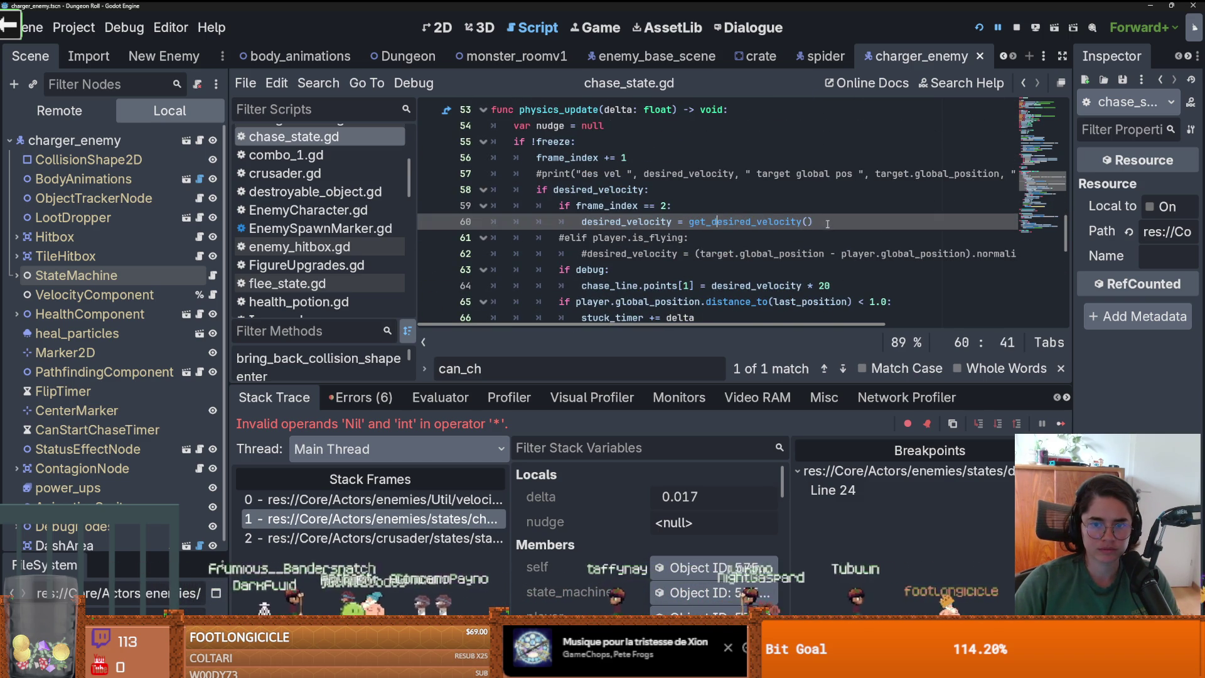
key("Return")
key("Up")
key("Up")
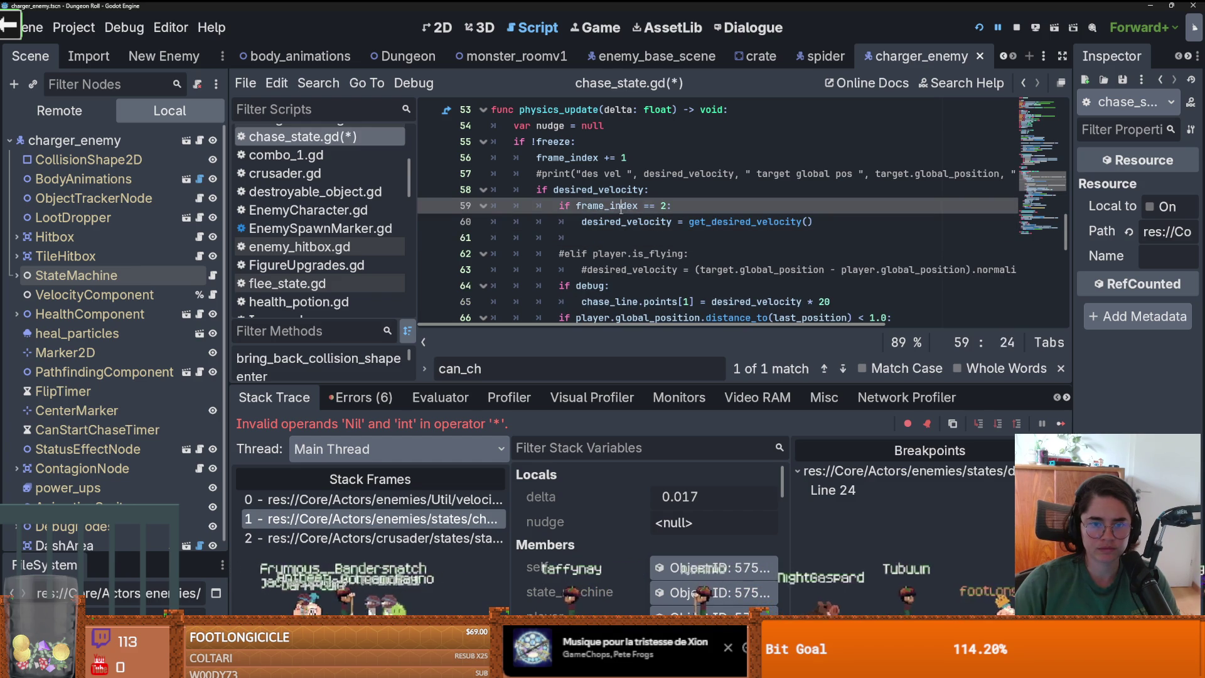
key("Down")
key("Down")
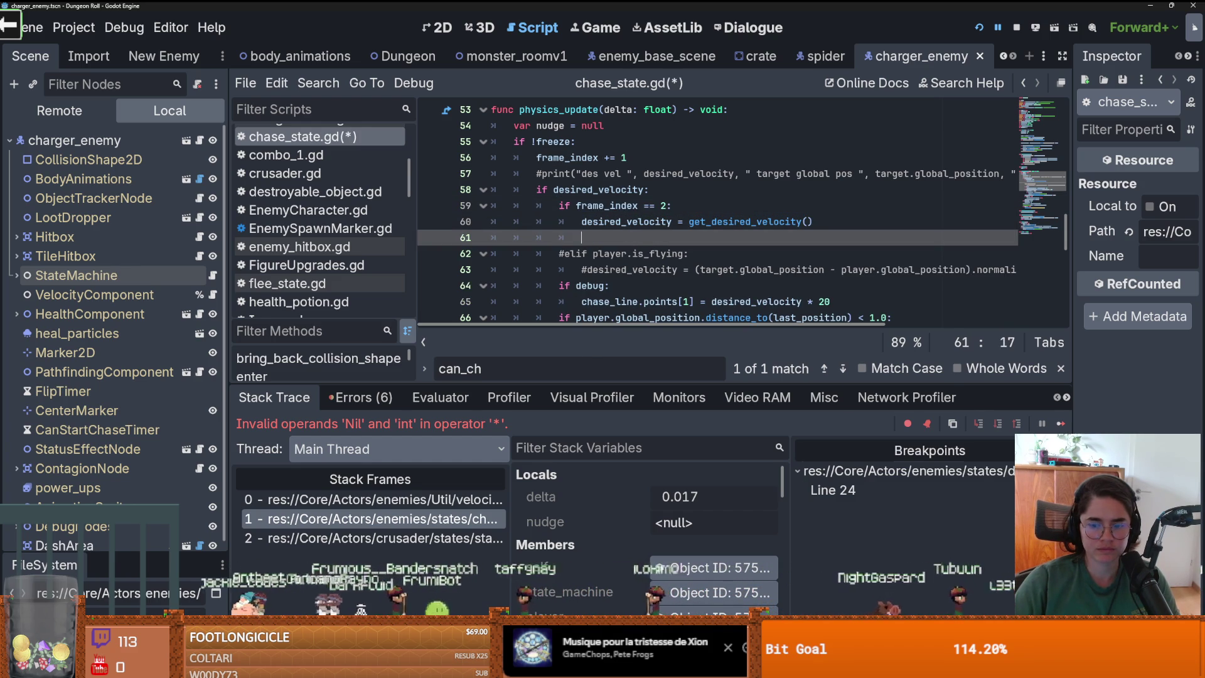
key("F12")
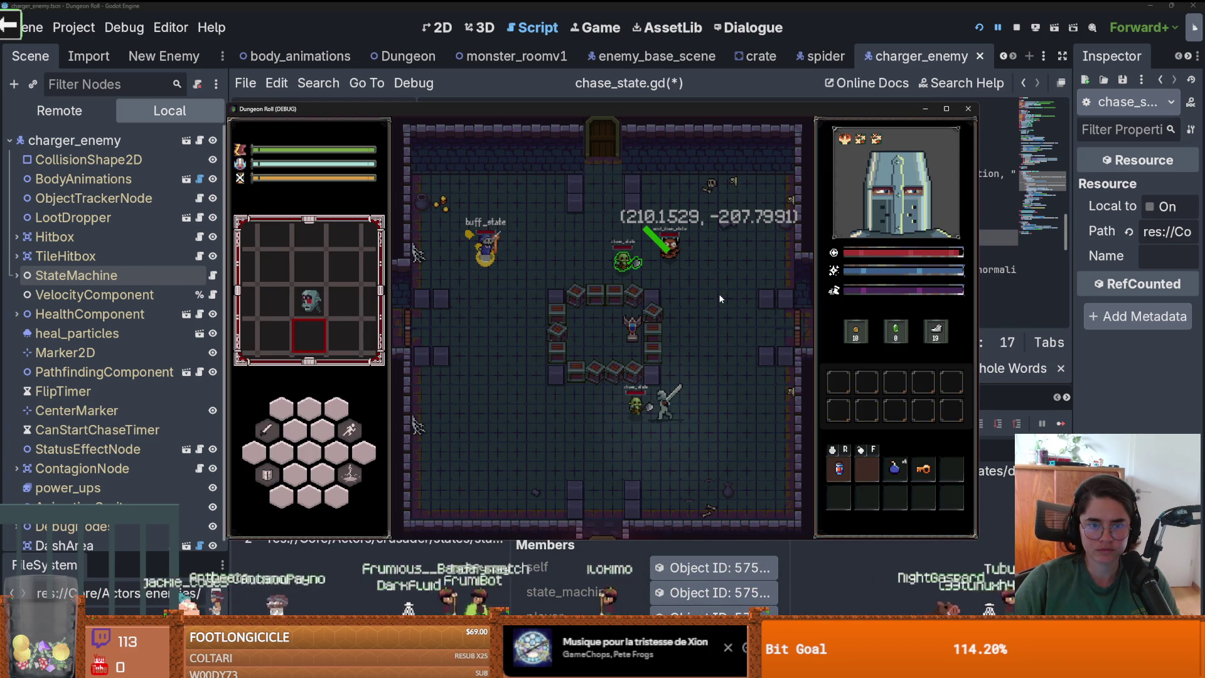
Write 'if desired_velocity == null:' on line 61 with a get_desired_velocity() body, then save and relaunch
left_click(1025, 259)
scroll(646, 253, "down", 1)
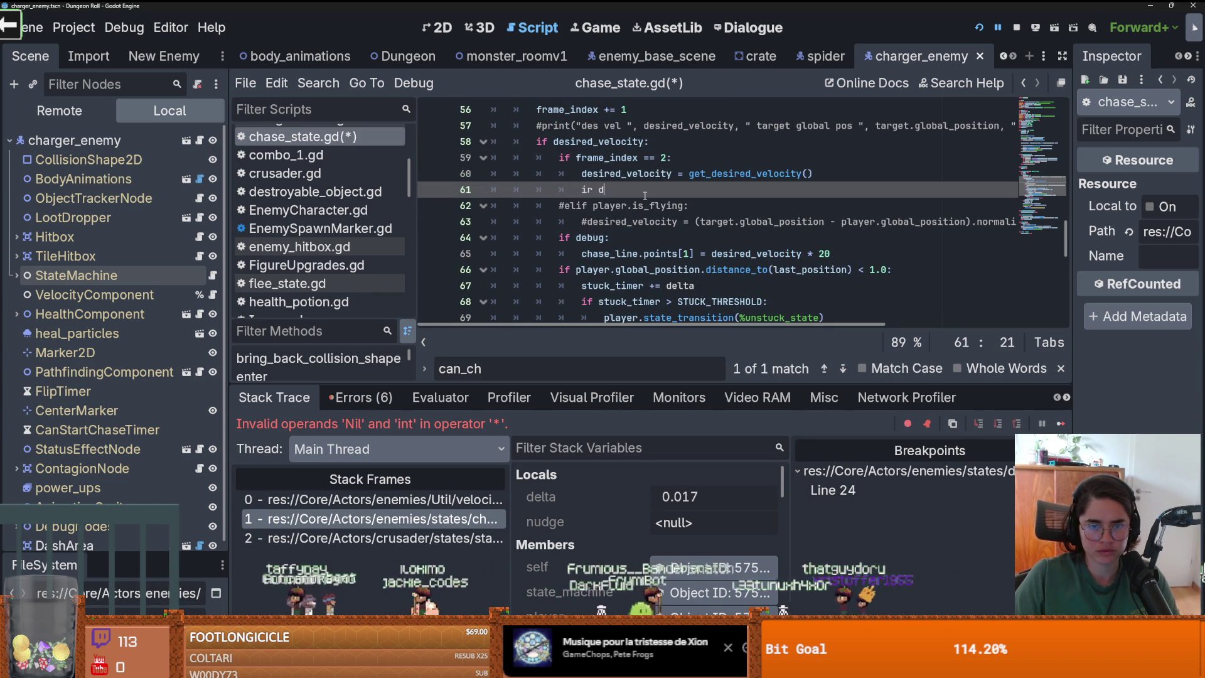
key("BackSpace")
type("f des")
key("Return")
type("== null:")
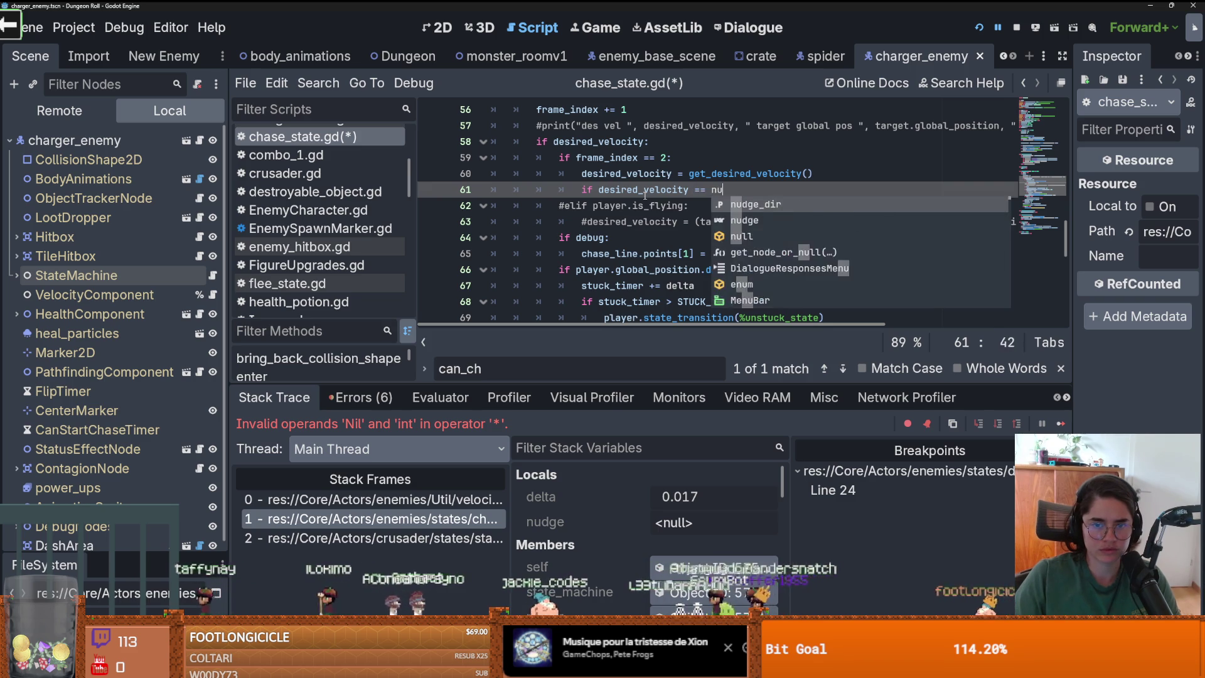
key("Return")
type("nt")
key("Return")
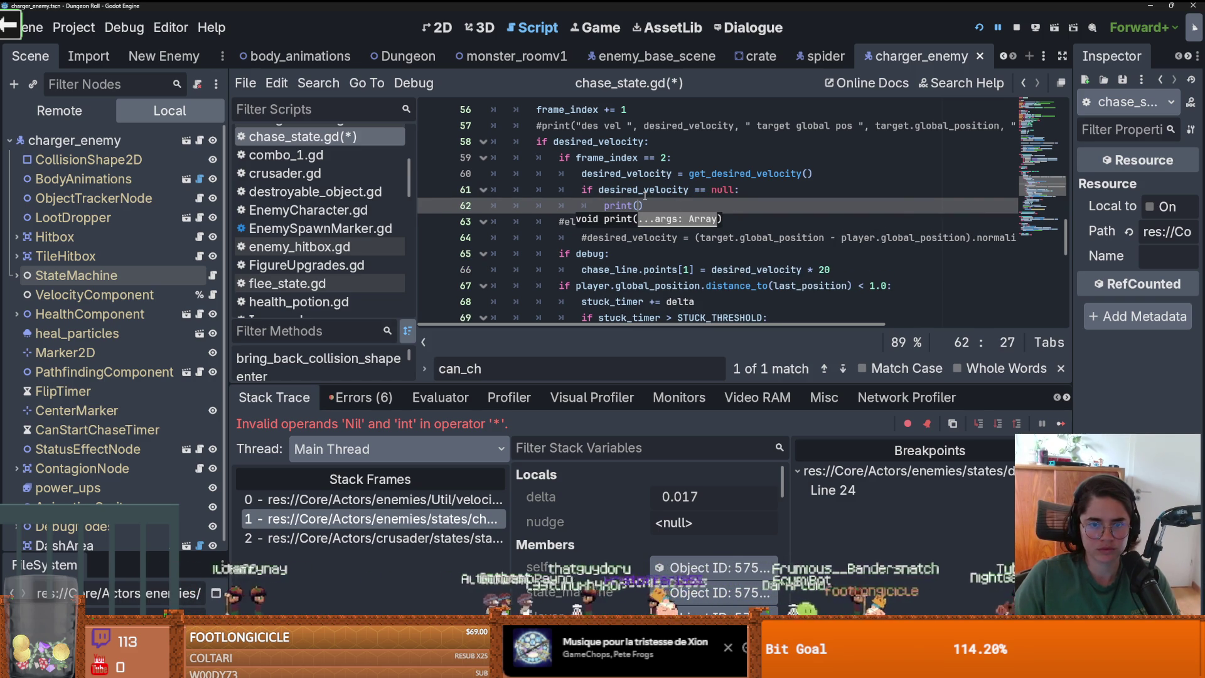
mouse_move(823, 176)
left_mouse_down()
mouse_move(685, 173)
mouse_move(602, 201)
left_mouse_up()
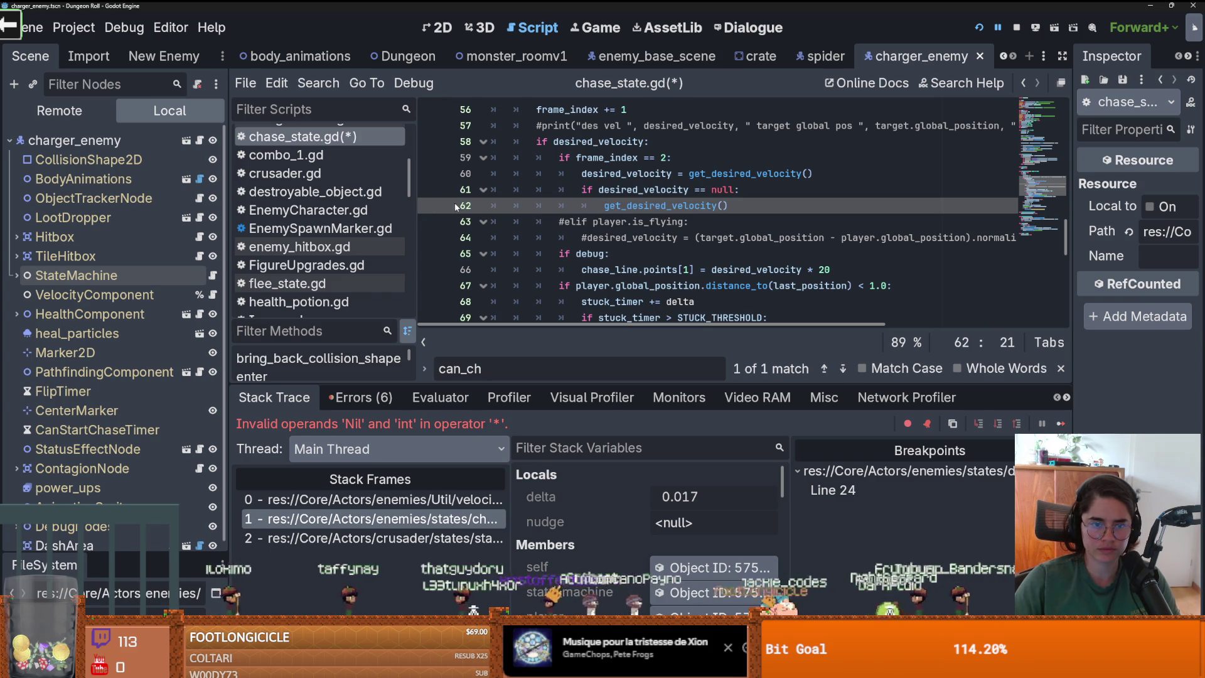
left_click(977, 28)
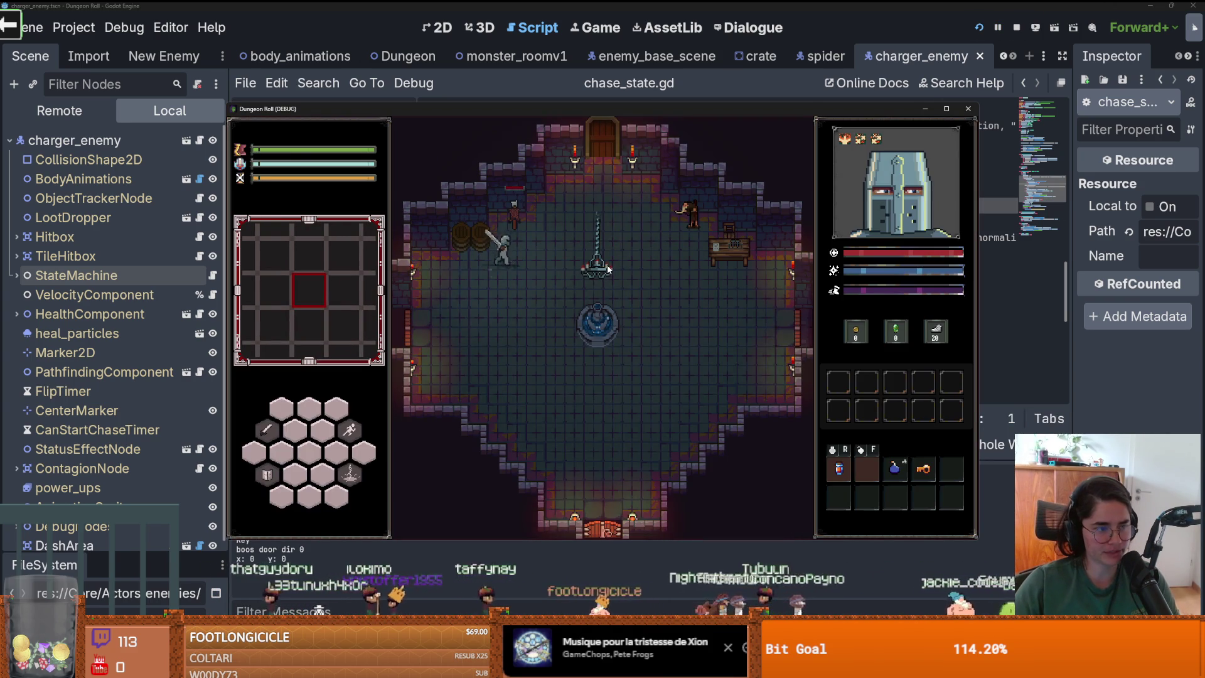
Walk the knight to the top door, choose the next room, and move around until the debugger halts
key("w")
key("d")
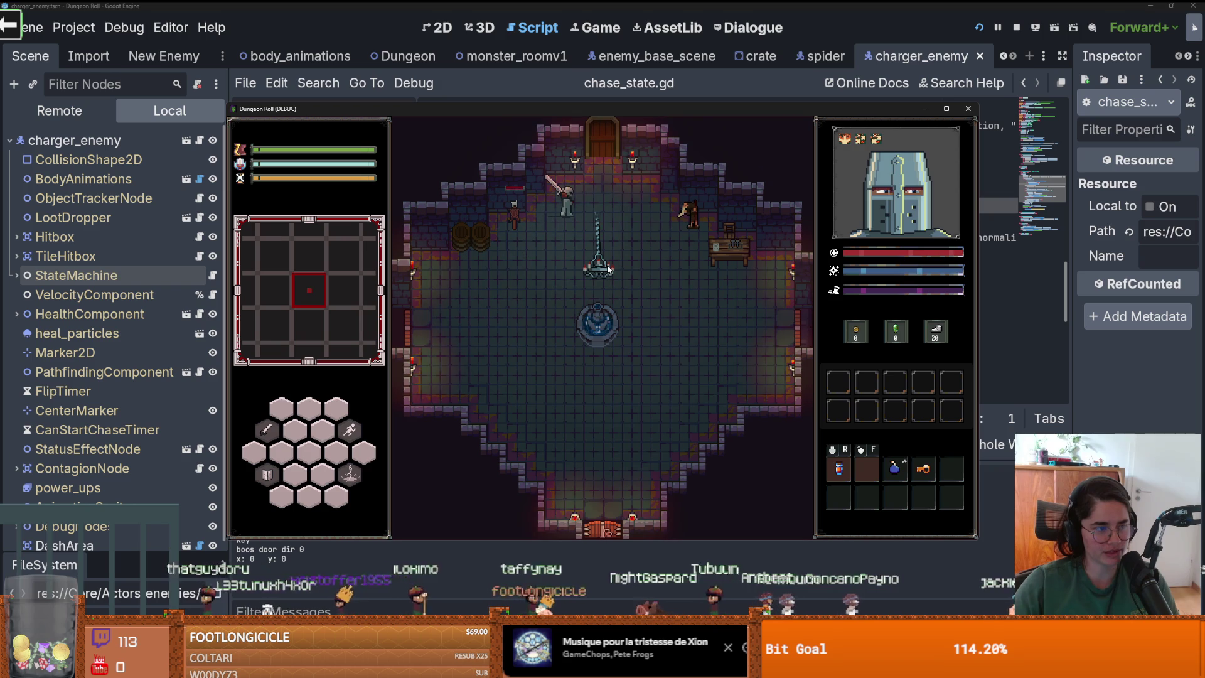
key("e")
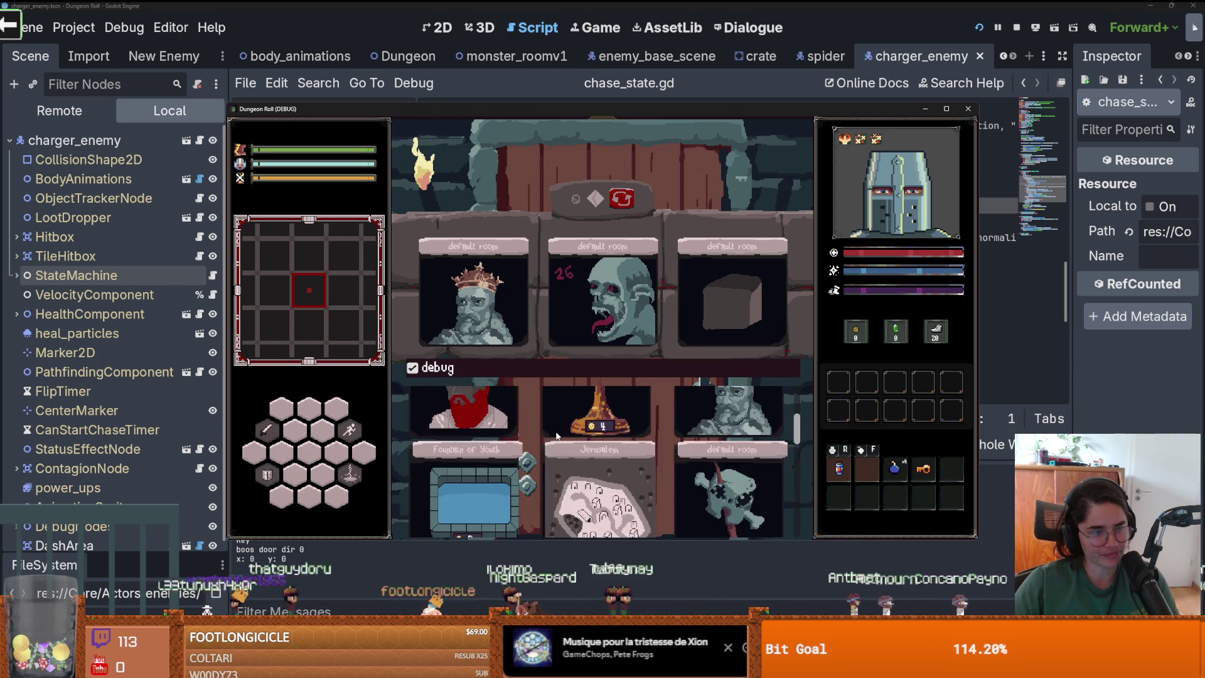
left_click(476, 465)
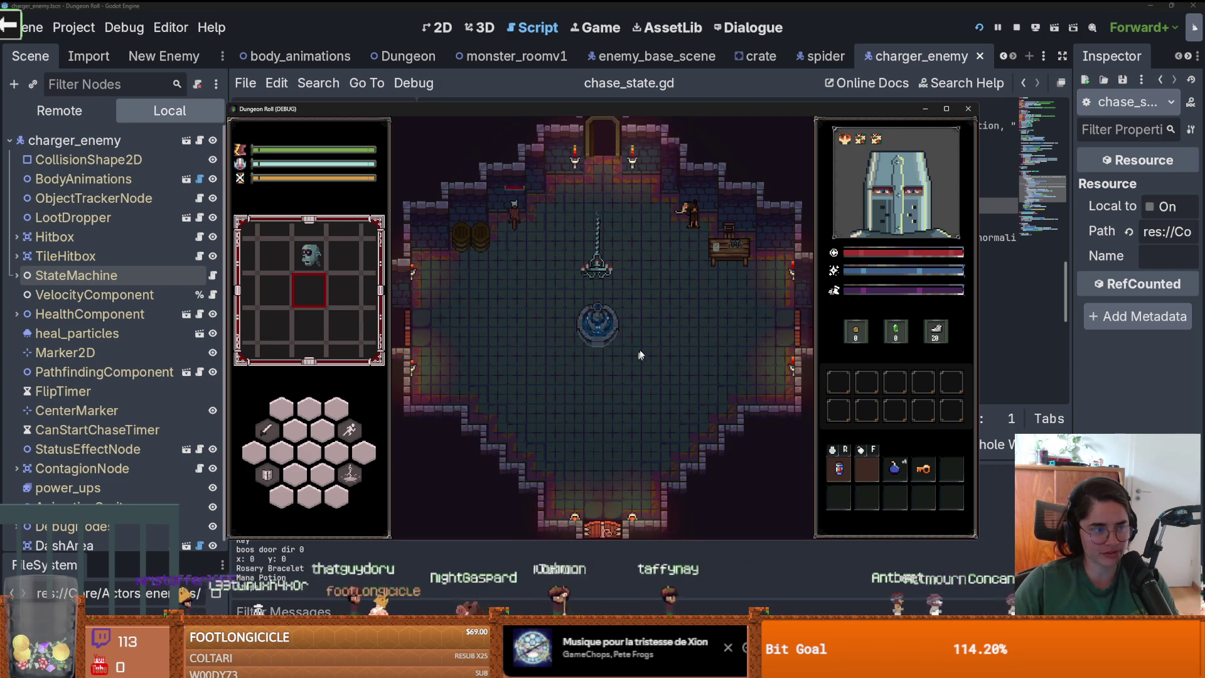
key("w")
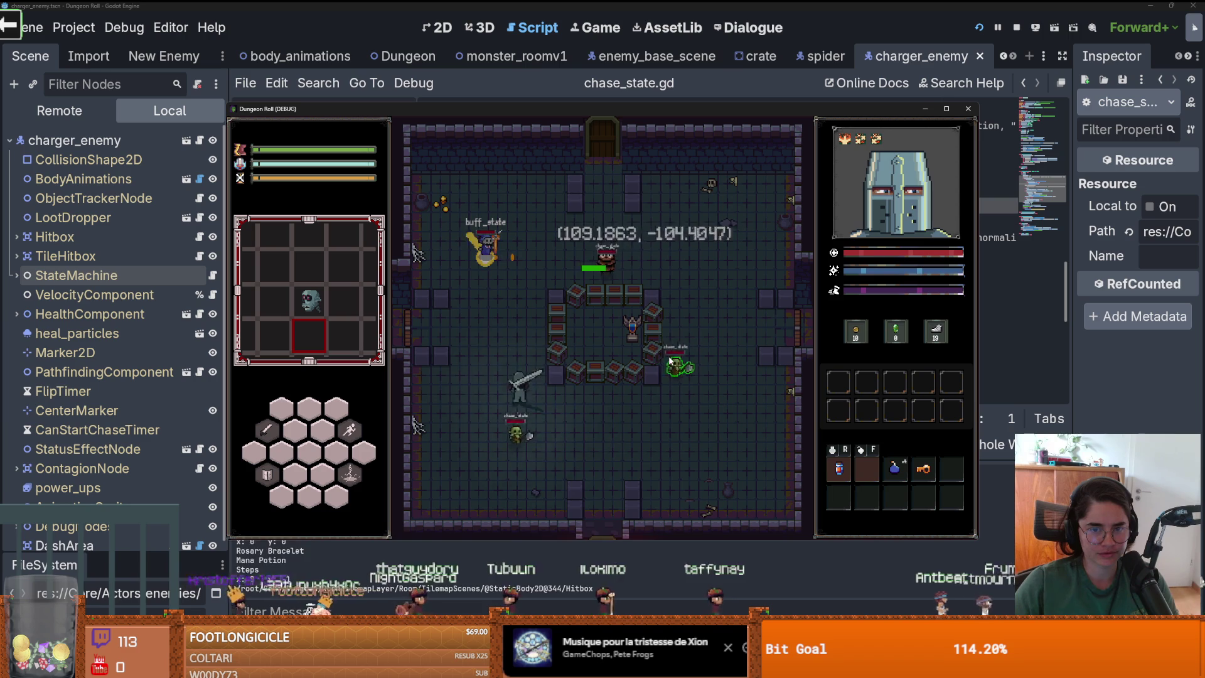
key("d")
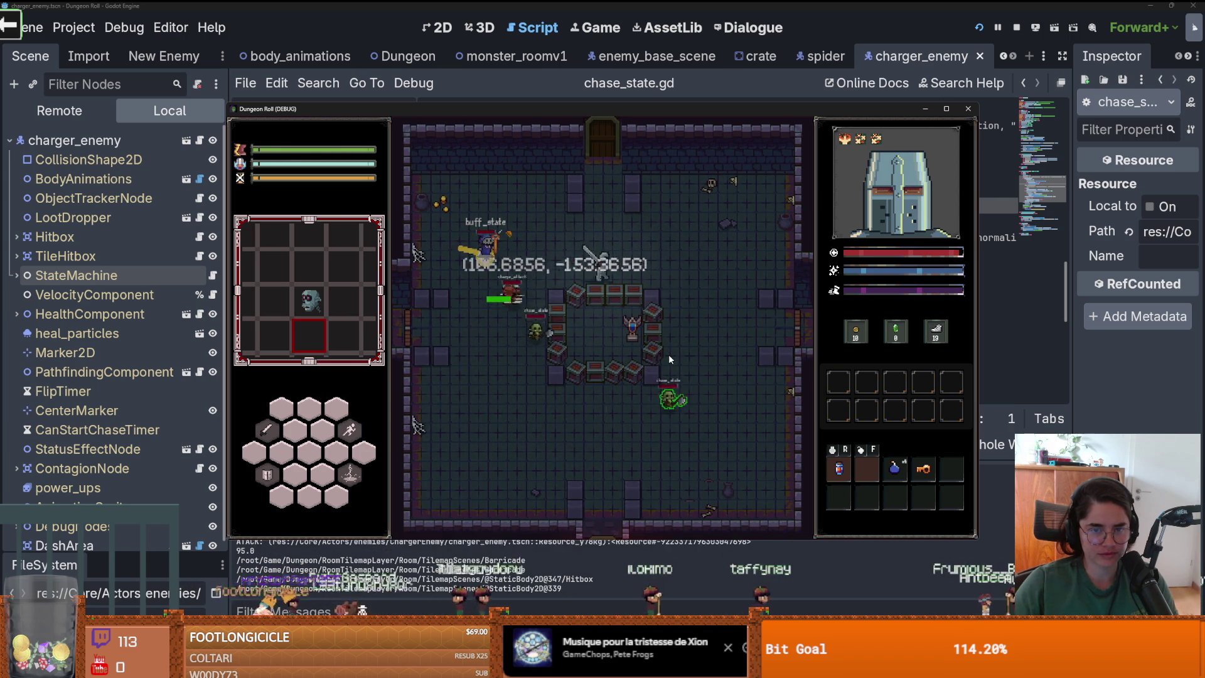
key("s")
key("a")
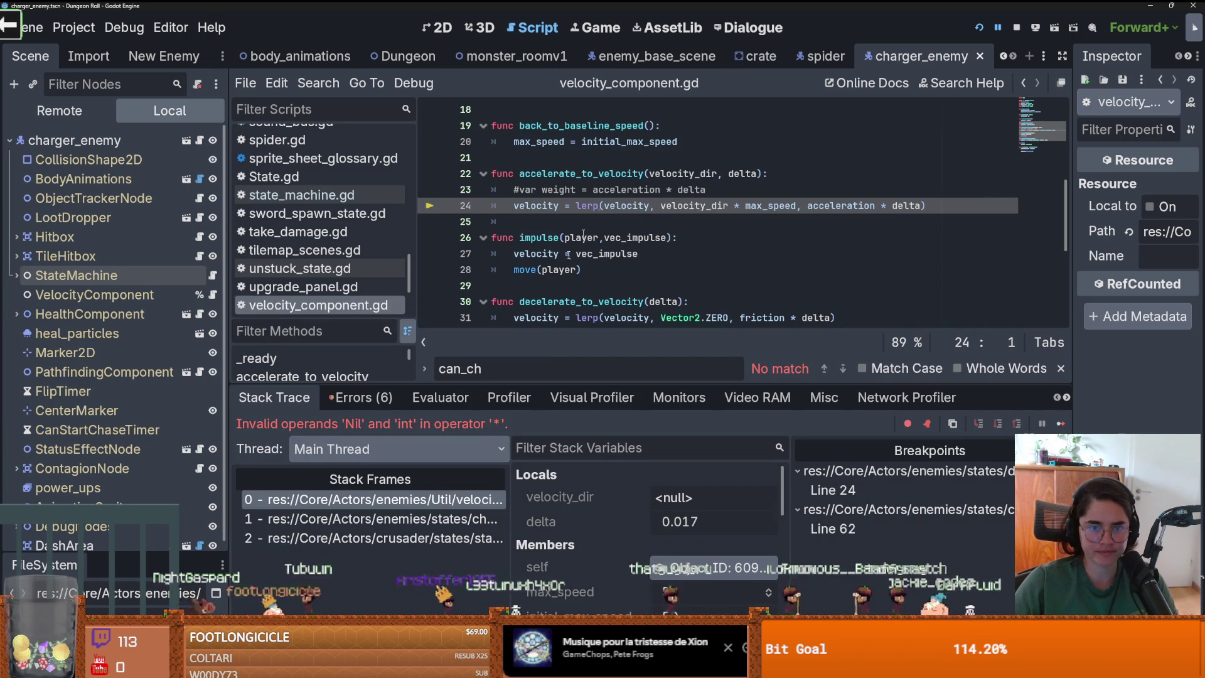
Cycle through the stack frames and settle on chase_state.gd at line 71
left_click(398, 522)
left_click(400, 538)
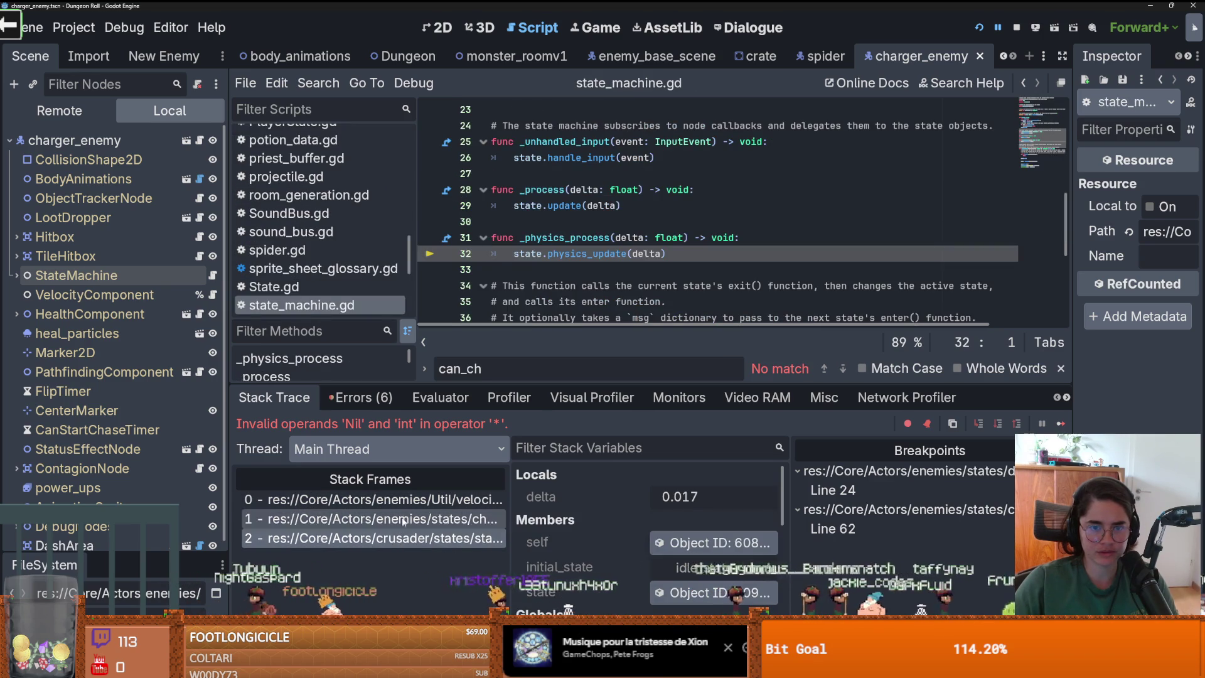
left_click(402, 500)
left_click(405, 519)
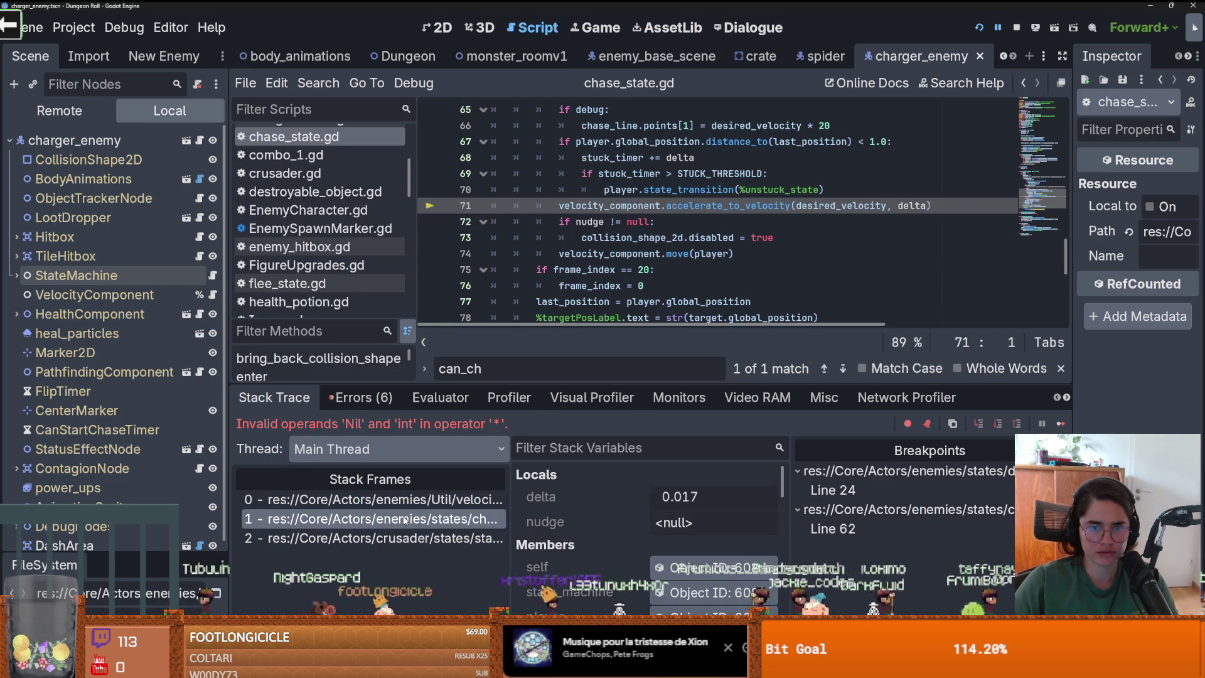
Load the remote chase state's 'self' from Stack Variables into the Inspector
scroll(628, 252, "up", 2)
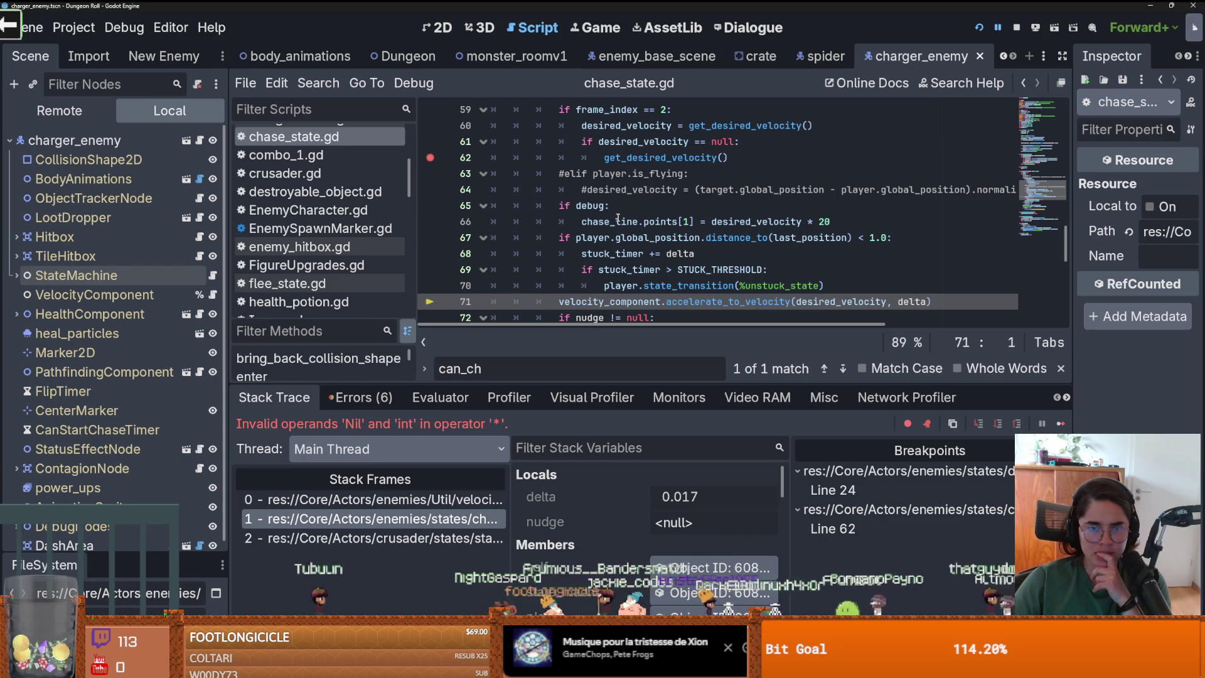
scroll(625, 239, "down", 1)
mouse_move(635, 264)
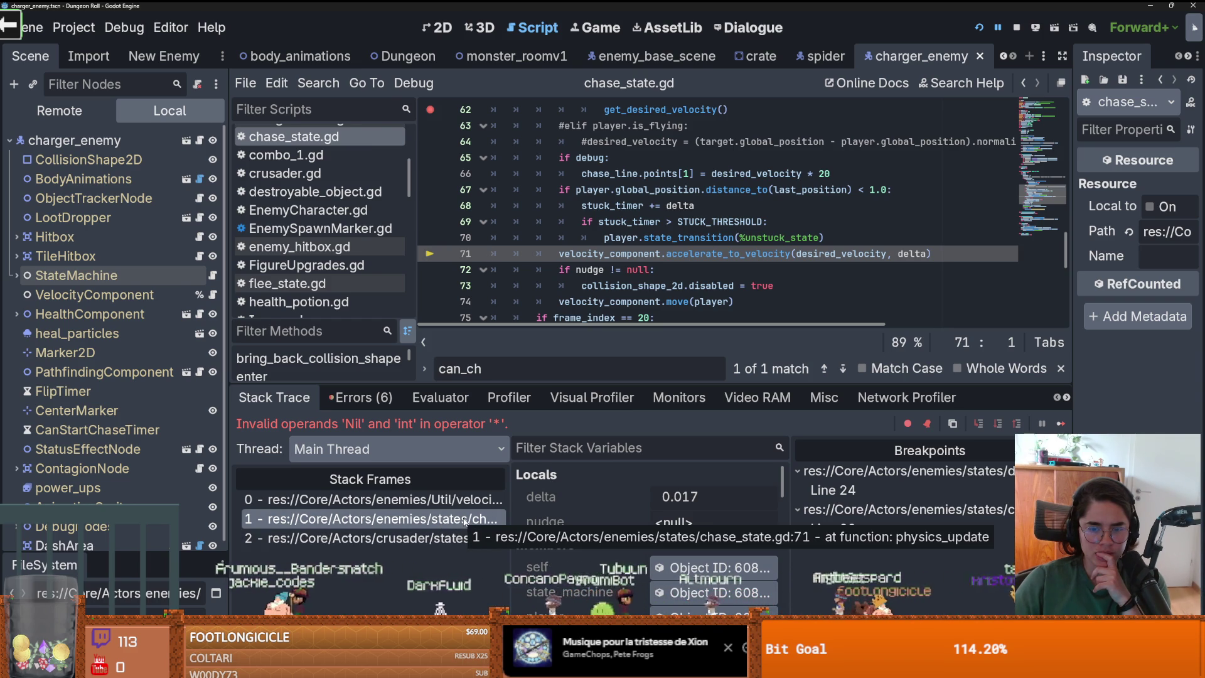
scroll(651, 526, "down", 2)
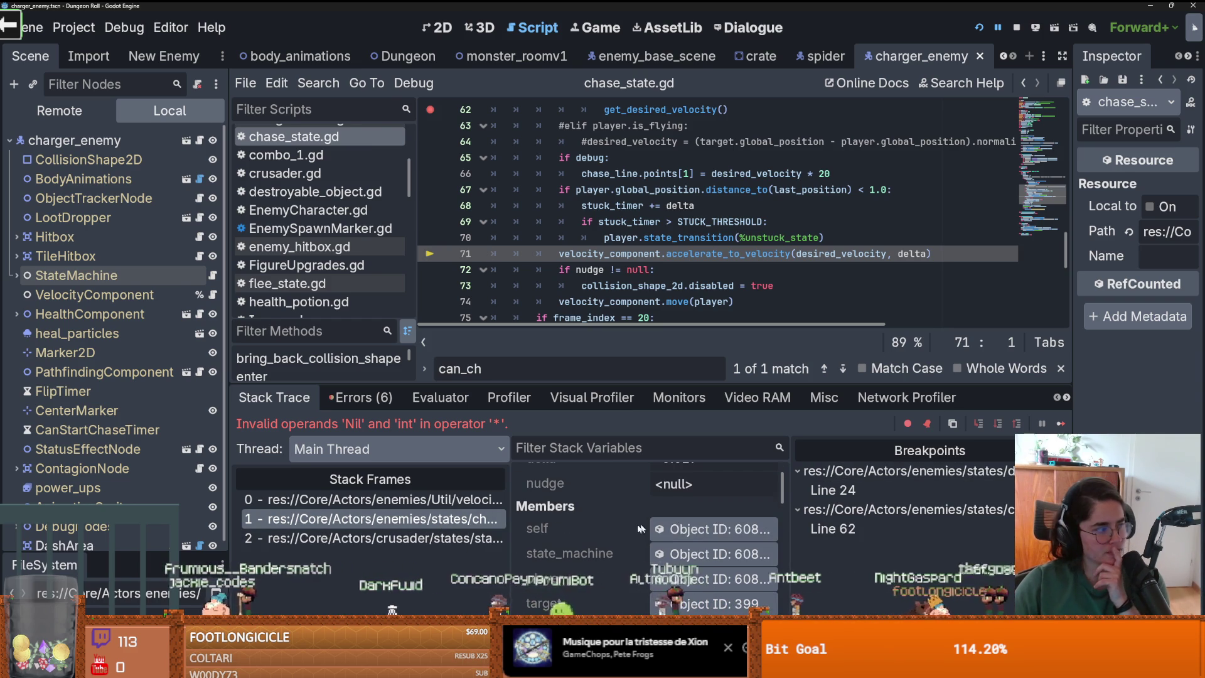
scroll(631, 526, "down", 2)
left_click(632, 474)
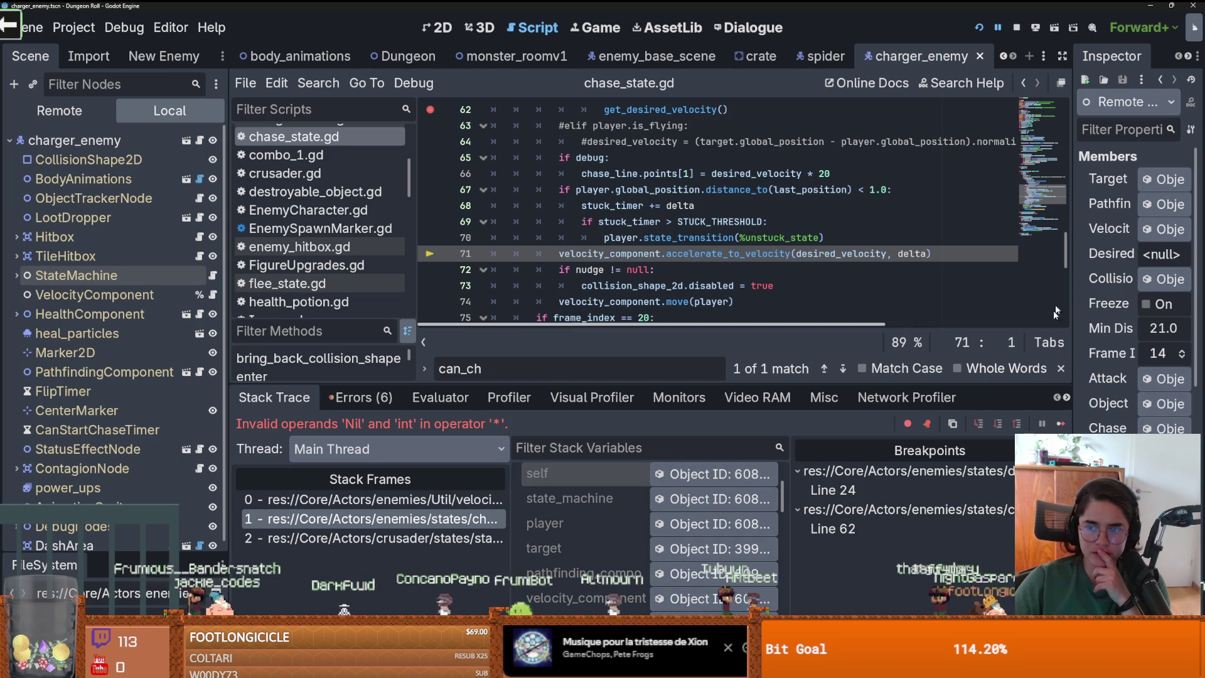
Widen the Inspector to read Stuck Timer at 5.008, then restore the code editor width
left_click_drag(1074, 277, 806, 278)
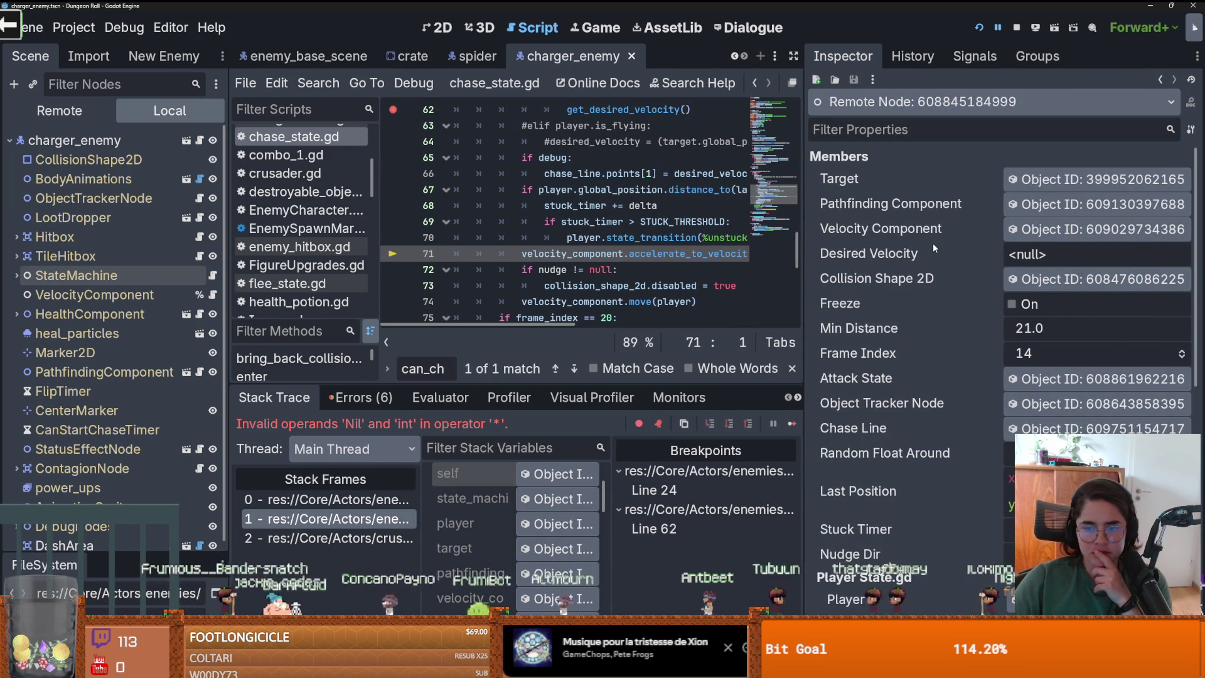
scroll(927, 351, "down", 5)
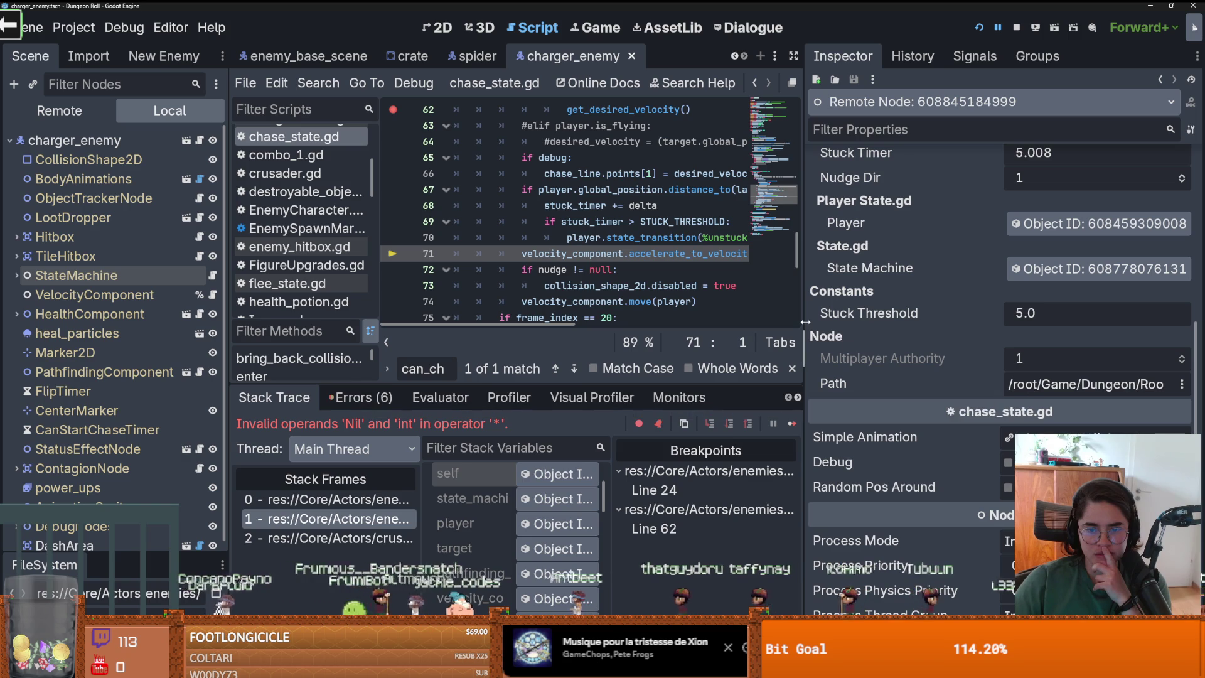
left_click_drag(806, 377, 1008, 376)
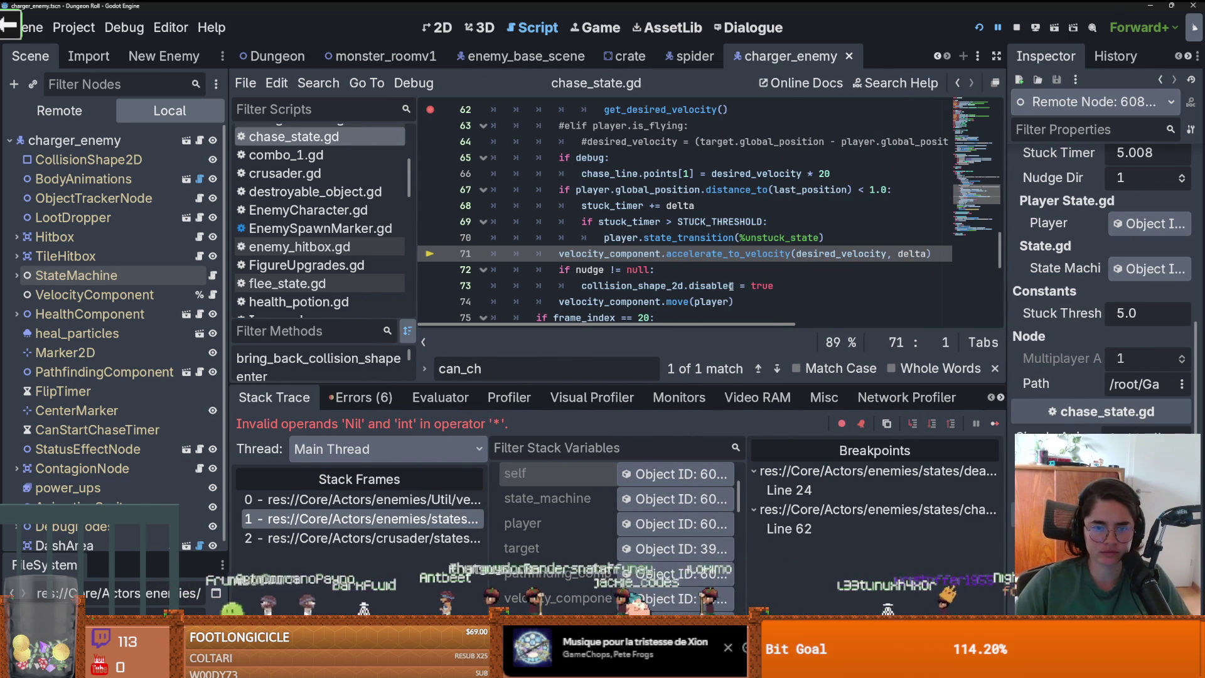
Review the unstuck transition on line 70, the threshold check on line 69, and STUCK_THRESHOLD 5.0
scroll(719, 286, "down", 1)
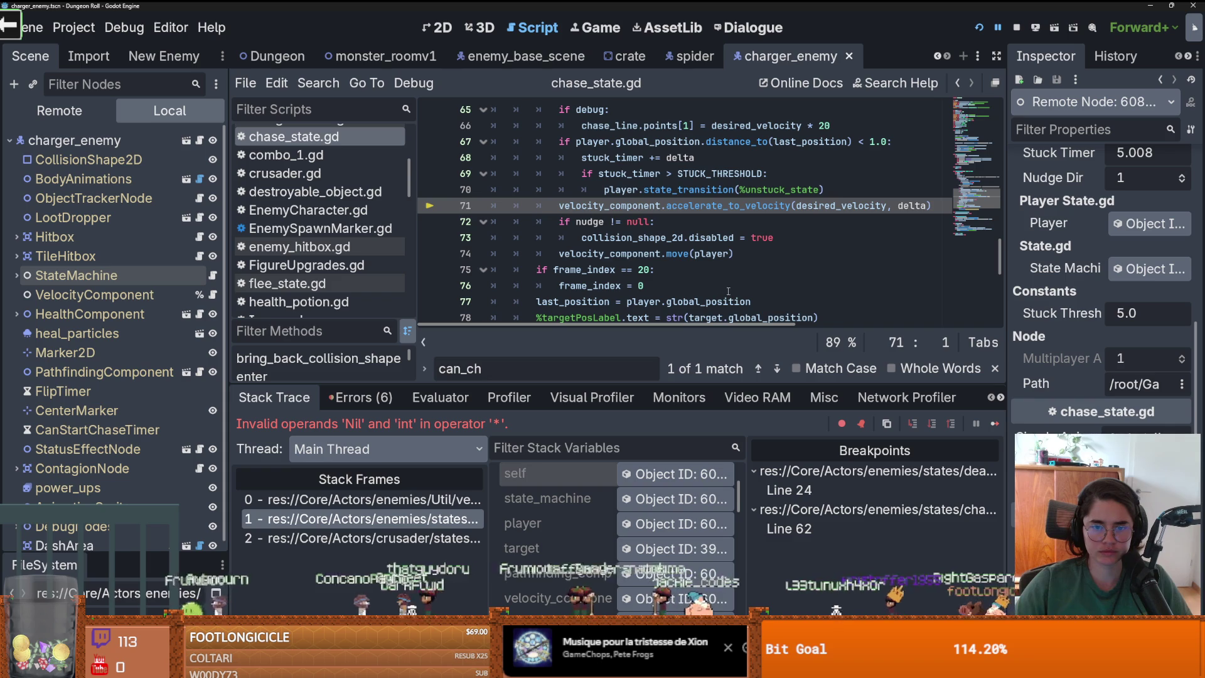
left_click(841, 189)
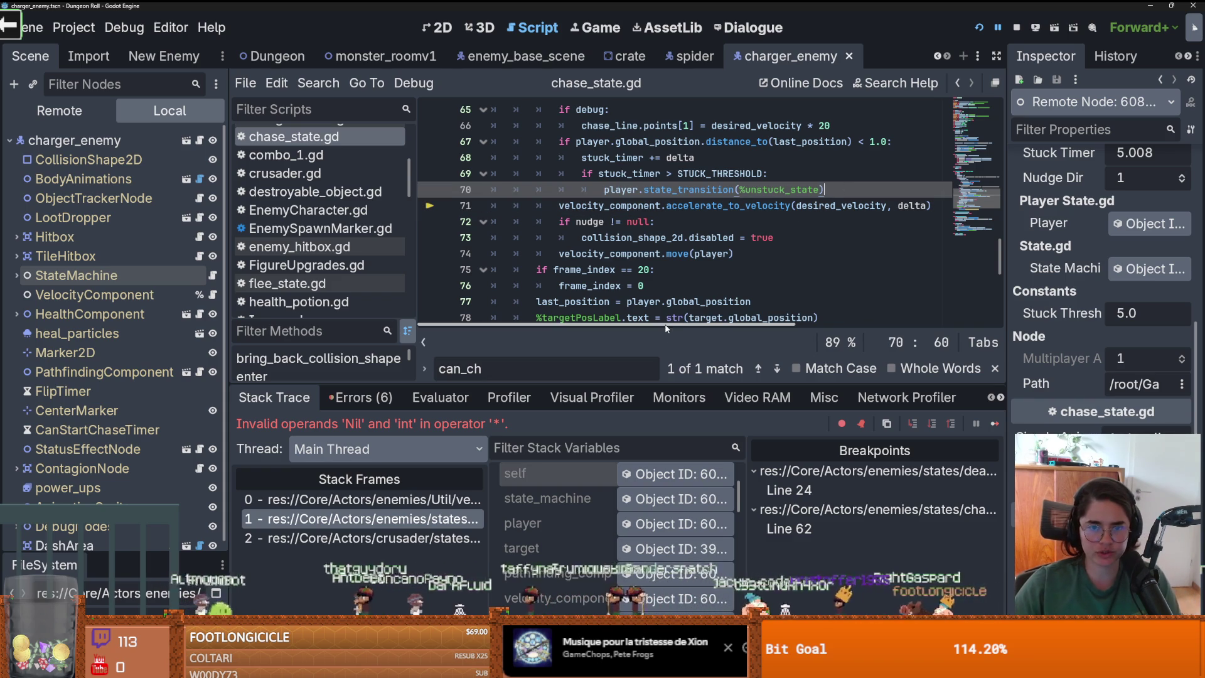
scroll(578, 501, "down", 5)
scroll(578, 501, "down", 8)
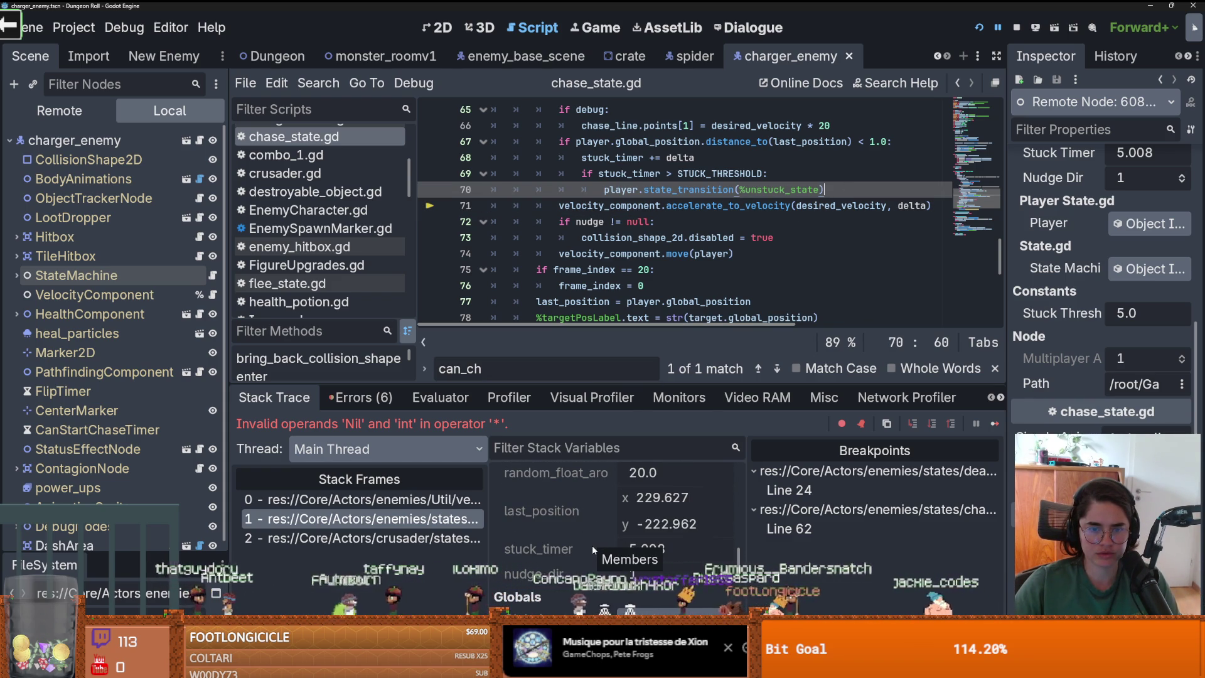
left_click(712, 172)
scroll(713, 168, "up", 10)
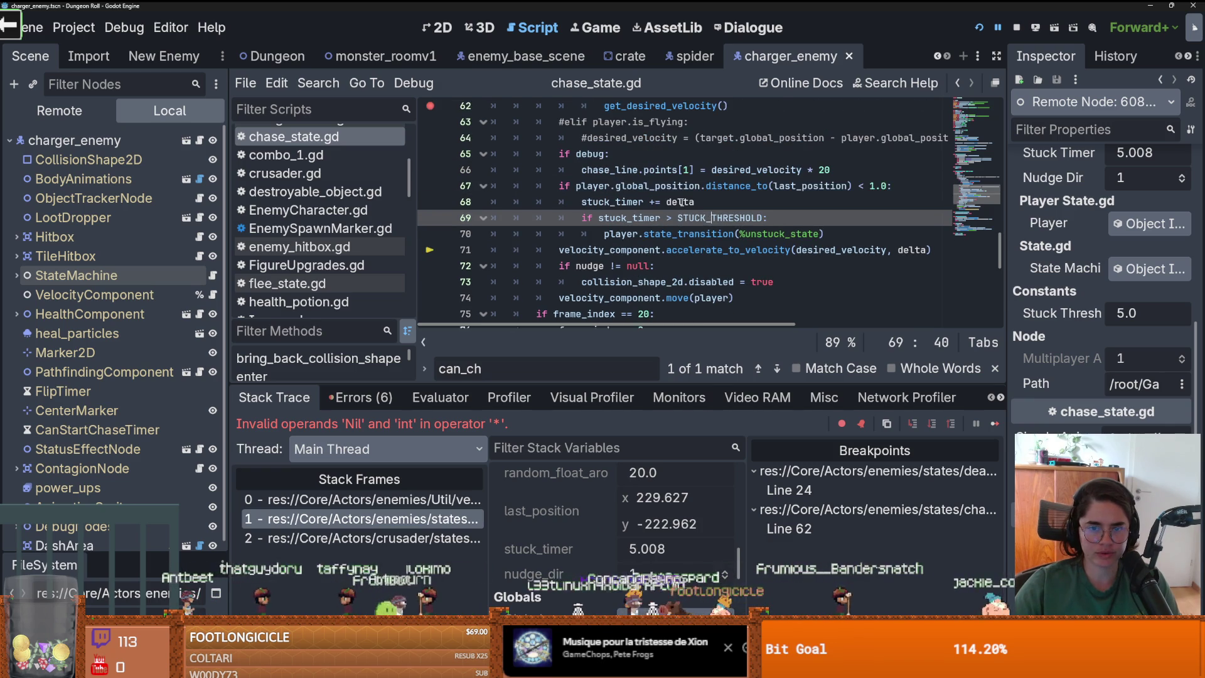
scroll(639, 239, "up", 10)
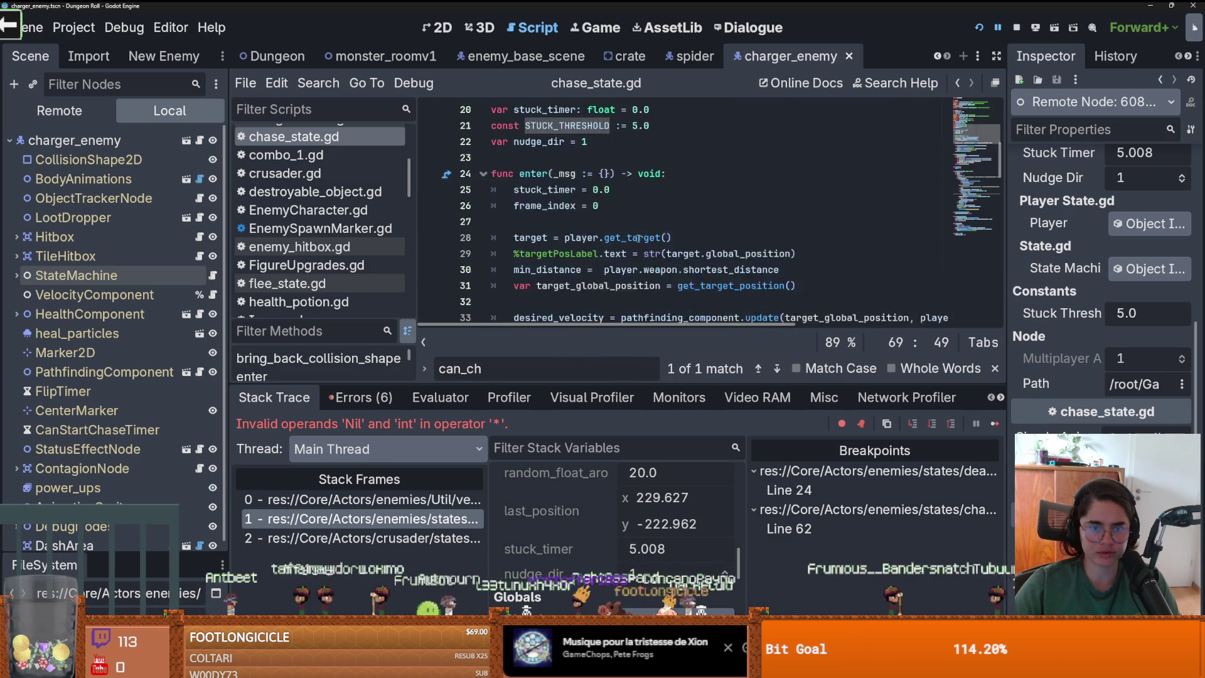